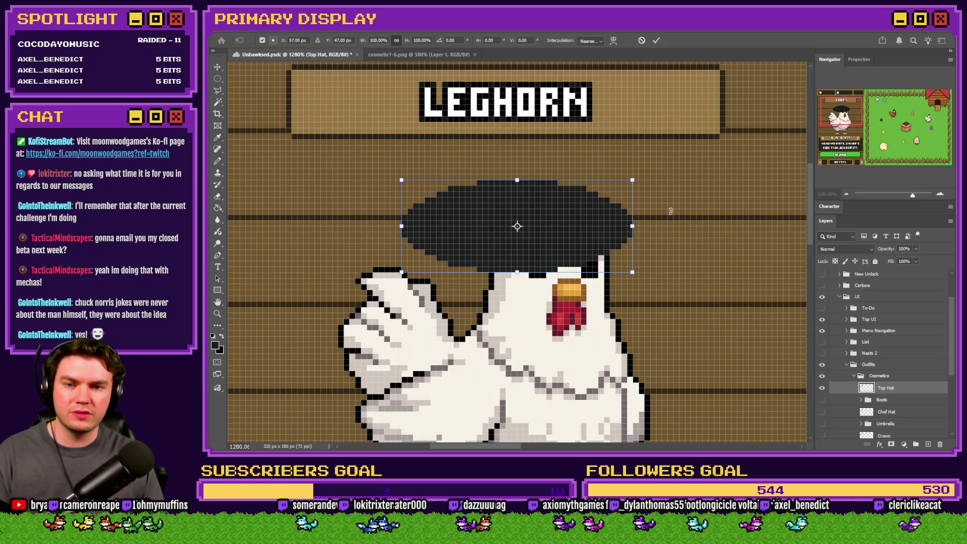
- Tilt the top hat about -5.76° onto the chicken's head and nudge it right and up
drag(670, 211, 691, 204)
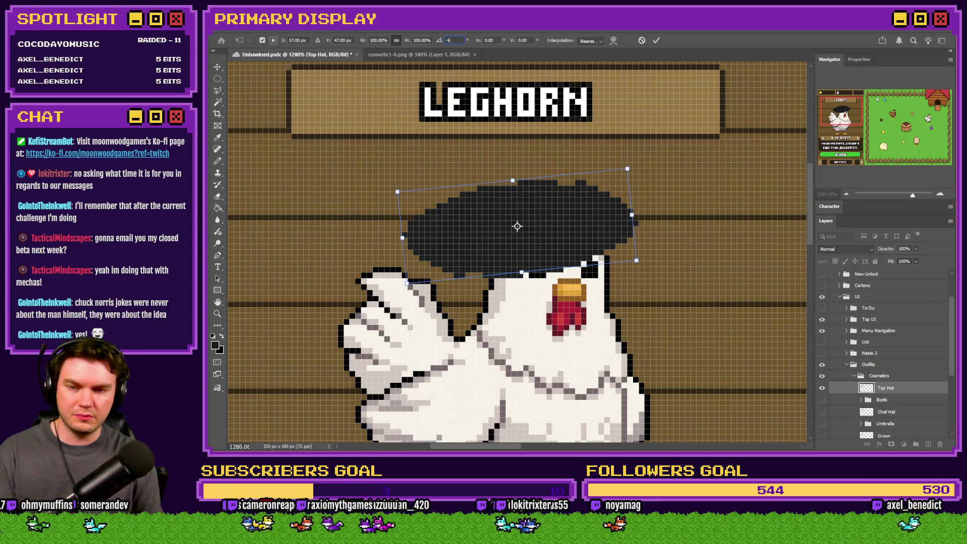
key(Return)
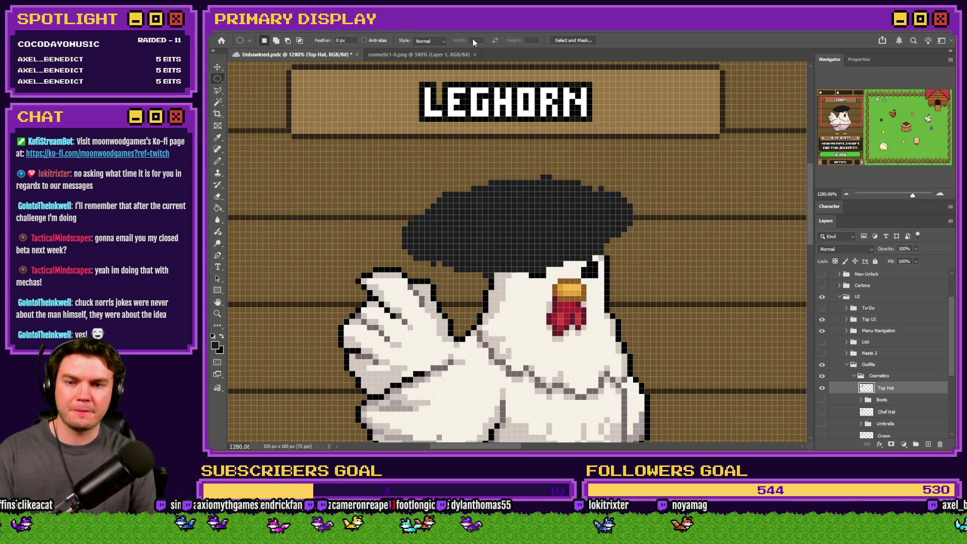
key(Up)
key(Right)
key(Right)
key(Right)
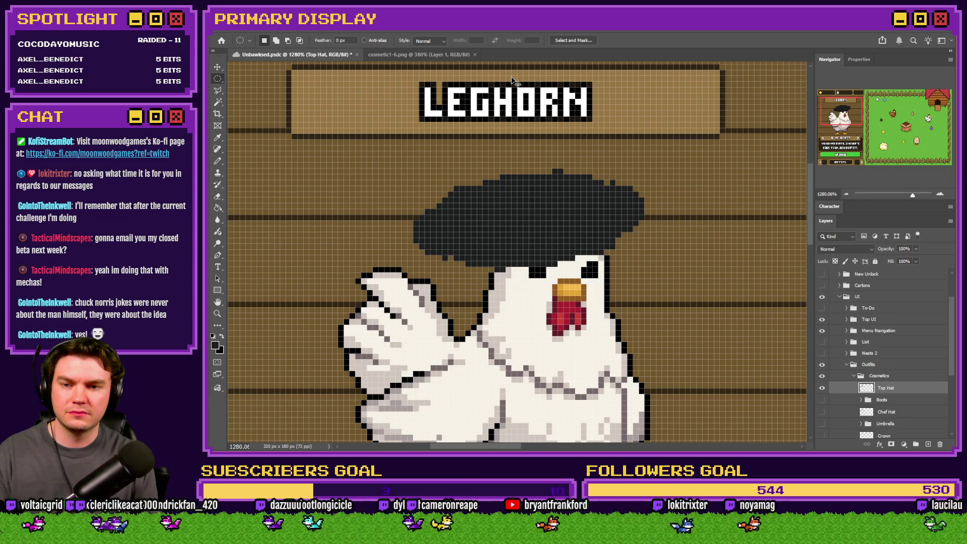
key(Up)
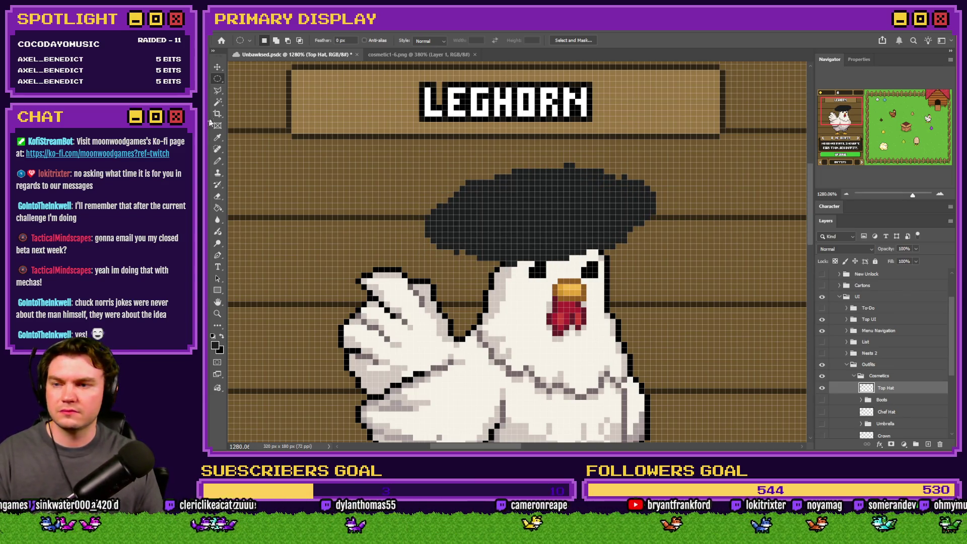
key(b)
scroll(507, 204, up, 3)
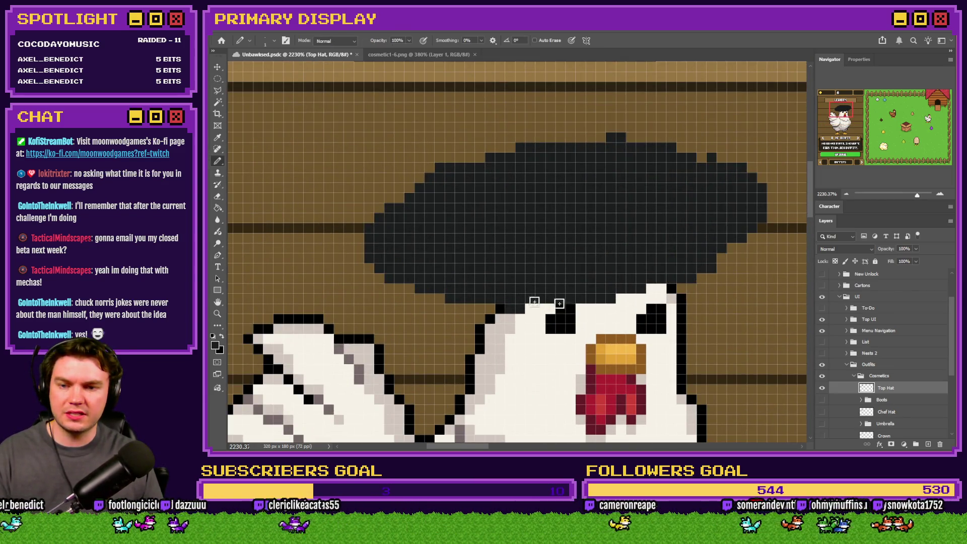
- Extend the hat's top dark row, erase it again, and draw a dark row along its bottom edge
scroll(497, 254, down, 3)
scroll(494, 257, up, 2)
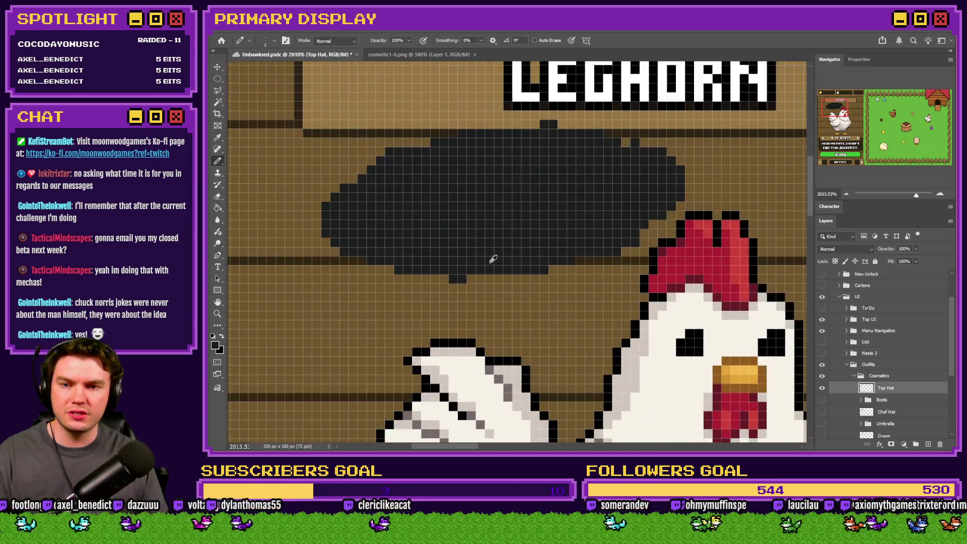
scroll(486, 258, down, 2)
scroll(504, 254, up, 3)
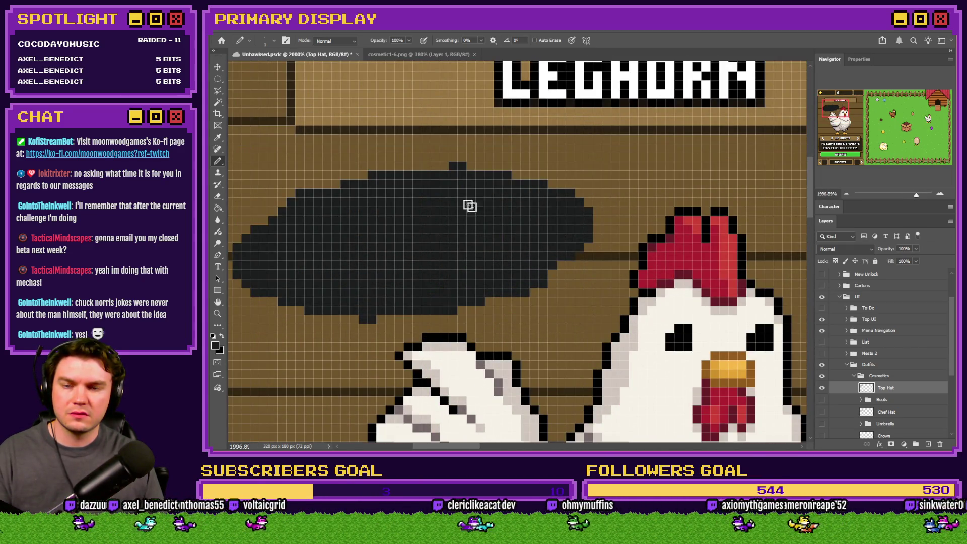
drag(453, 167, 418, 167)
click(474, 167)
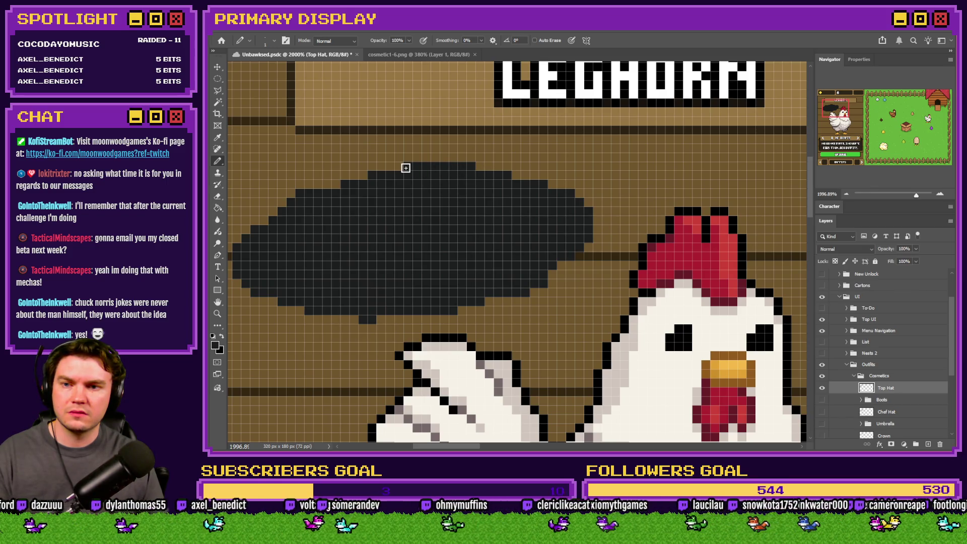
click(218, 196)
drag(417, 167, 474, 168)
click(218, 161)
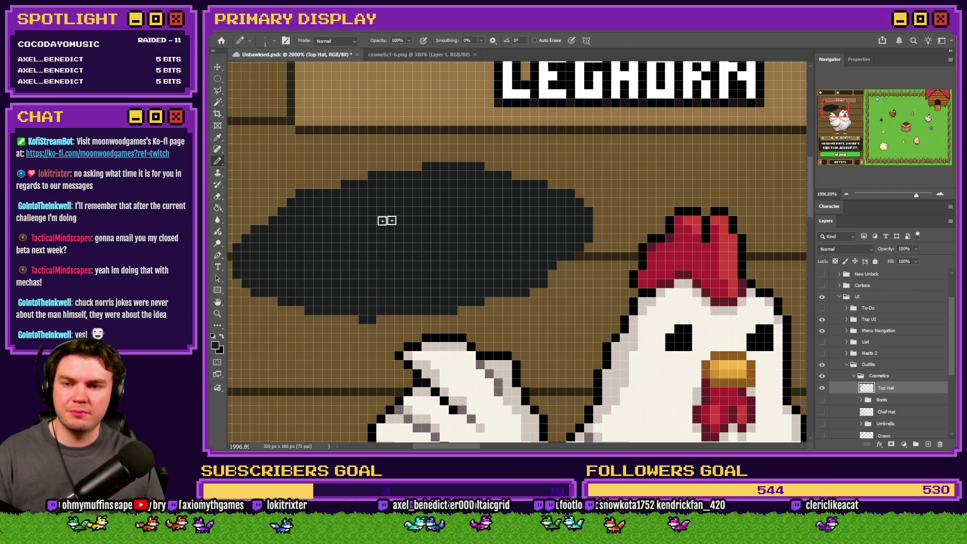
drag(342, 318, 397, 319)
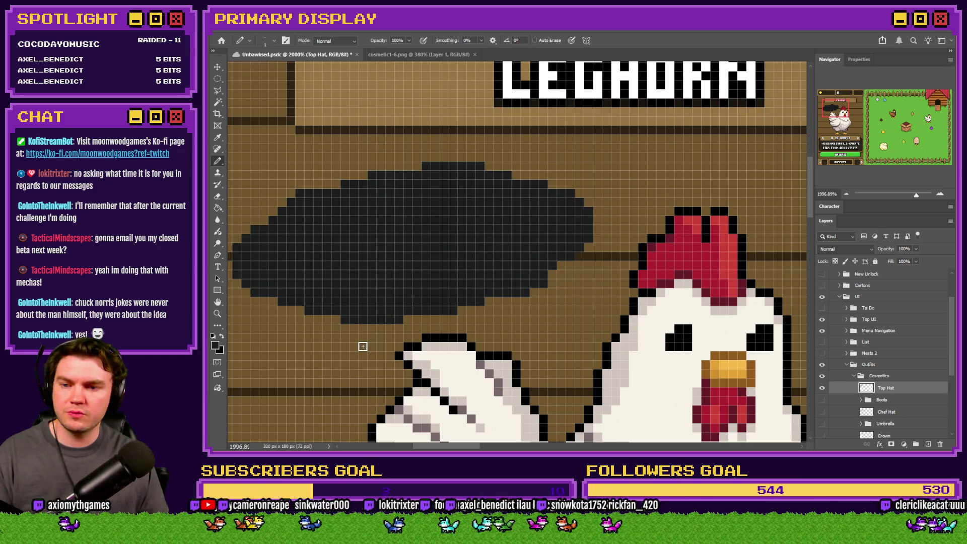
- Move the hat onto the chicken's head, then shift it up-left and back down beside the comb
click(218, 196)
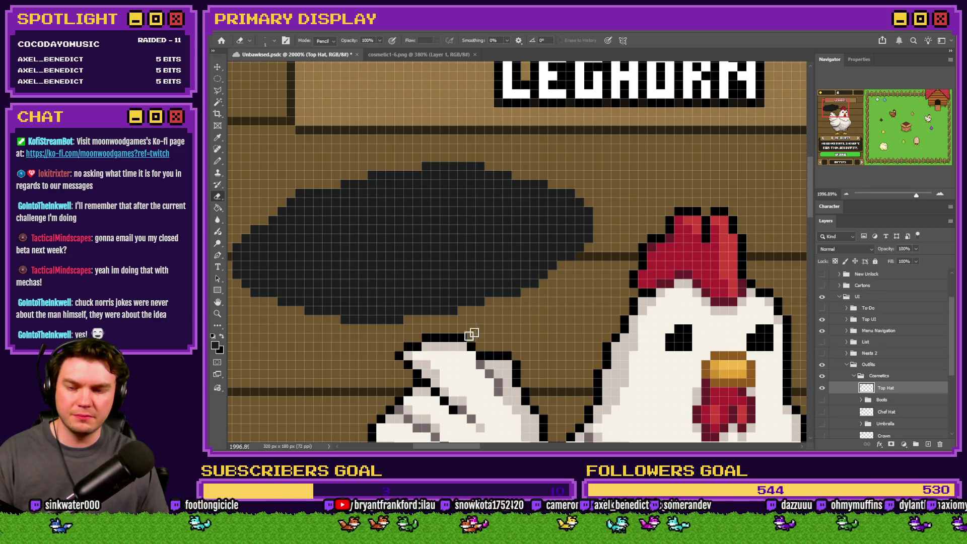
scroll(564, 271, down, 5)
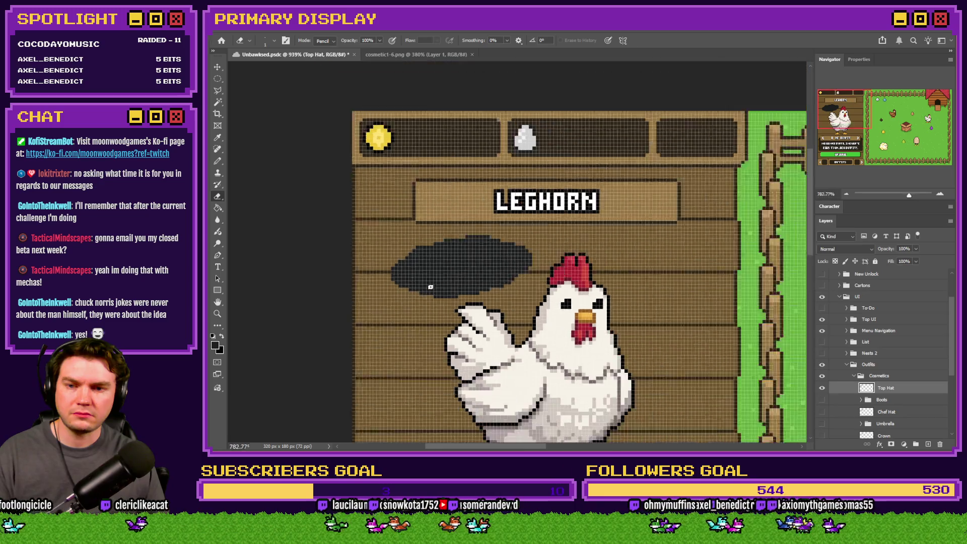
scroll(417, 280, up, 2)
mouse_move(404, 272)
mouse_down()
mouse_move(535, 274)
mouse_move(536, 286)
mouse_up()
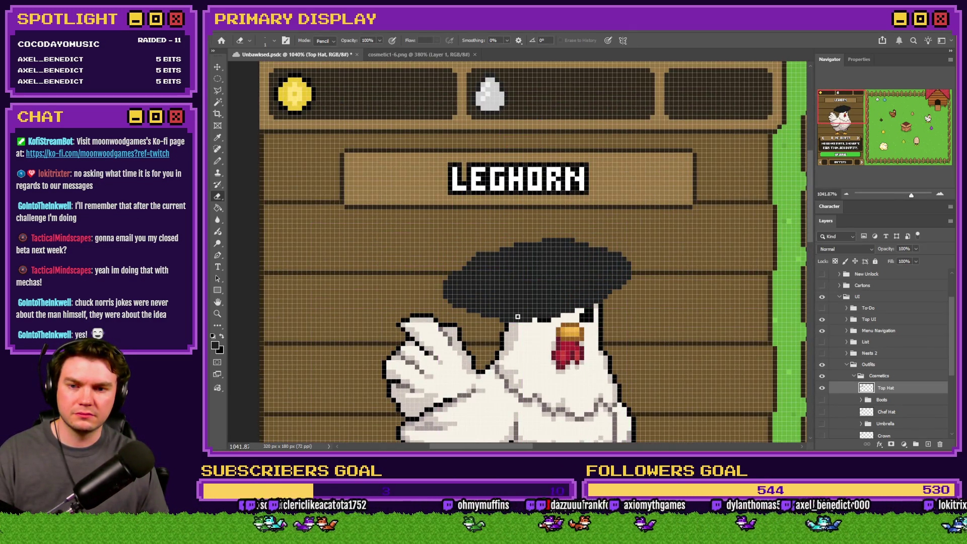
click(218, 161)
drag(549, 279, 423, 261)
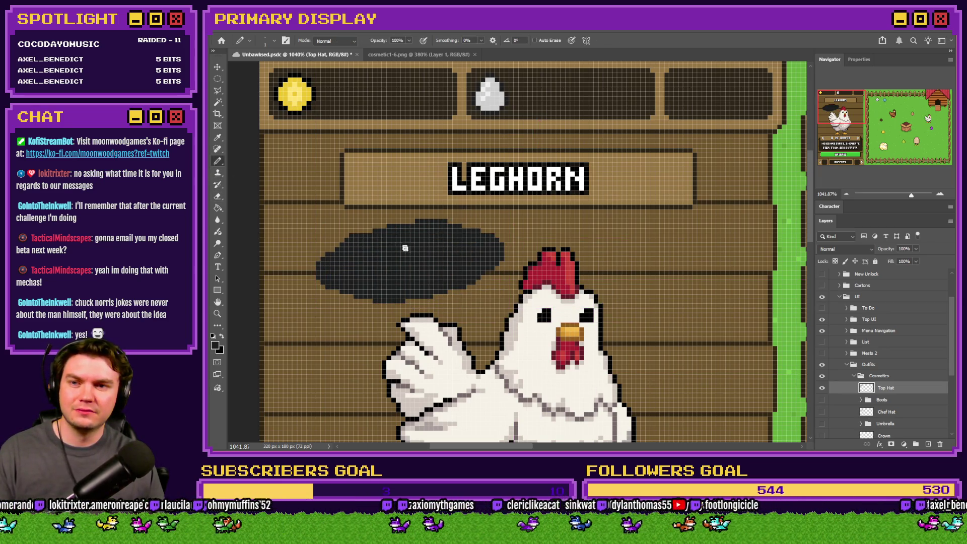
scroll(405, 248, up, 4)
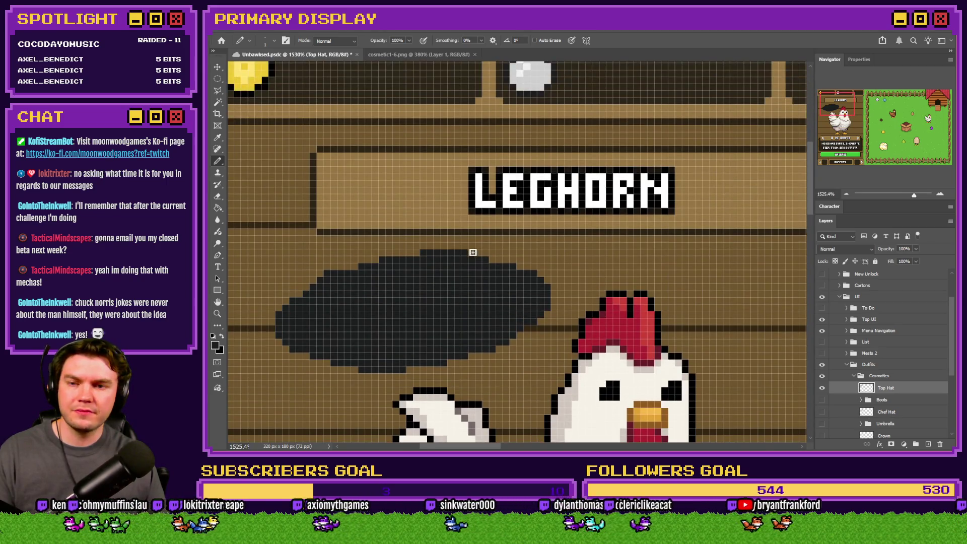
scroll(480, 295, down, 1)
drag(480, 297, 501, 327)
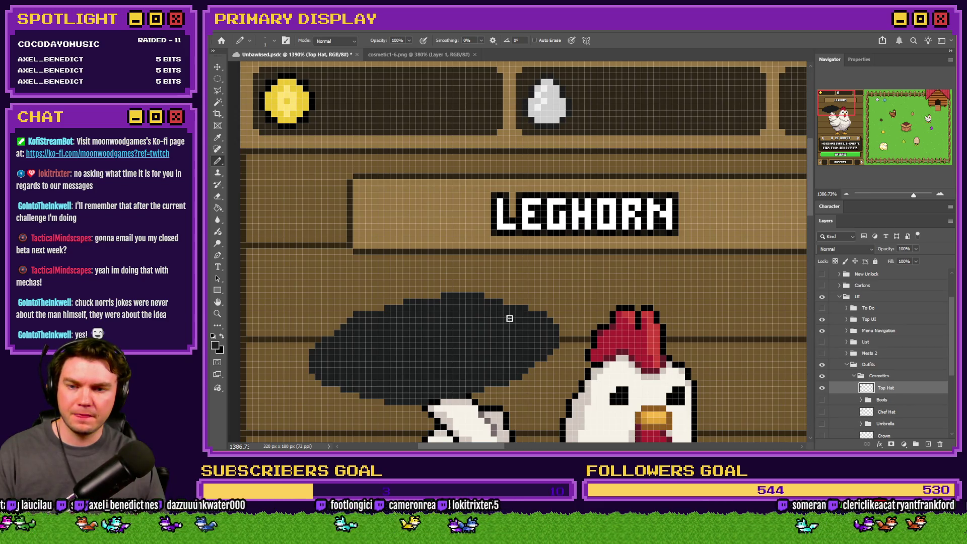
- Draw a dark stroke up from the hat and undo the stray vertical line on the sign
drag(496, 299, 492, 179)
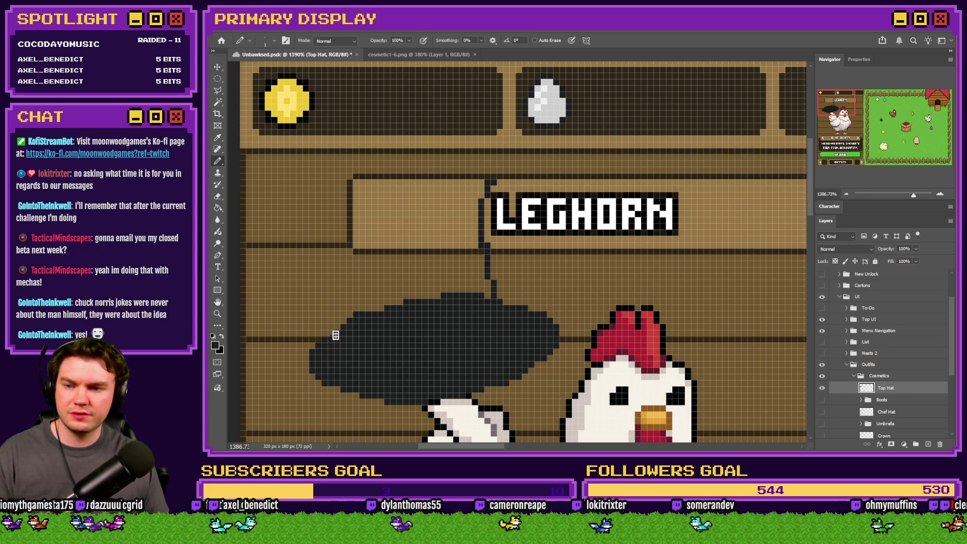
drag(355, 310, 355, 175)
key(ctrl+z)
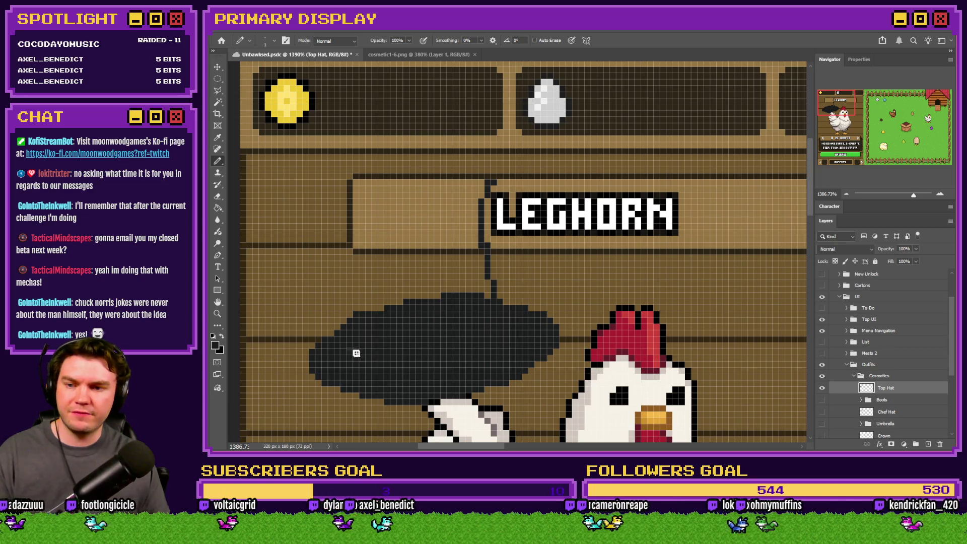
key(ctrl+z)
click(217, 80)
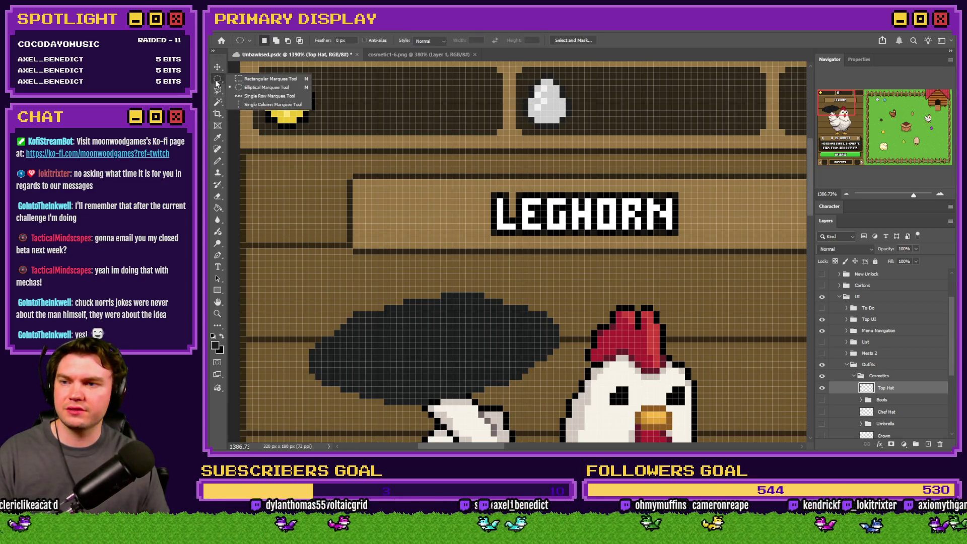
- Fill an elliptical selection near the sign's top with dark grey to form a new hat shape
click(226, 87)
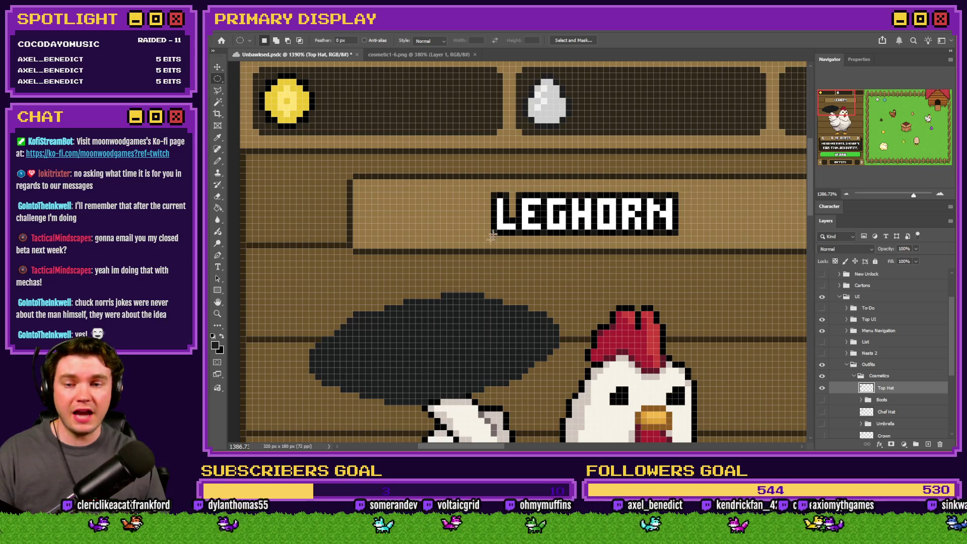
mouse_move(521, 161)
mouse_down()
mouse_move(493, 197)
mouse_move(357, 234)
mouse_move(359, 217)
mouse_up()
right_click(421, 202)
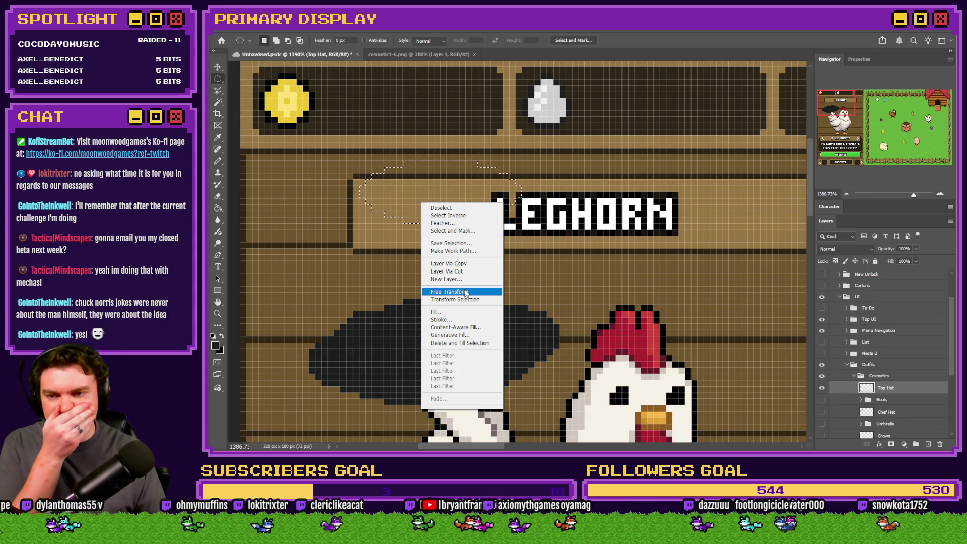
key(Escape)
key(g)
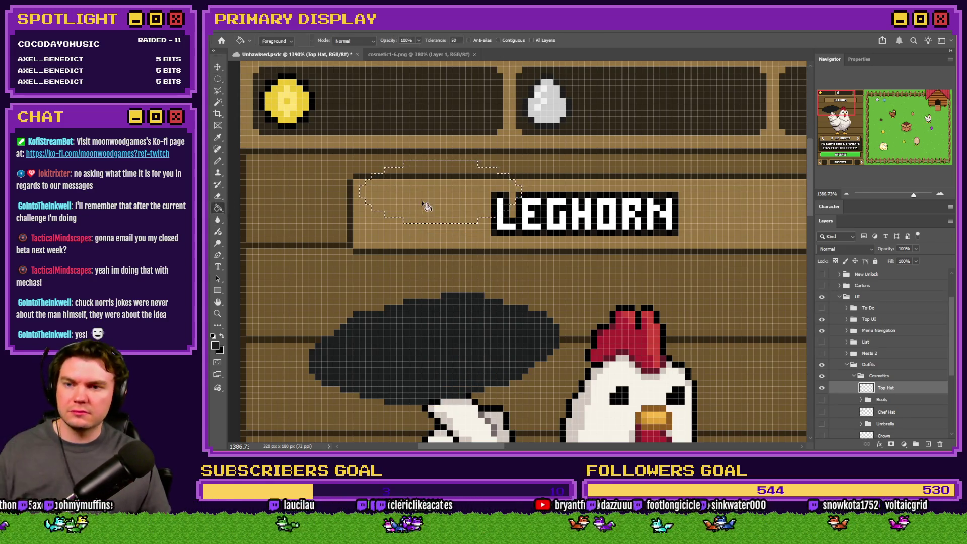
click(425, 205)
- Select the new hat shape with a rectangle, then try a -6° Free Transform tilt and cancel it
click(217, 78)
click(247, 79)
drag(309, 143, 553, 248)
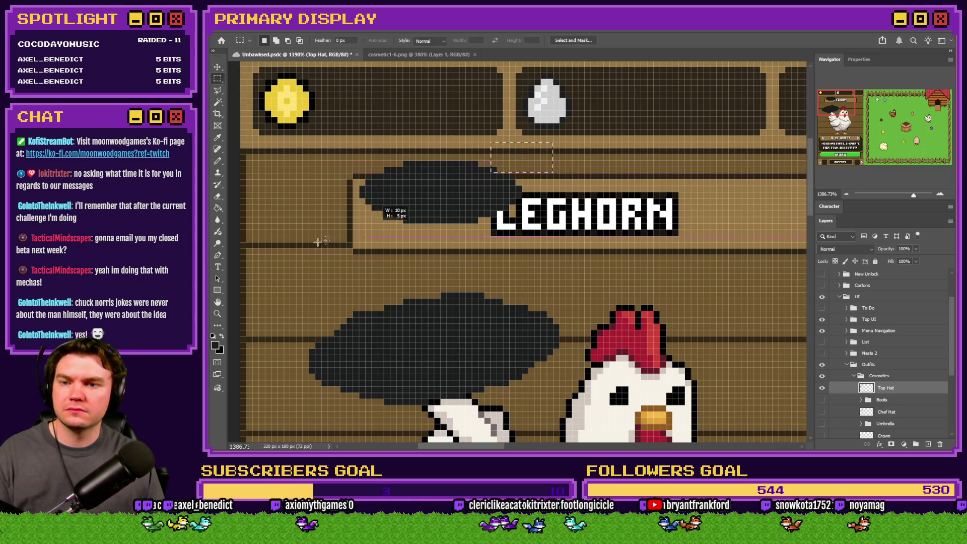
right_click(386, 207)
key(Escape)
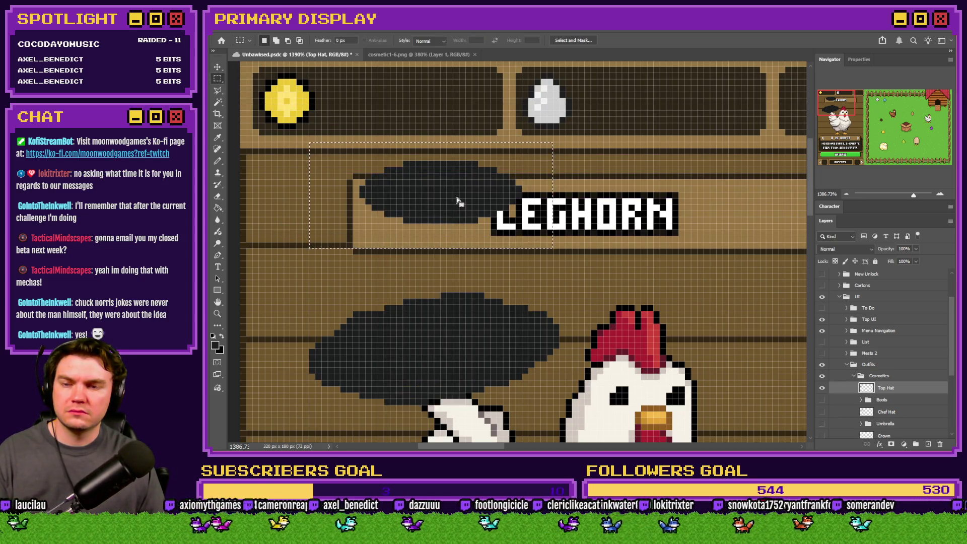
drag(359, 162, 521, 222)
right_click(501, 206)
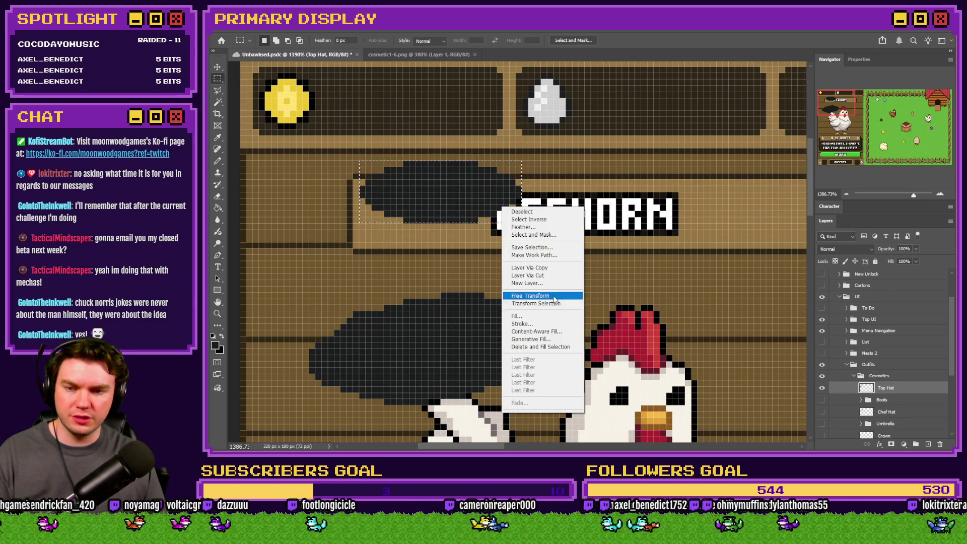
click(529, 294)
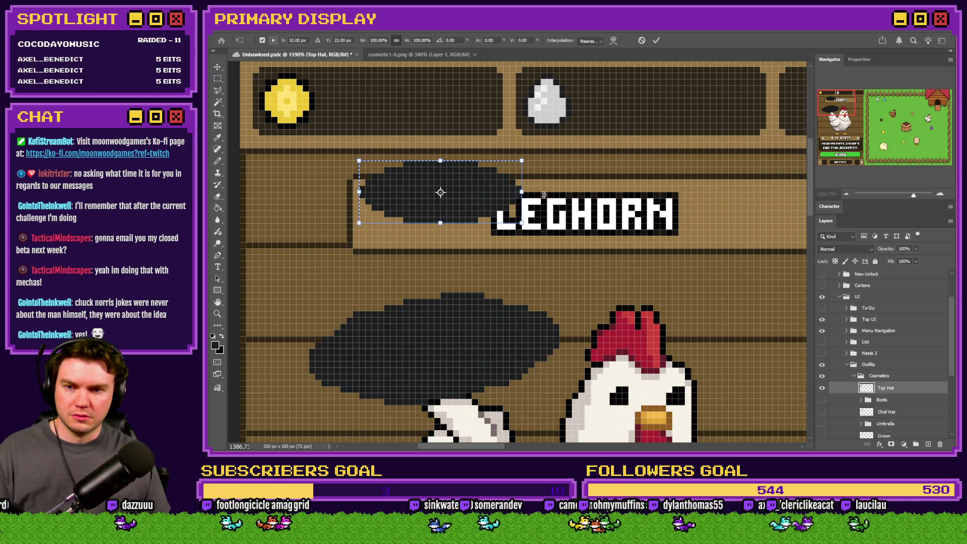
drag(539, 191, 552, 177)
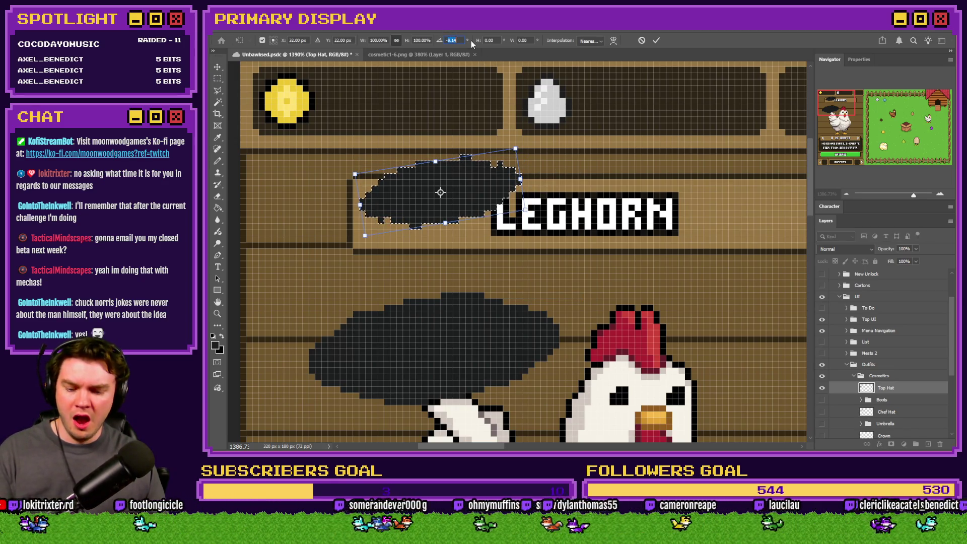
text(-6)
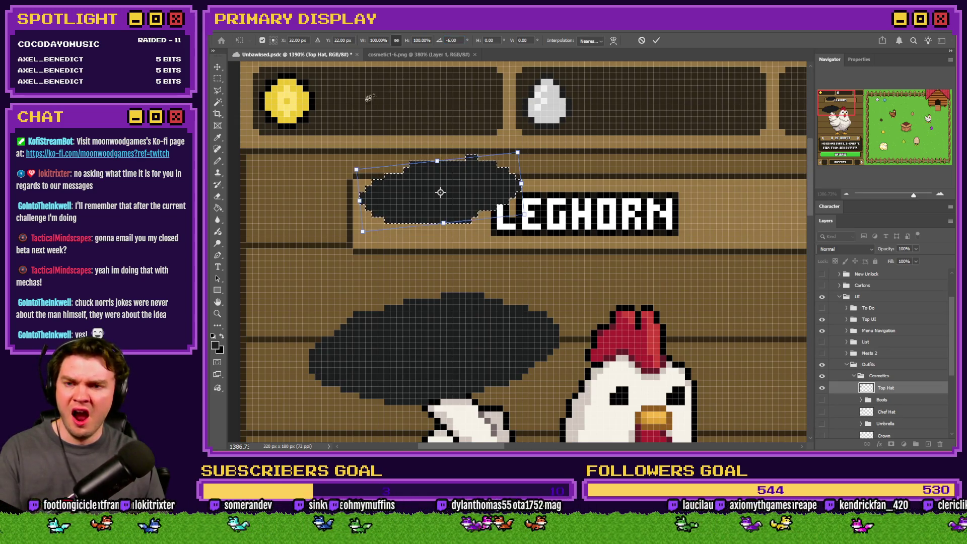
key(Escape)
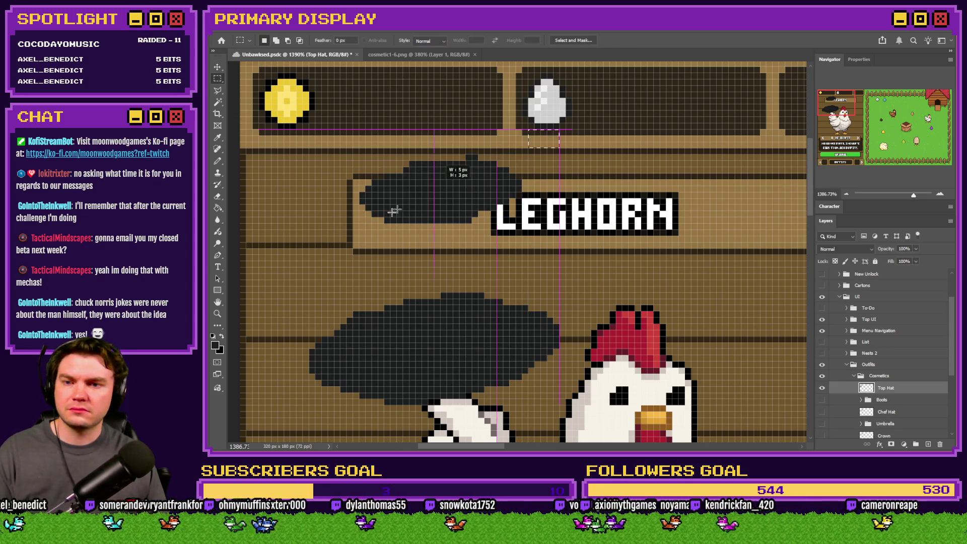
- Move the new hat pixels down beneath the LEGHORN label
mouse_move(423, 186)
mouse_down()
mouse_move(416, 248)
mouse_move(403, 172)
mouse_up()
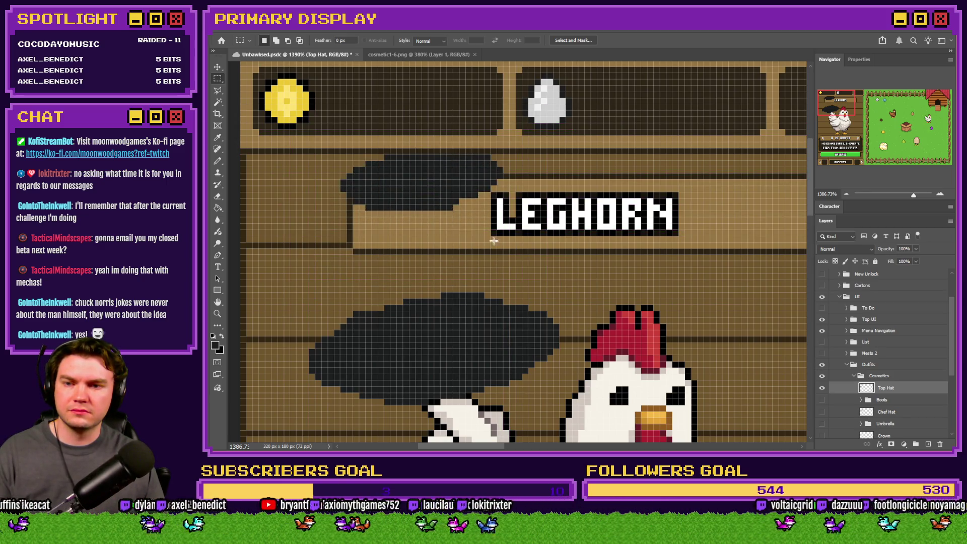
mouse_move(493, 241)
mouse_down()
mouse_move(486, 275)
mouse_move(475, 262)
mouse_up()
scroll(399, 257, down, 1)
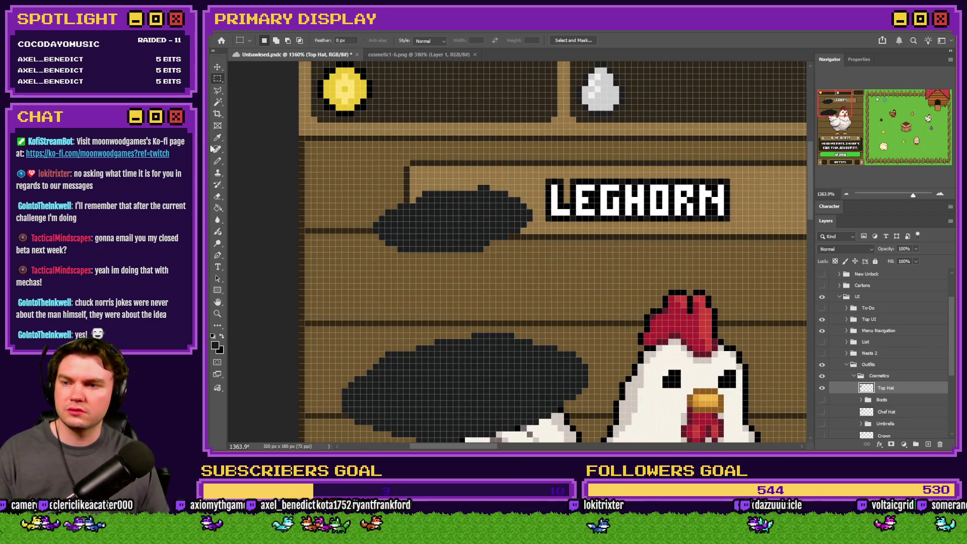
- Extend the hat's top row leftward and widen its right edge with the Pencil
click(217, 160)
scroll(427, 217, up, 3)
mouse_move(486, 174)
mouse_down()
mouse_move(352, 216)
mouse_move(352, 248)
mouse_up()
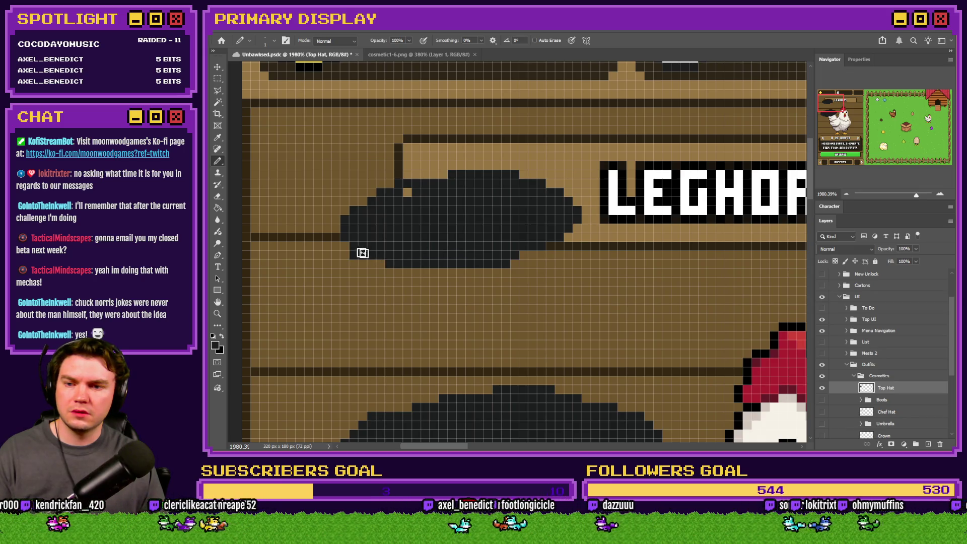
mouse_move(514, 258)
mouse_down()
mouse_move(572, 222)
mouse_move(542, 180)
mouse_up()
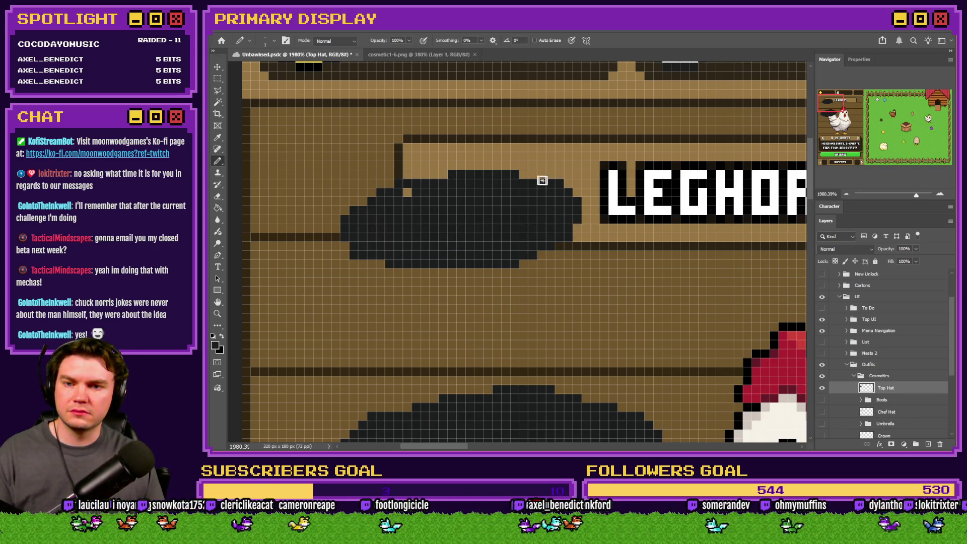
scroll(403, 212, down, 5)
scroll(398, 276, up, 5)
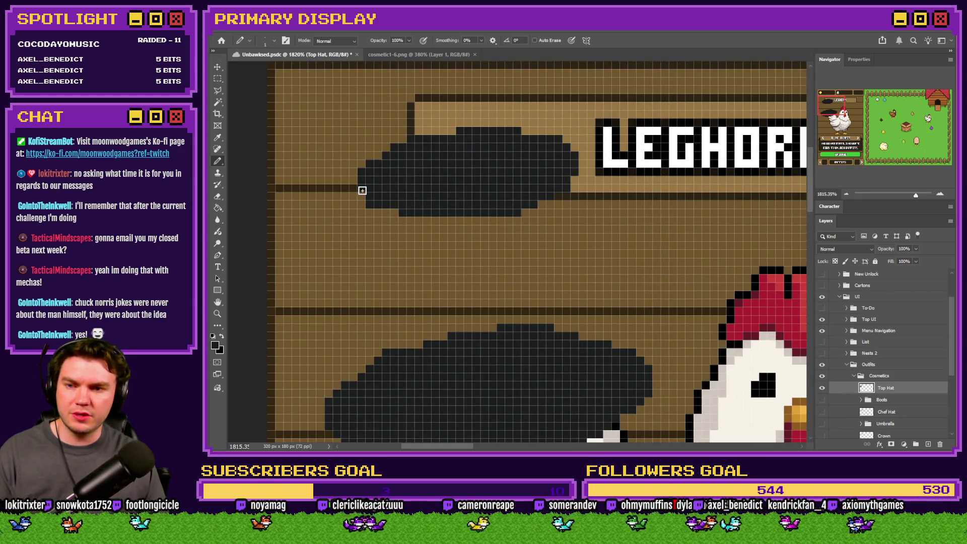
- Draw the hat's left and right sides down to the brim, redoing one misplaced stroke
mouse_move(362, 190)
mouse_down()
mouse_move(395, 227)
mouse_move(394, 349)
mouse_up()
key(ctrl+z)
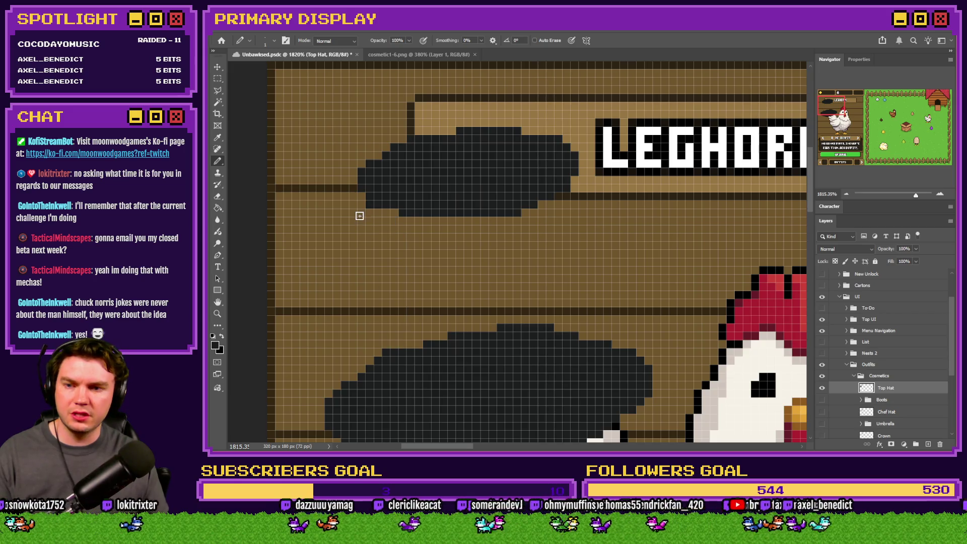
mouse_move(364, 197)
mouse_down()
mouse_move(388, 272)
mouse_move(369, 373)
mouse_up()
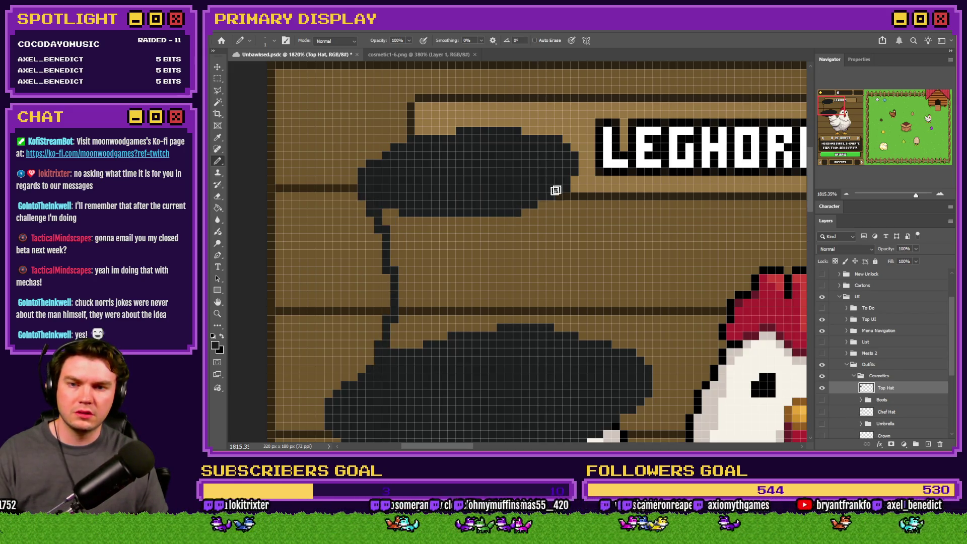
mouse_move(572, 172)
mouse_down()
mouse_move(561, 205)
mouse_move(572, 302)
mouse_move(587, 337)
mouse_up()
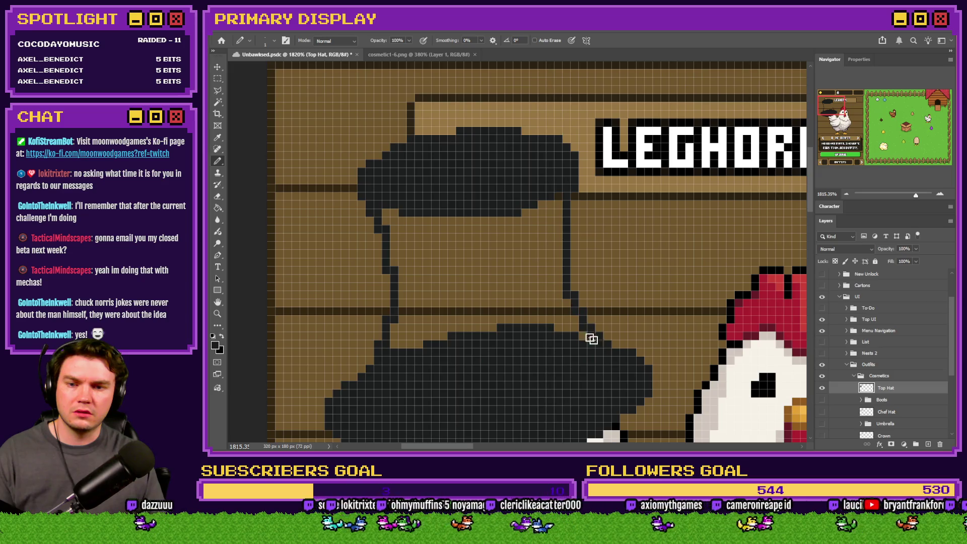
scroll(488, 270, down, 3)
scroll(506, 287, up, 3)
- Fill the hat's interior with dark grey, then view the cosmetic1-6.png reference
click(218, 208)
click(403, 212)
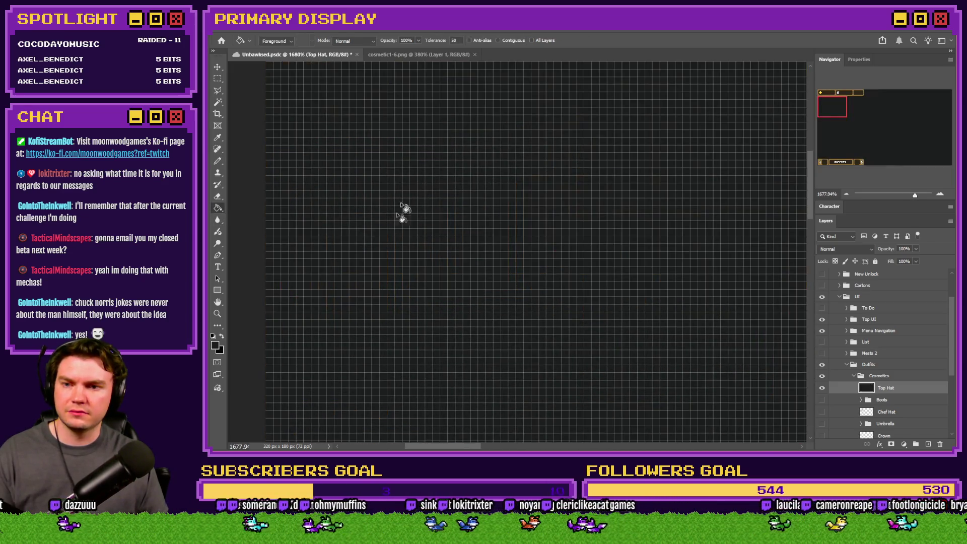
key(ctrl+z)
click(486, 220)
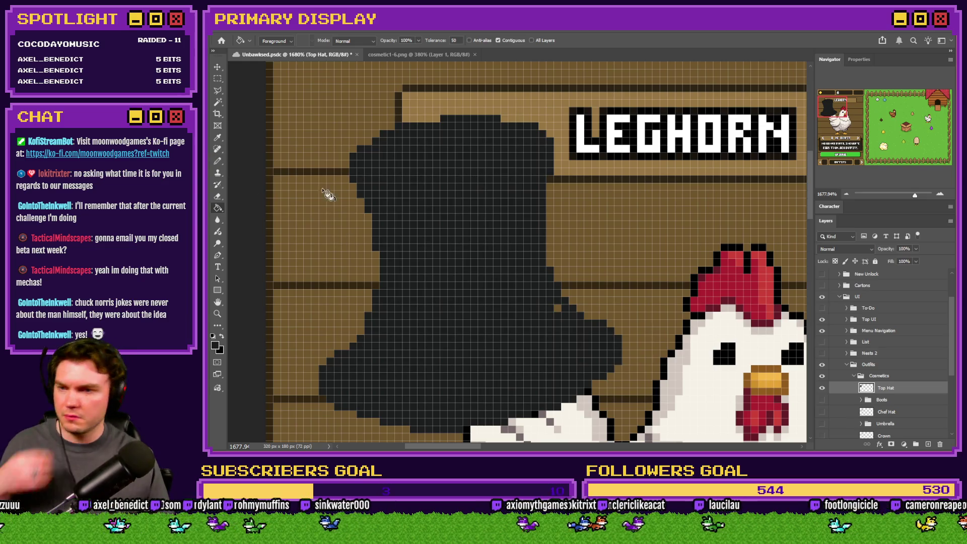
click(217, 161)
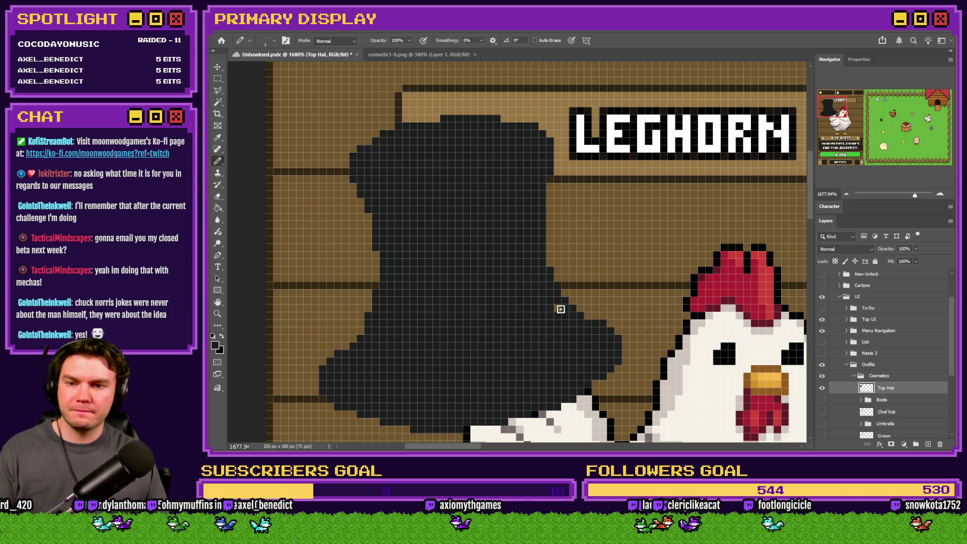
click(433, 54)
scroll(506, 224, up, 5)
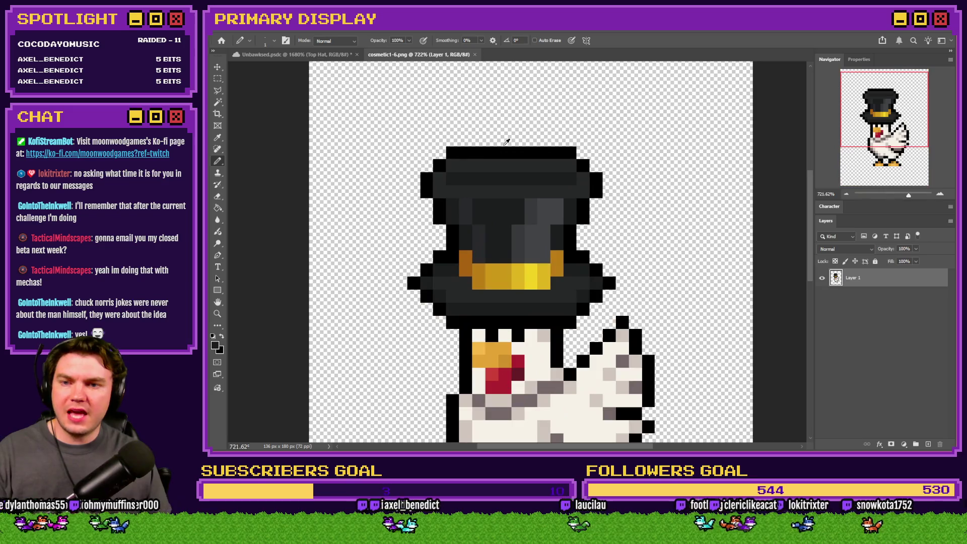
- Sample two shades from the cosmetic1-6.png reference hat and return to the Unbawksed artwork
alt+click(496, 174)
click(297, 54)
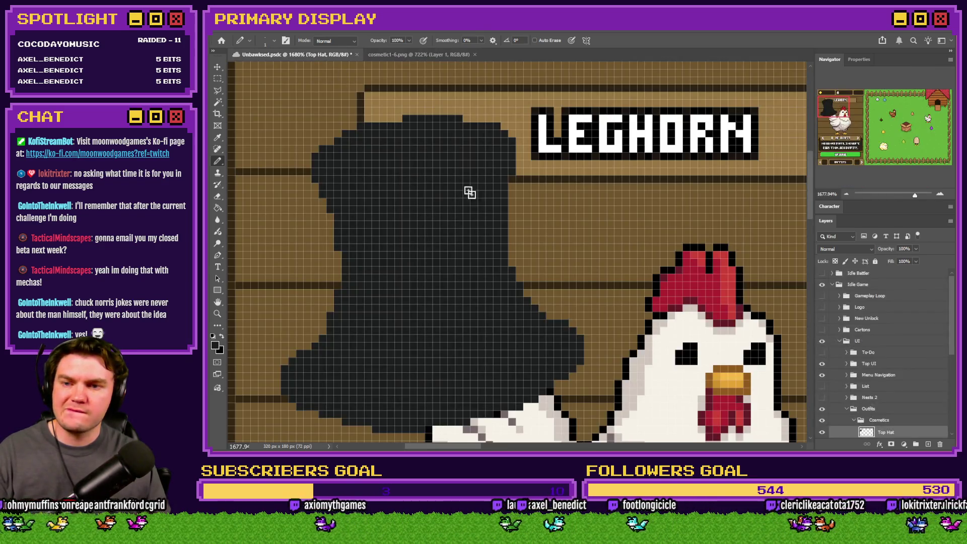
click(460, 58)
alt+click(497, 153)
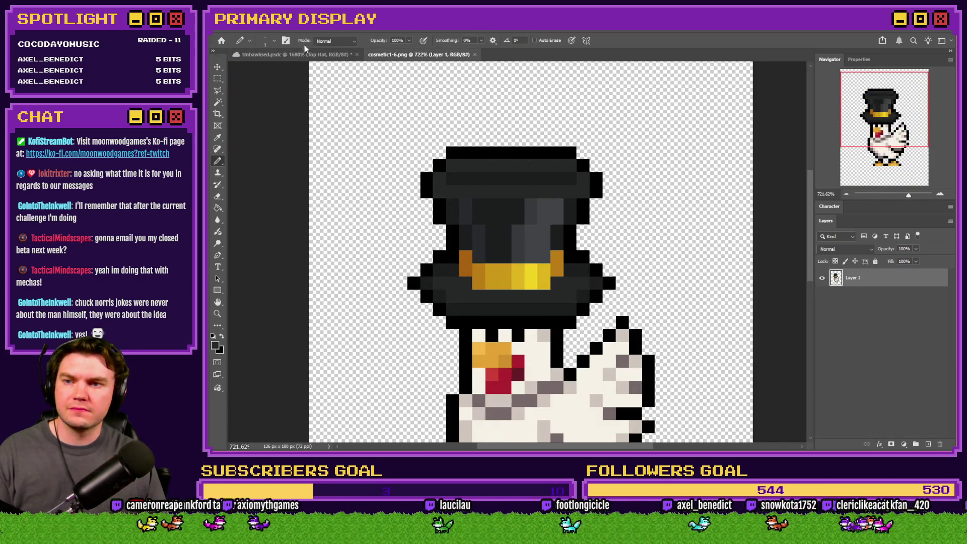
click(297, 55)
scroll(493, 174, down, 1)
scroll(493, 174, up, 3)
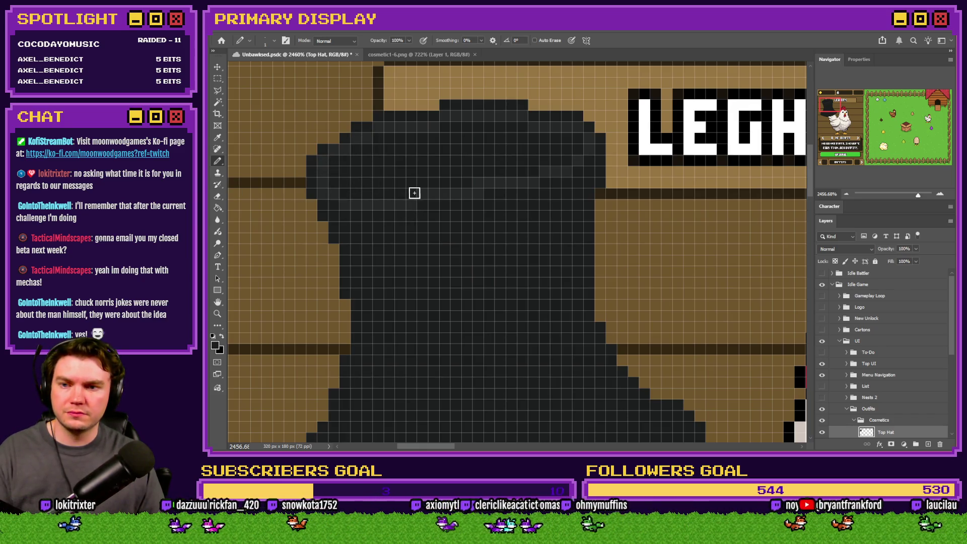
scroll(457, 167, down, 3)
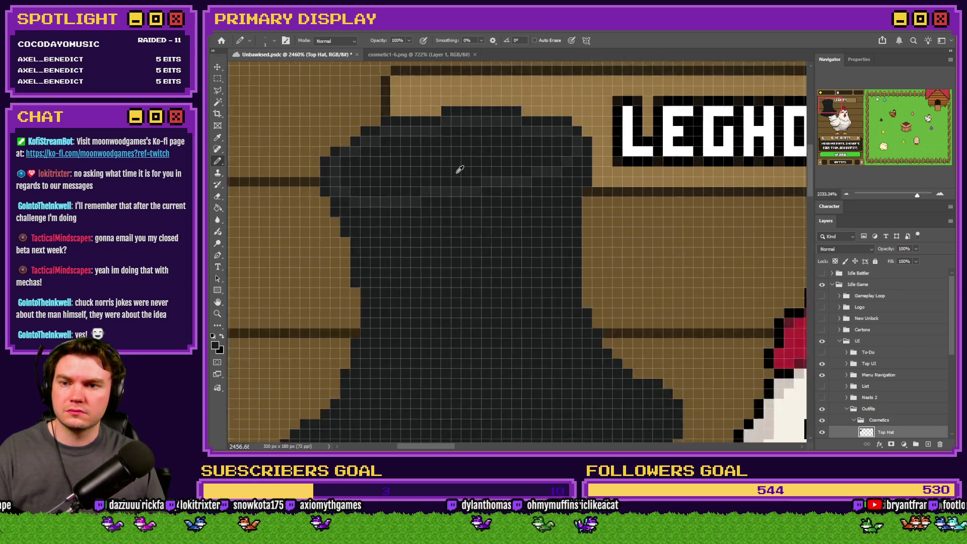
scroll(454, 179, up, 1)
scroll(449, 186, down, 1)
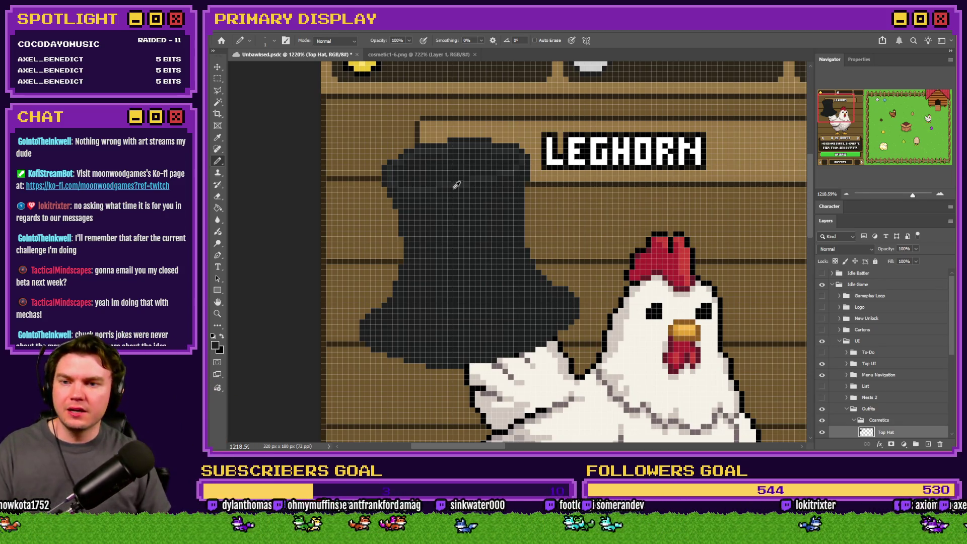
scroll(453, 181, up, 3)
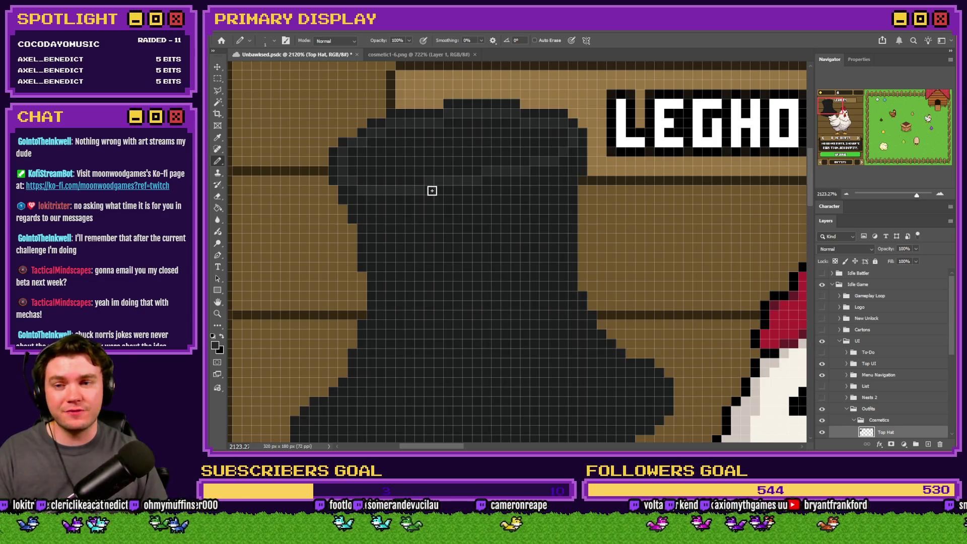
- Select an oval over the hat's crown, try and cancel a -5.8° rotation, and nudge it down 1 px
drag(218, 79, 252, 91)
scroll(422, 176, down, 1)
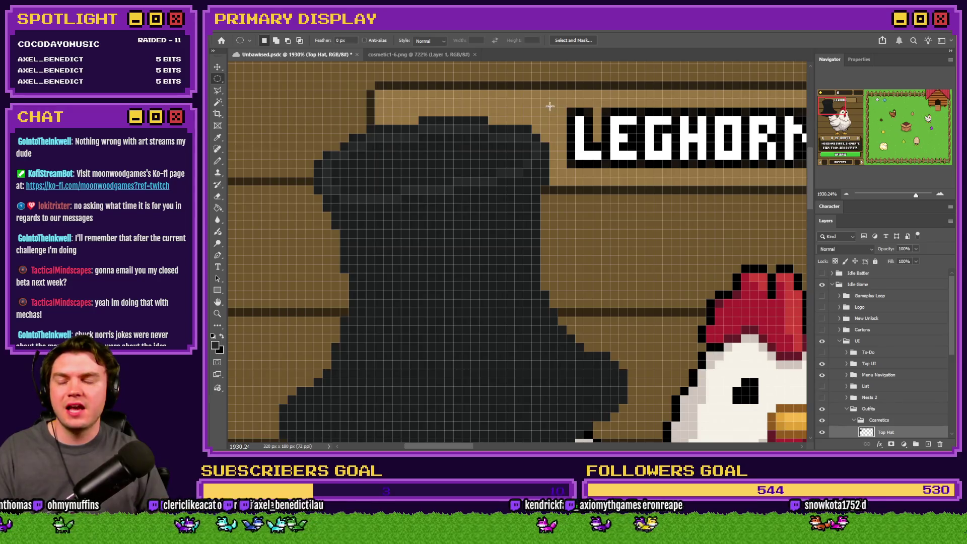
mouse_move(550, 106)
mouse_down()
mouse_move(282, 221)
mouse_move(327, 215)
mouse_move(297, 217)
mouse_up()
right_click(371, 172)
click(403, 270)
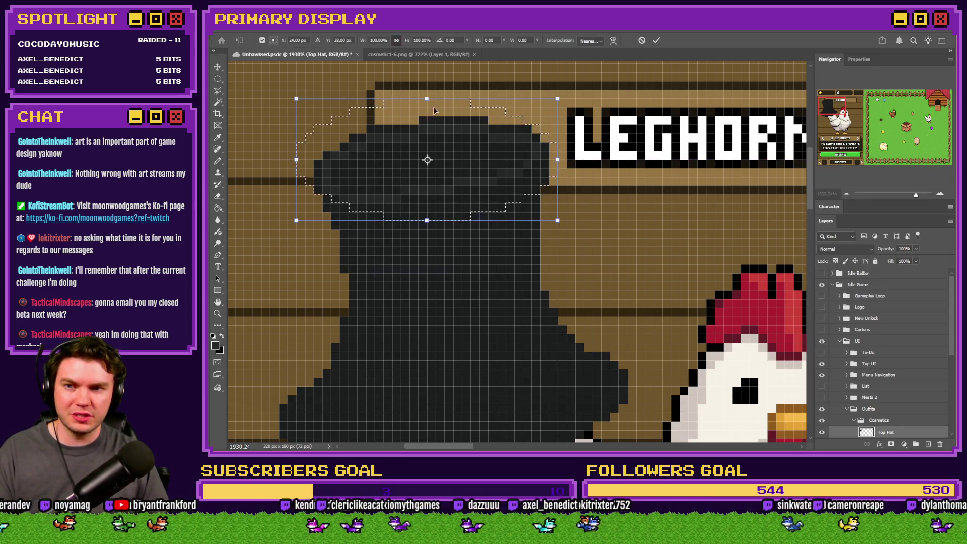
drag(439, 41, 449, 37)
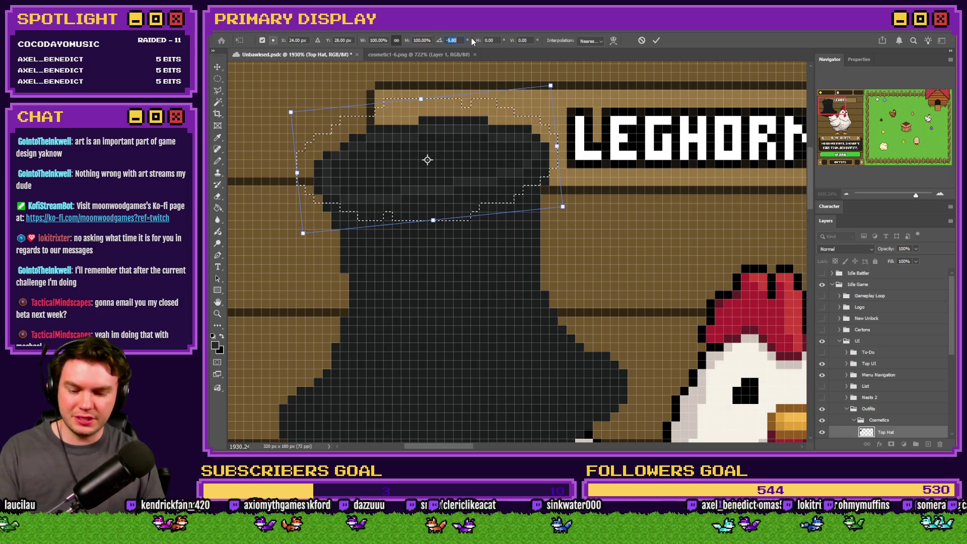
key(Escape)
drag(460, 139, 459, 148)
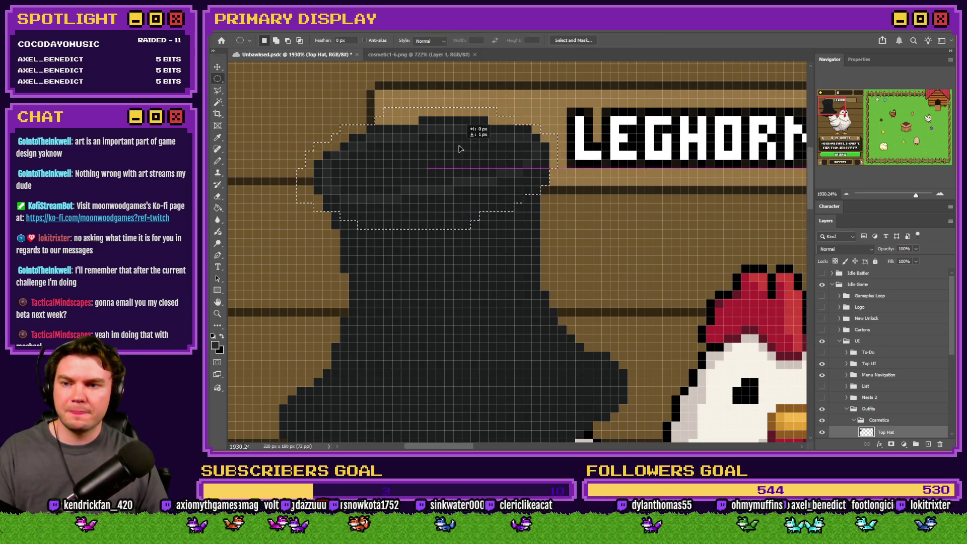
- Fill the crown's left side and top inside the oval with dark pixels, then deselect
key(b)
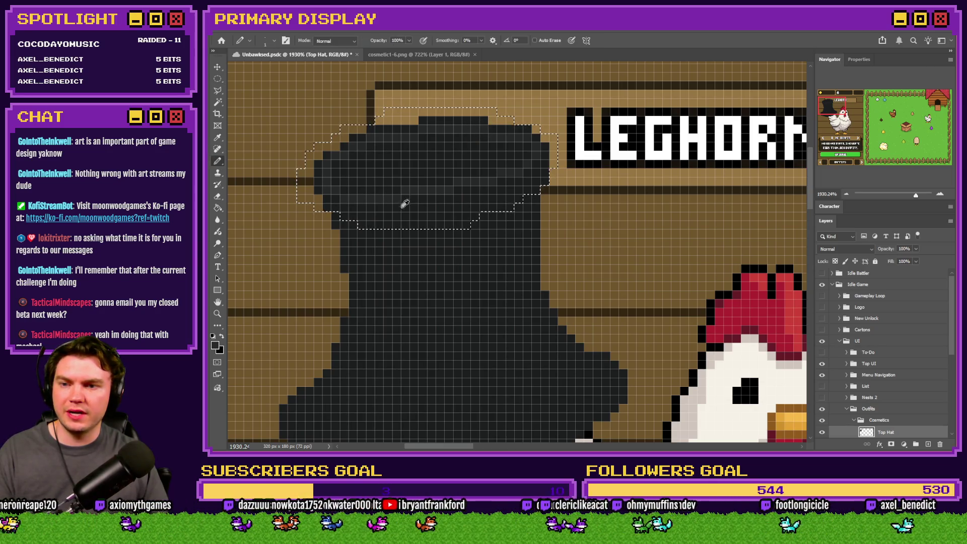
mouse_move(302, 176)
mouse_down()
mouse_move(288, 167)
mouse_move(332, 134)
mouse_move(365, 126)
mouse_move(474, 107)
mouse_move(549, 125)
mouse_up()
key(ctrl+d)
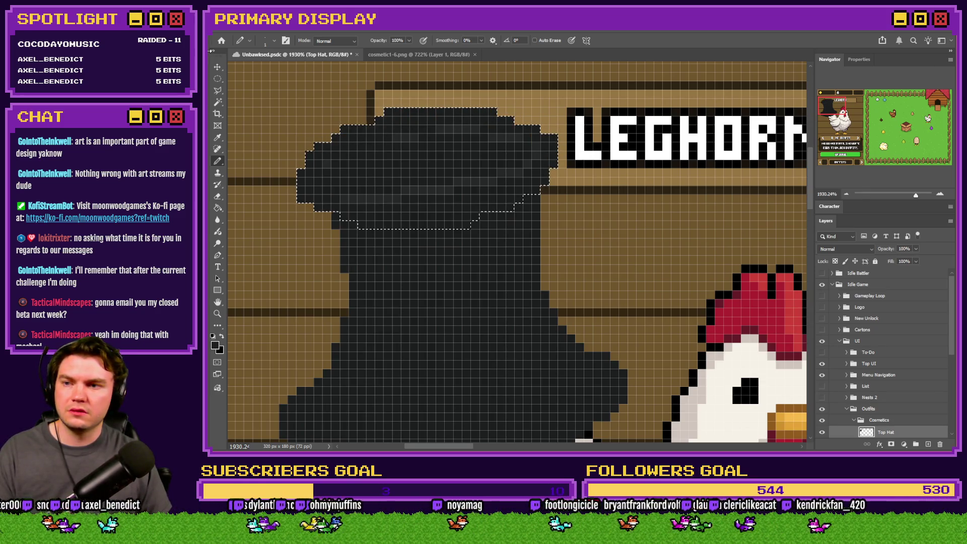
click(217, 79)
click(218, 161)
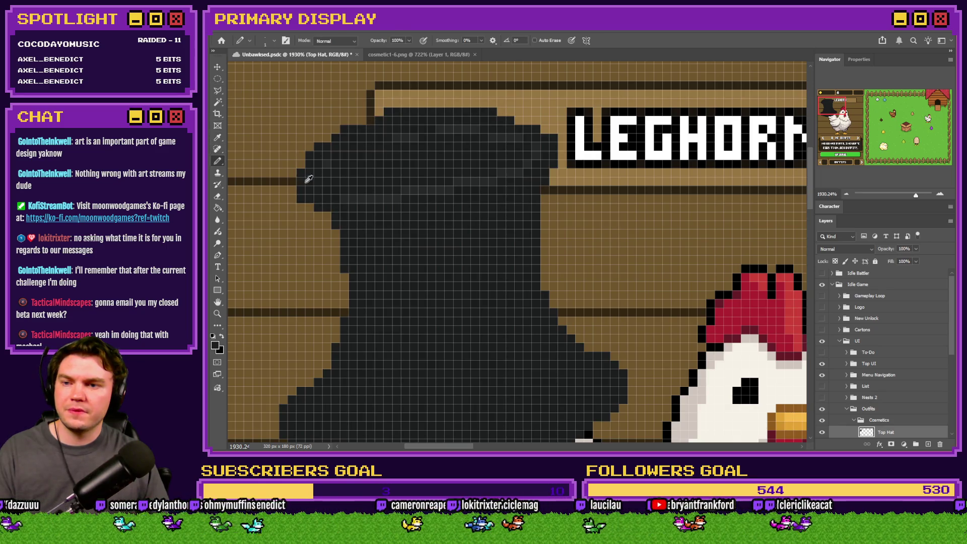
scroll(310, 193, down, 2)
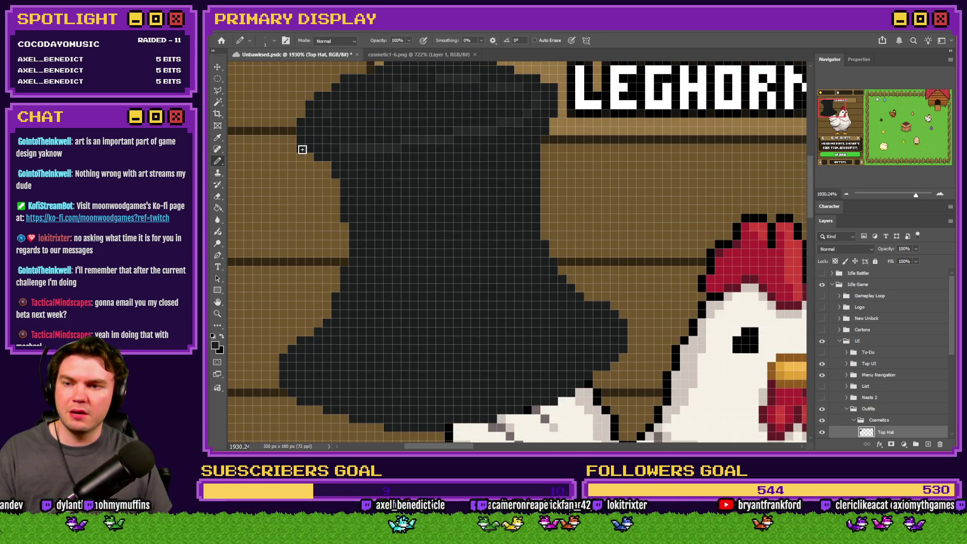
- Extend the hat's left edge downward and widen its right edge
mouse_move(302, 150)
mouse_down()
mouse_move(322, 186)
mouse_move(331, 287)
mouse_move(330, 183)
mouse_move(354, 266)
mouse_move(367, 247)
mouse_up()
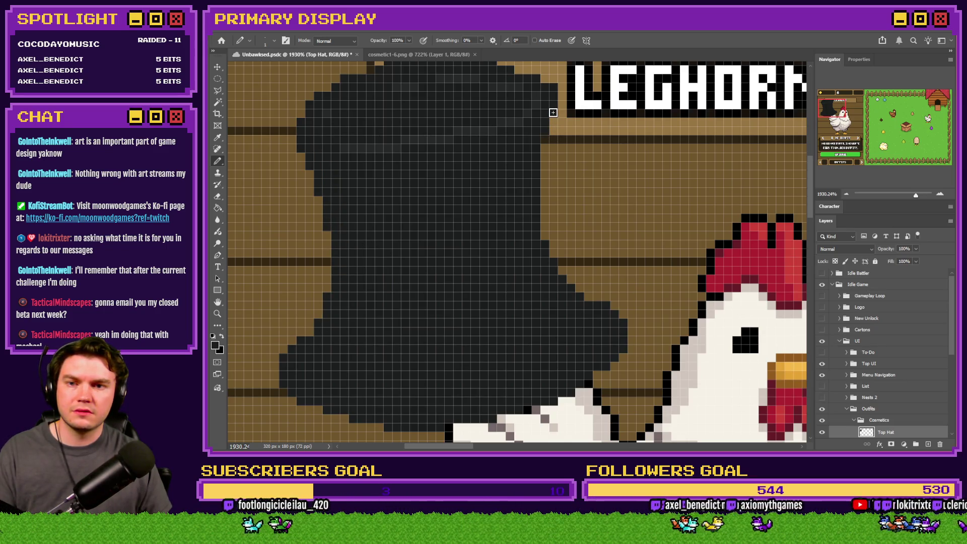
mouse_move(552, 126)
mouse_down()
mouse_move(546, 201)
mouse_move(587, 301)
mouse_move(537, 218)
mouse_move(556, 262)
mouse_up()
scroll(446, 181, down, 3)
scroll(430, 158, up, 5)
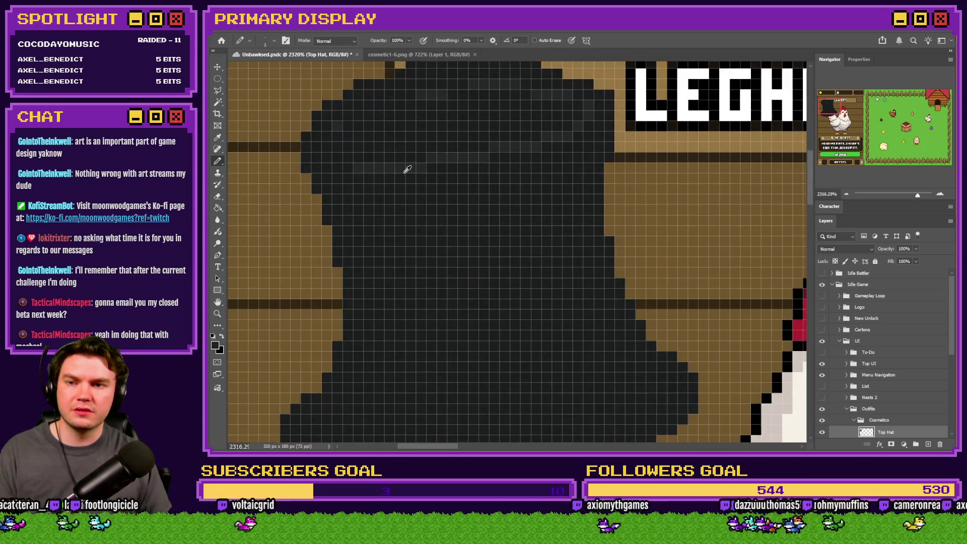
scroll(413, 181, up, 1)
scroll(468, 142, up, 2)
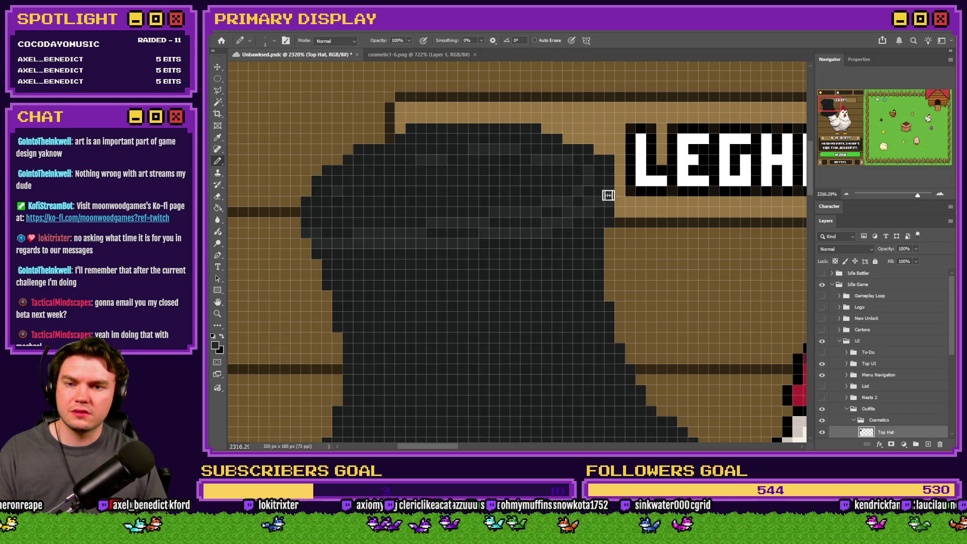
- Try several Paint Bucket fills on the hat crown, undoing each unwanted result
click(217, 208)
click(364, 209)
key(ctrl+z)
click(217, 161)
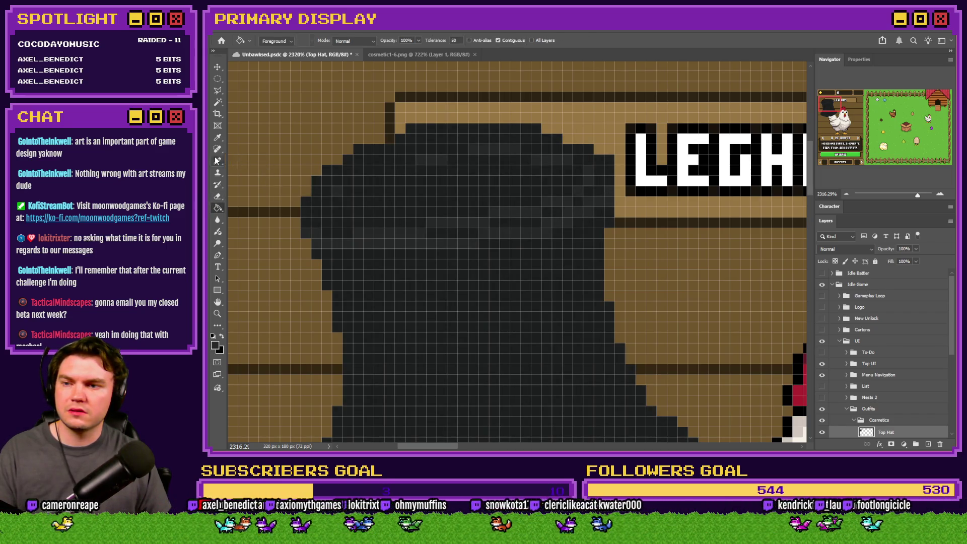
click(223, 207)
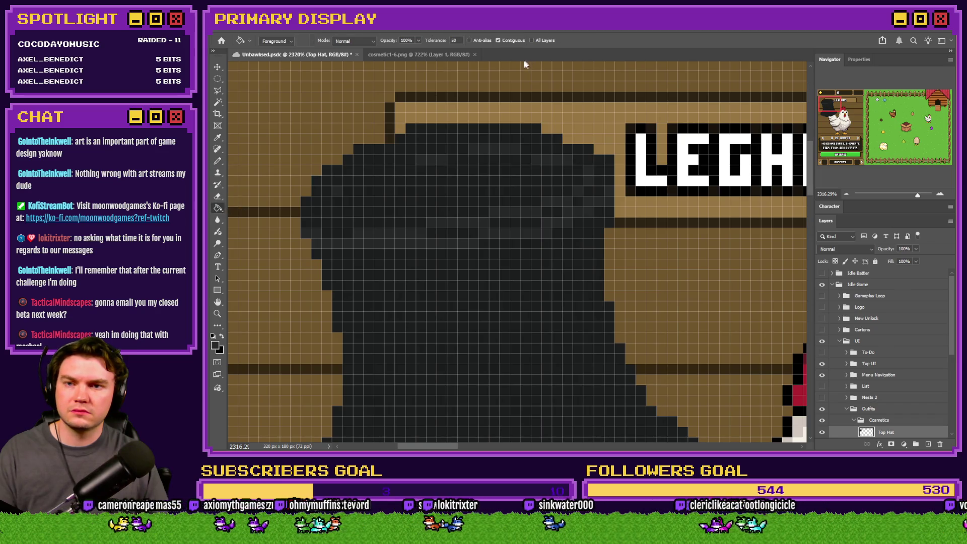
click(492, 127)
key(ctrl+z)
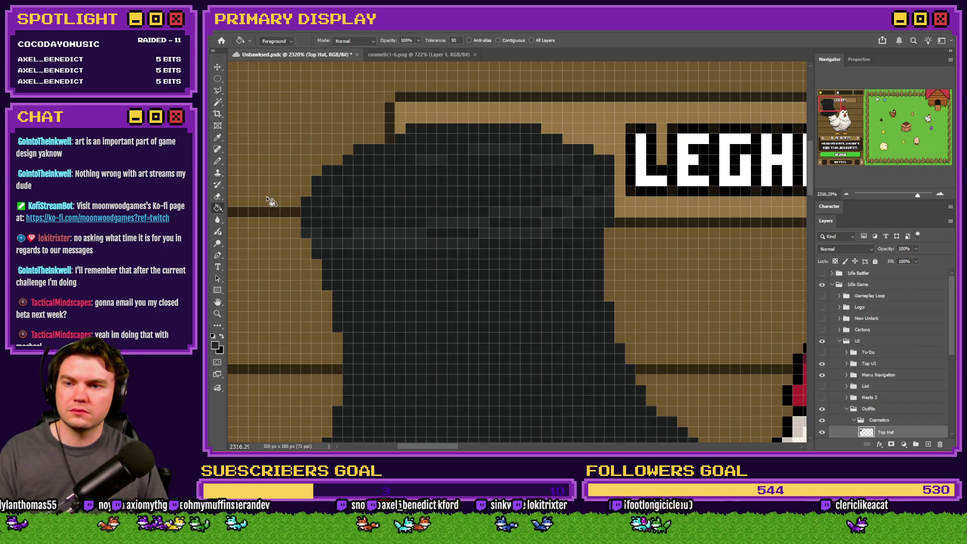
click(217, 161)
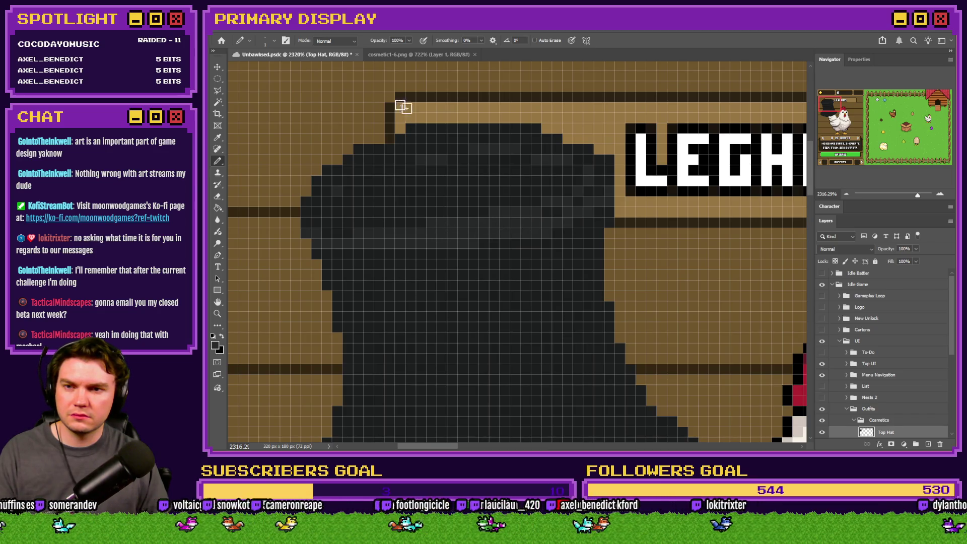
text(g)
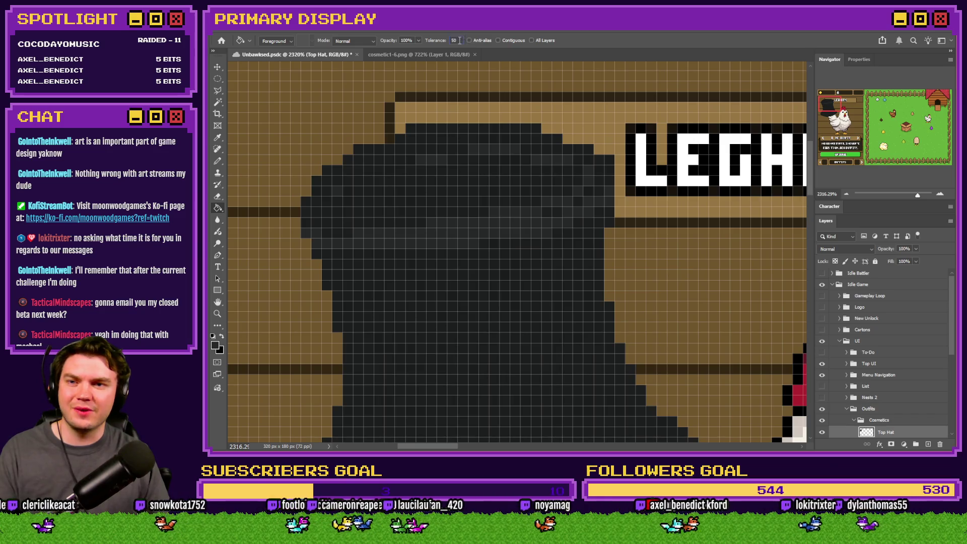
text(1)
click(438, 192)
key(ctrl+z)
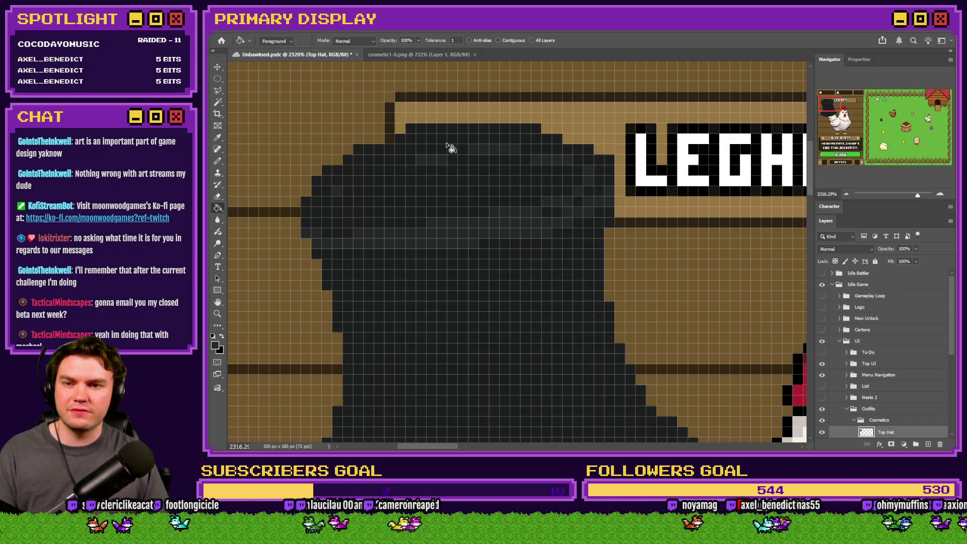
click(218, 161)
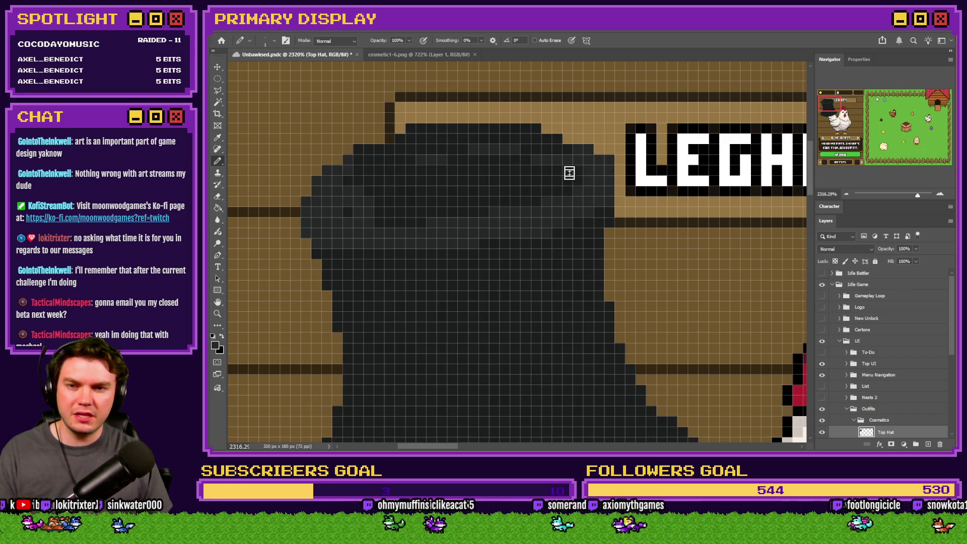
- Fill the hat crown with a single flat dark grey
click(218, 208)
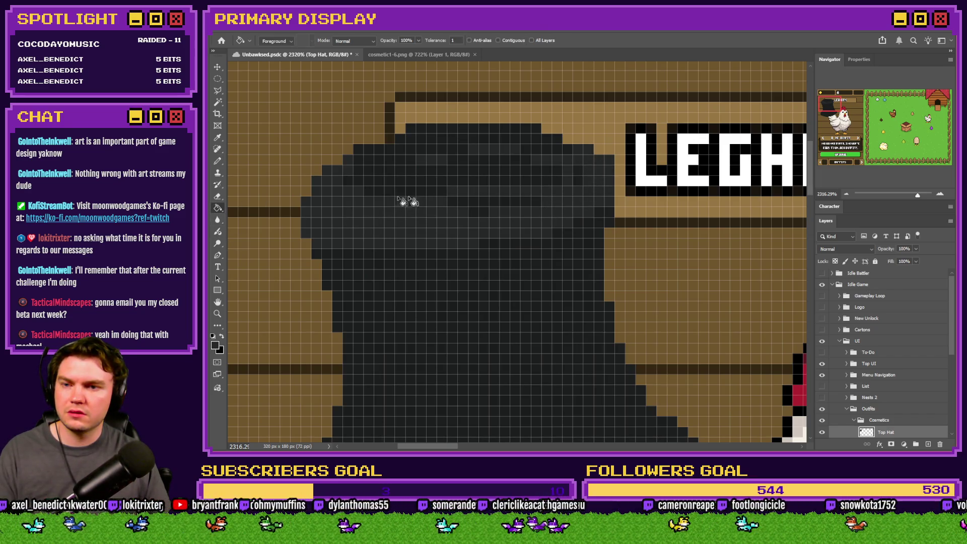
click(409, 172)
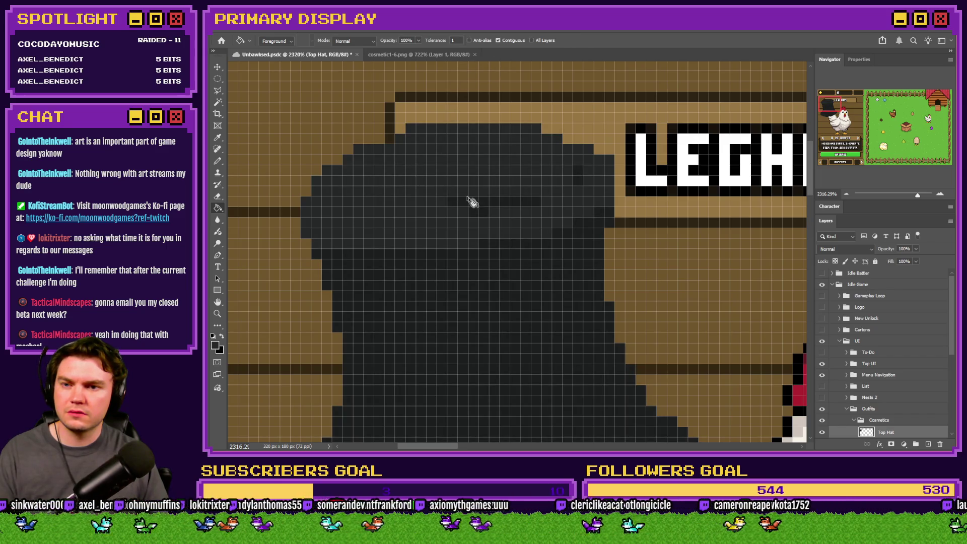
click(218, 161)
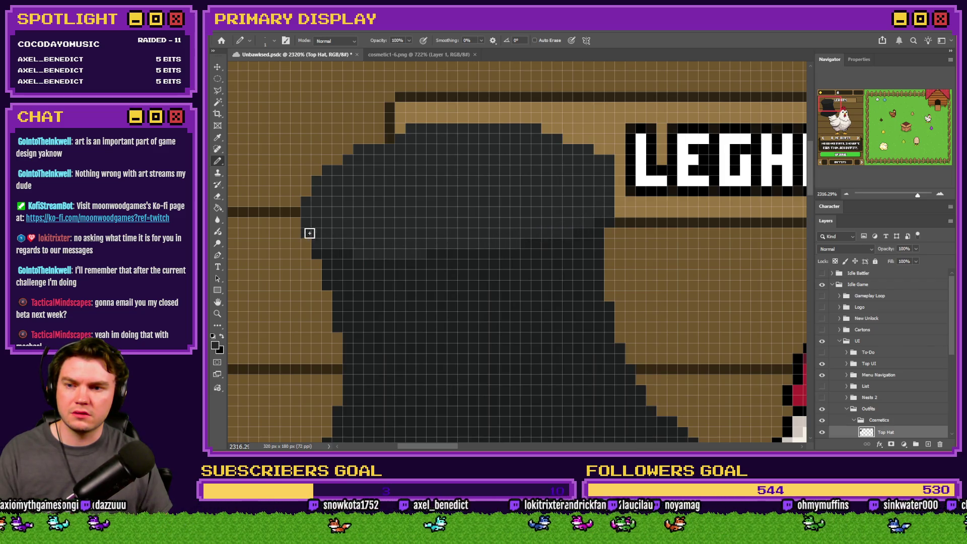
scroll(383, 280, down, 5)
scroll(463, 222, up, 4)
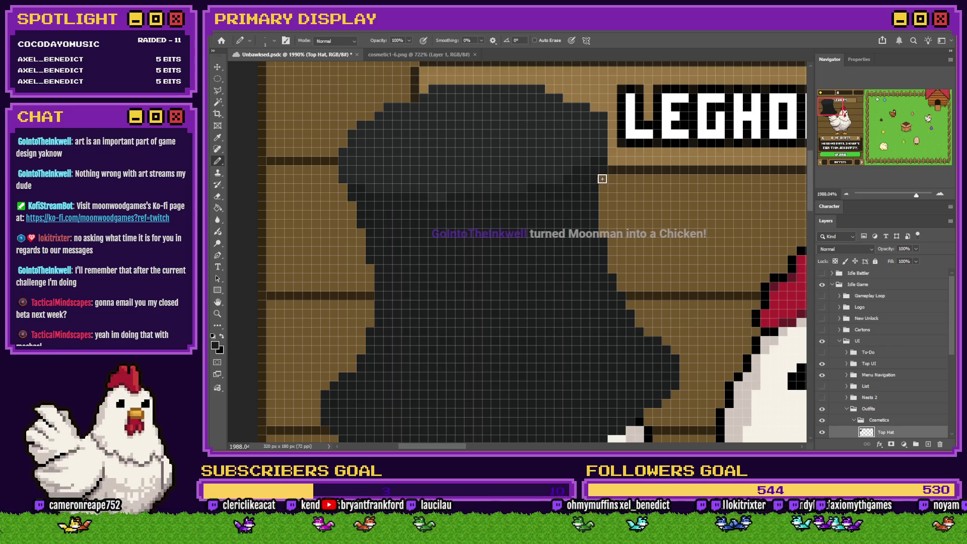
click(218, 198)
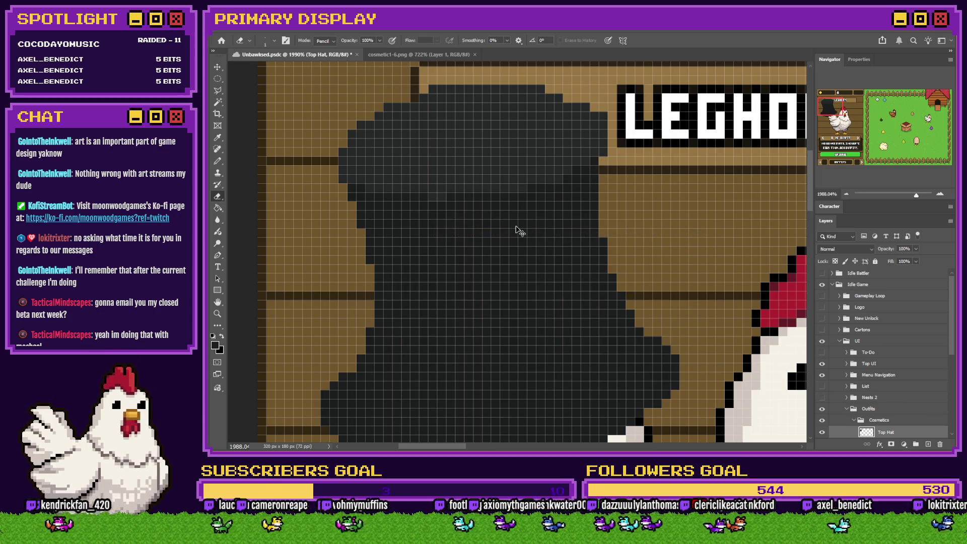
- Paint a gold band across the hat's base and turn the stray black pixel gold
key(ctrl+z)
click(217, 160)
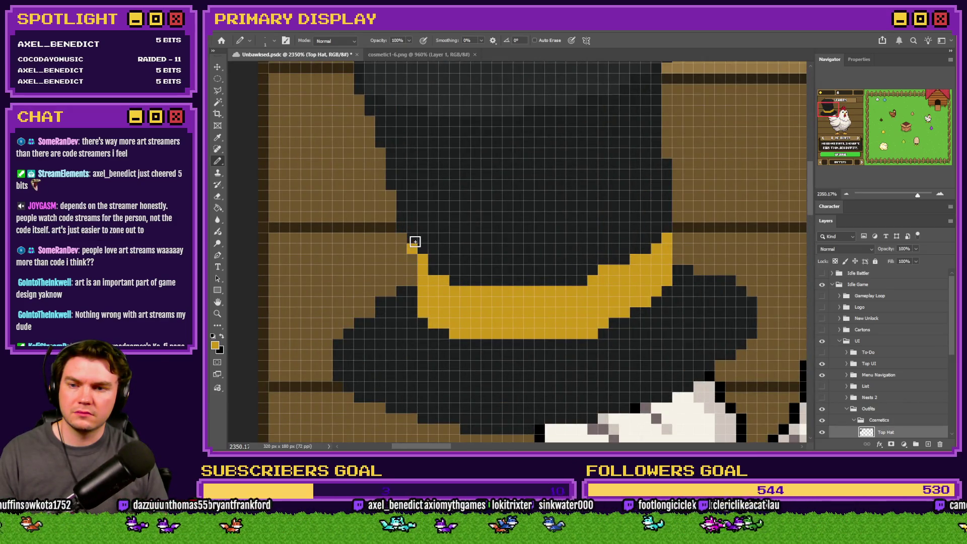
click(414, 242)
click(418, 242)
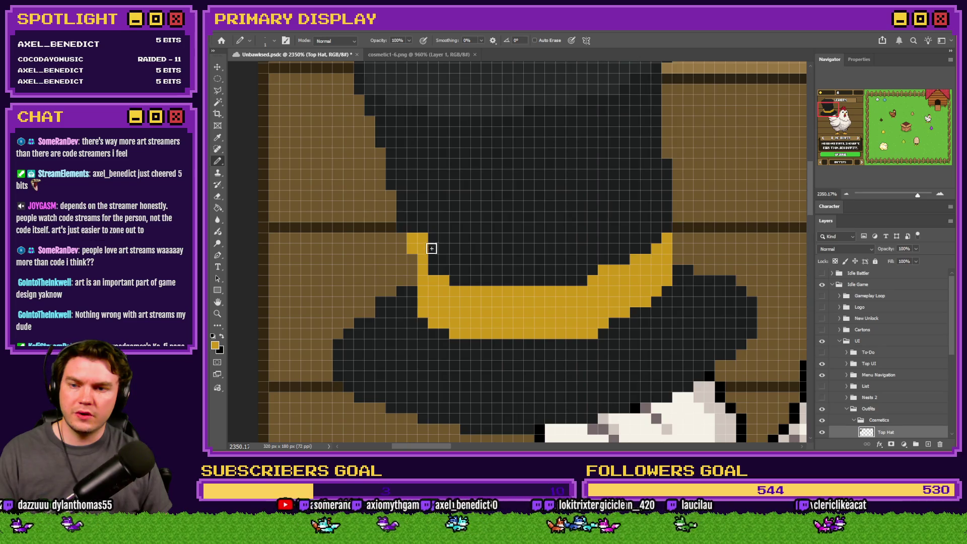
mouse_move(444, 250)
mouse_down()
mouse_move(578, 261)
mouse_move(660, 214)
mouse_move(665, 225)
mouse_move(618, 260)
mouse_move(591, 259)
mouse_move(598, 263)
mouse_move(550, 278)
mouse_move(428, 264)
mouse_move(442, 270)
mouse_up()
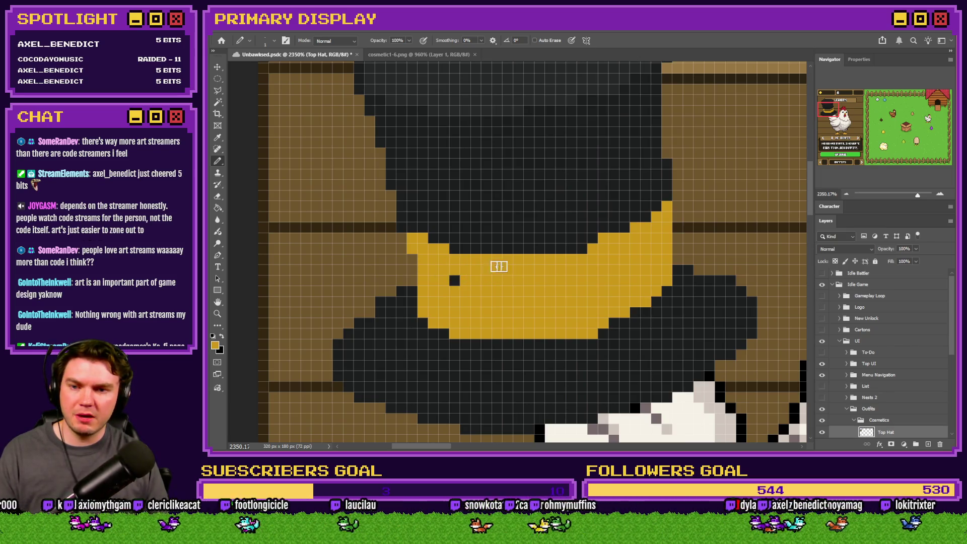
click(454, 281)
- Bring up the cosmetic1-6.png reference sprite for comparison
scroll(460, 277, down, 3)
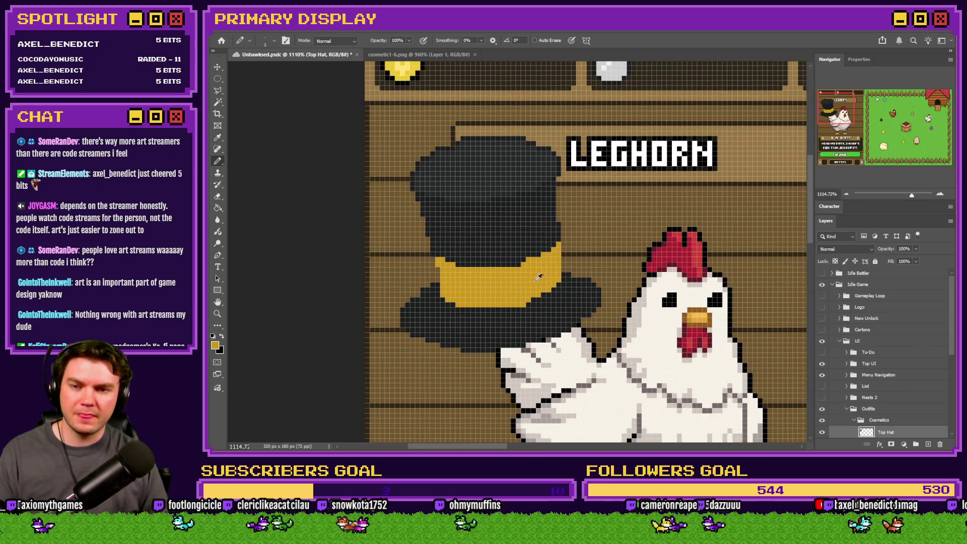
scroll(537, 276, up, 4)
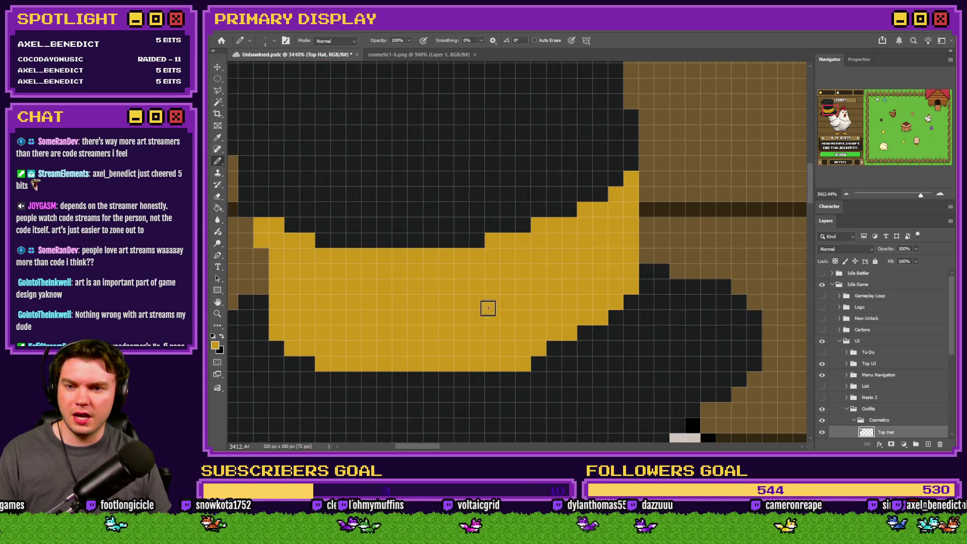
scroll(533, 256, down, 4)
scroll(521, 263, up, 3)
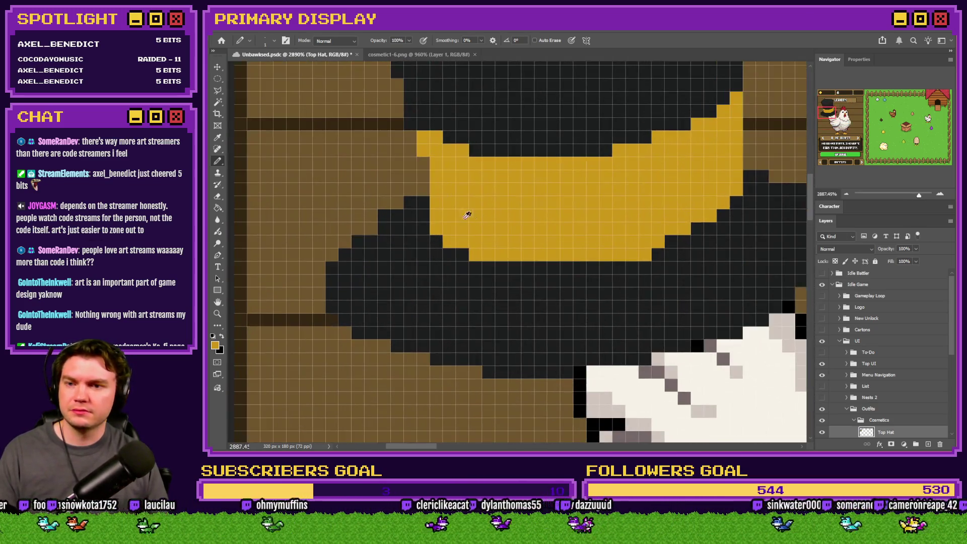
click(421, 57)
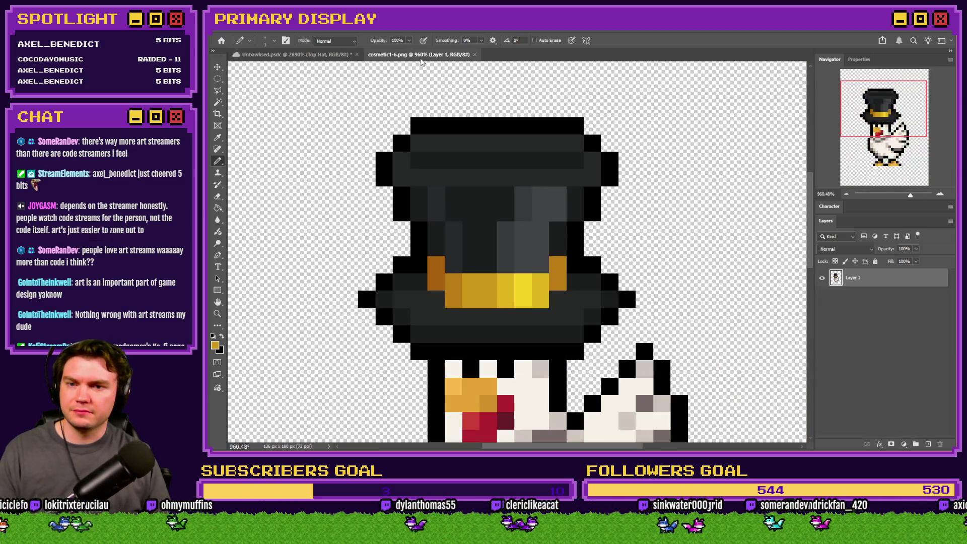
- Paint darker orange shading at the gold band's left edge, checking the cosmetic1-6.png reference
click(294, 54)
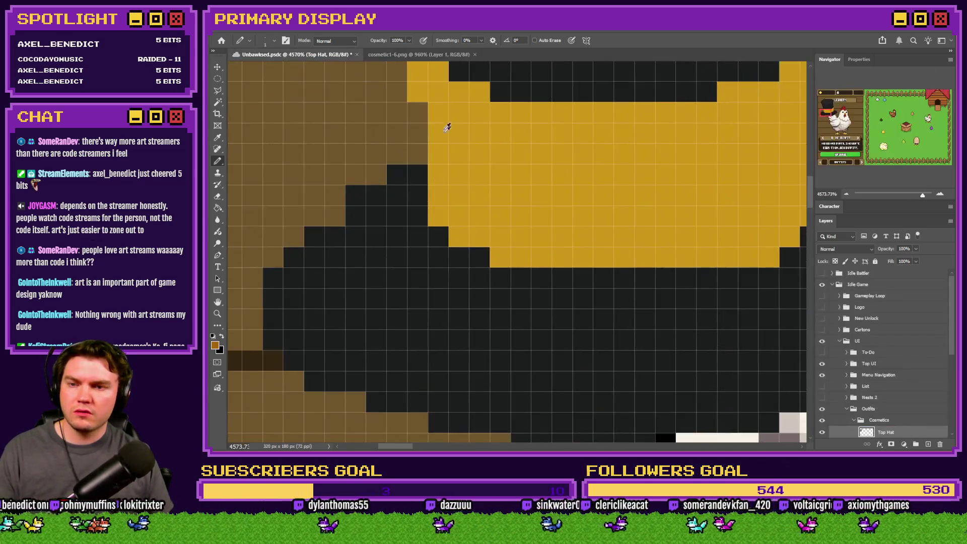
scroll(437, 179, up, 2)
drag(437, 179, 448, 286)
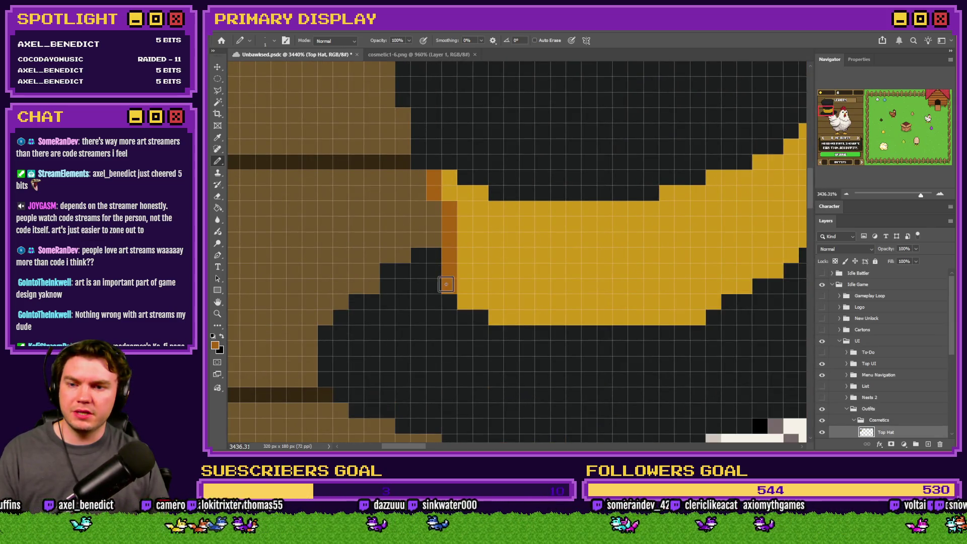
click(417, 55)
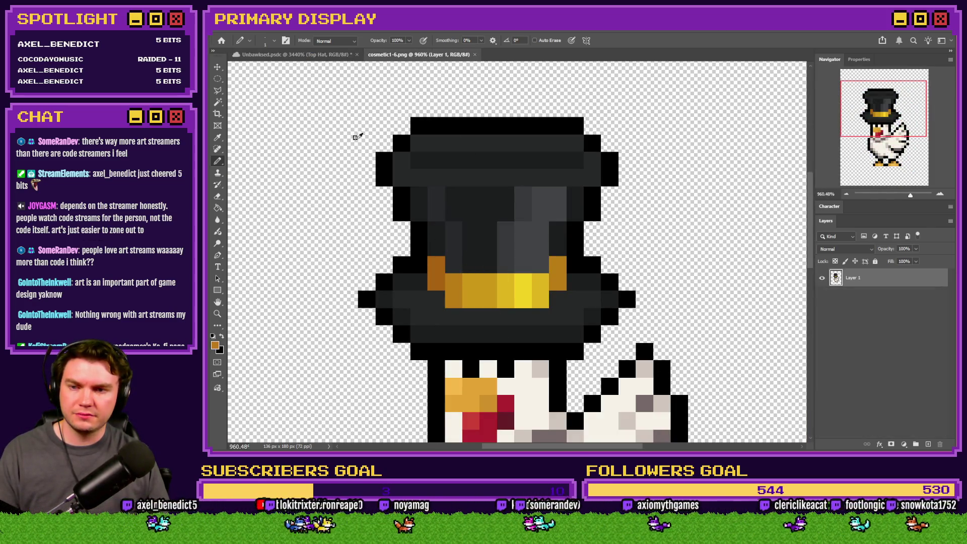
click(330, 56)
click(403, 54)
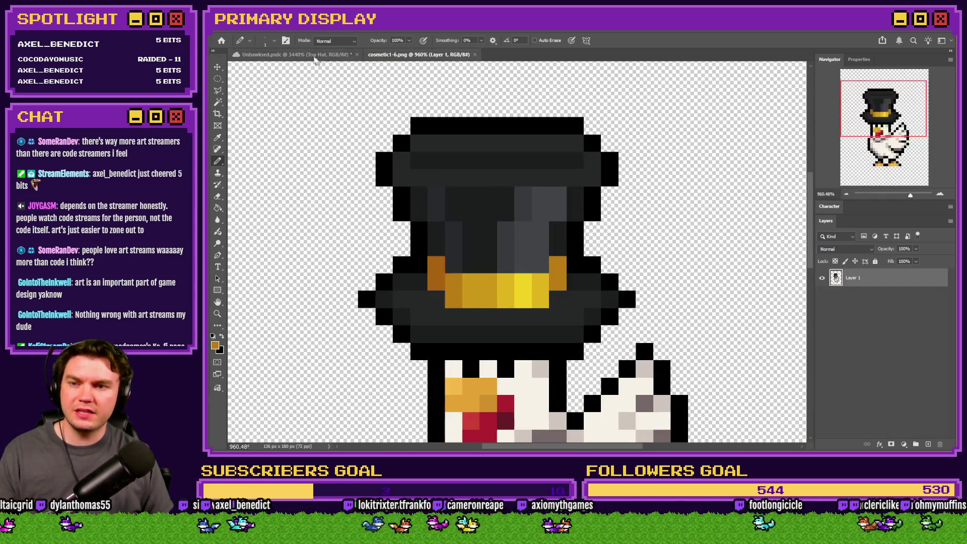
click(348, 54)
- Add a second darker orange shading column on the band, comparing against the reference sprite
drag(465, 193, 465, 302)
click(403, 55)
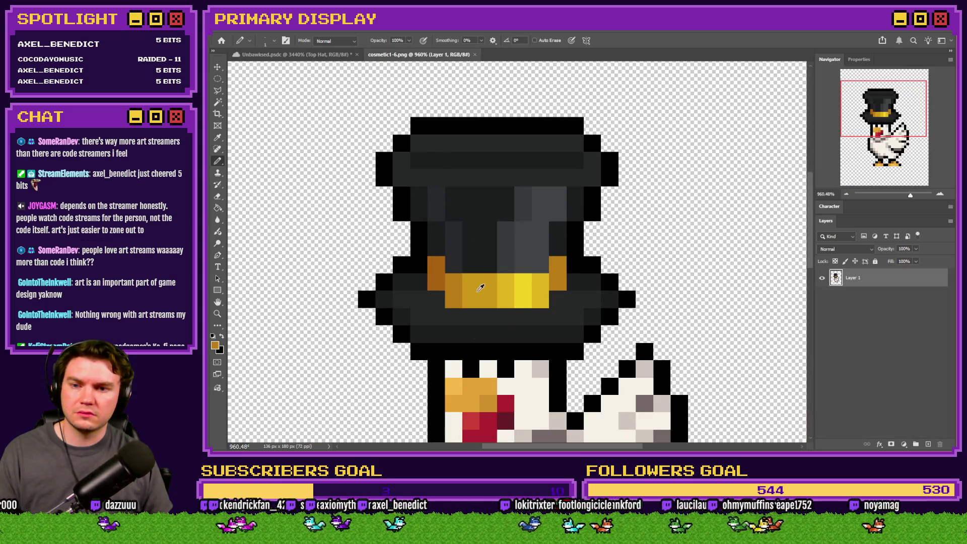
click(335, 55)
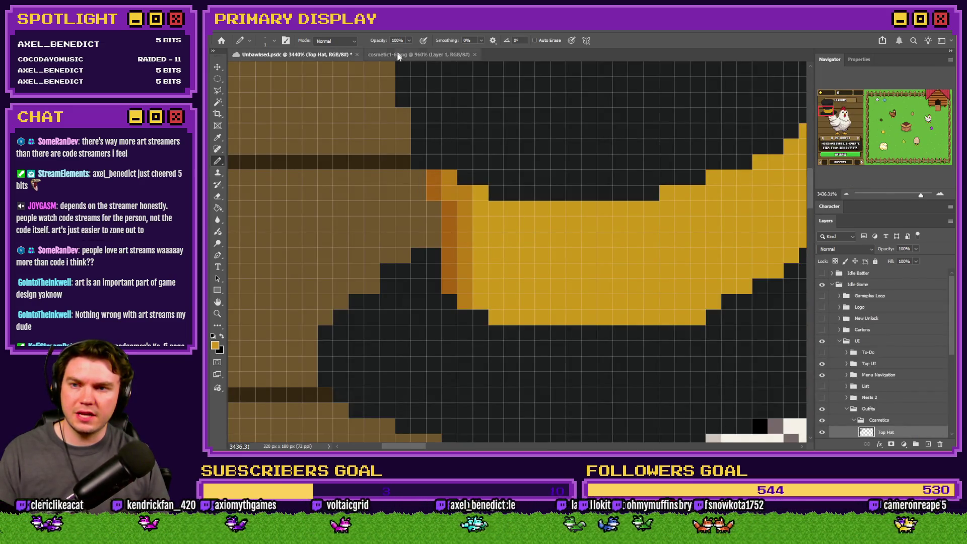
click(397, 54)
click(322, 55)
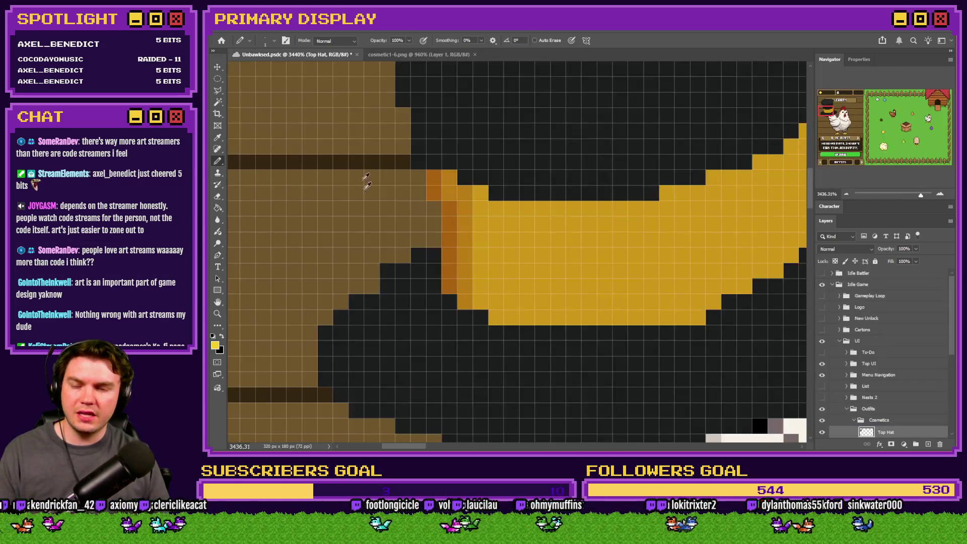
- Paint a bright yellow highlight, then repaint two band columns in a yellow sampled from the reference
scroll(363, 182, down, 3)
scroll(528, 194, up, 3)
mouse_move(550, 185)
mouse_down()
mouse_move(551, 259)
mouse_move(559, 181)
mouse_up()
click(385, 55)
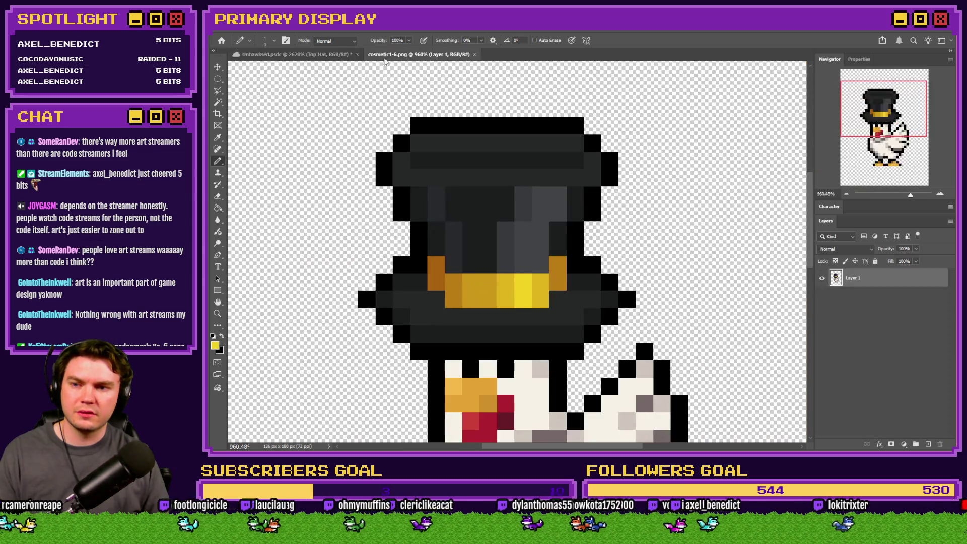
alt+click(521, 286)
click(297, 55)
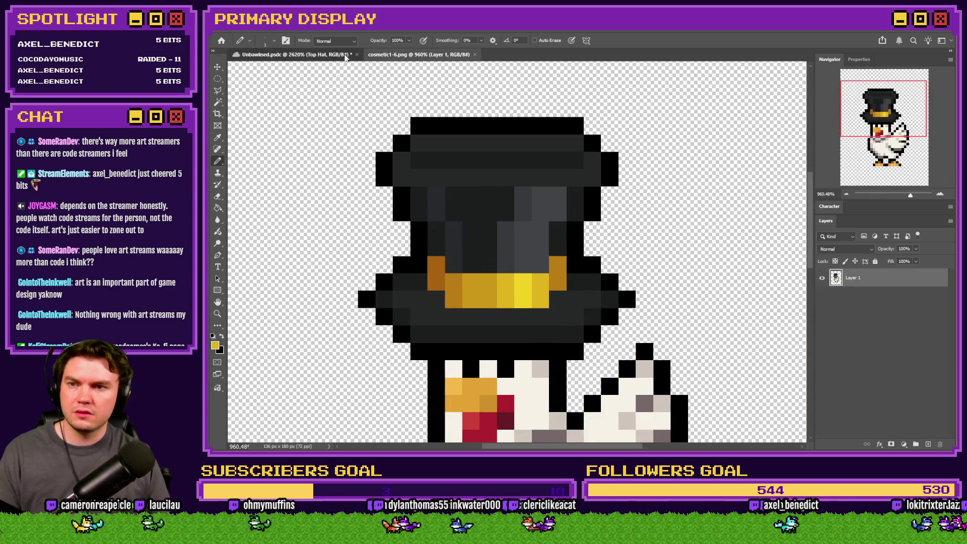
mouse_move(538, 195)
mouse_down()
mouse_move(548, 282)
mouse_move(576, 222)
mouse_move(577, 159)
mouse_up()
- Sample the reference gold and darken a band column and the band's right edge in orange
click(392, 56)
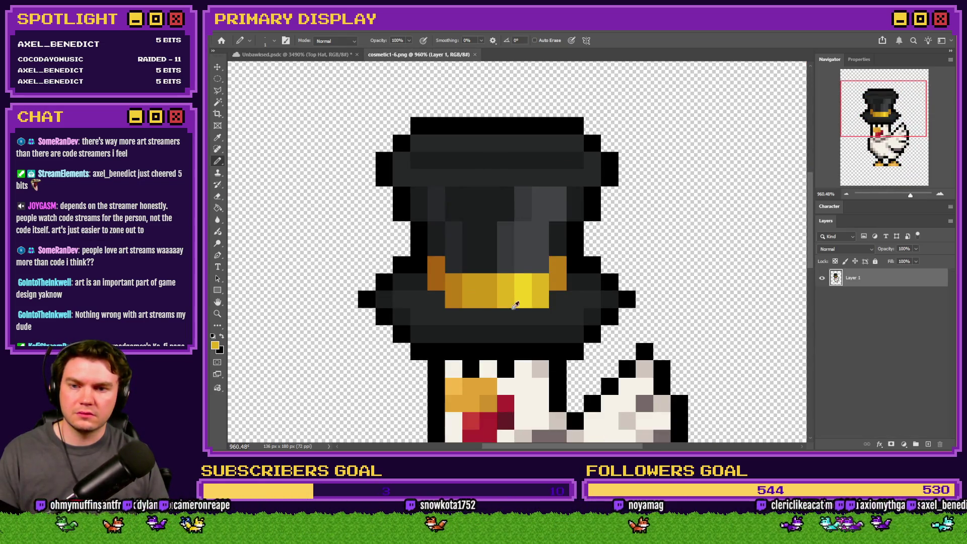
alt+click(491, 287)
click(350, 55)
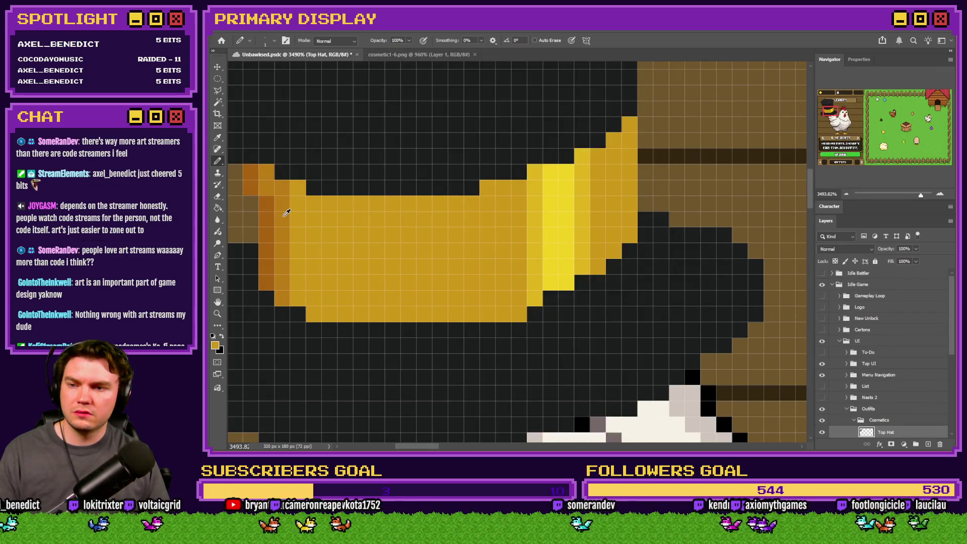
drag(613, 140, 613, 251)
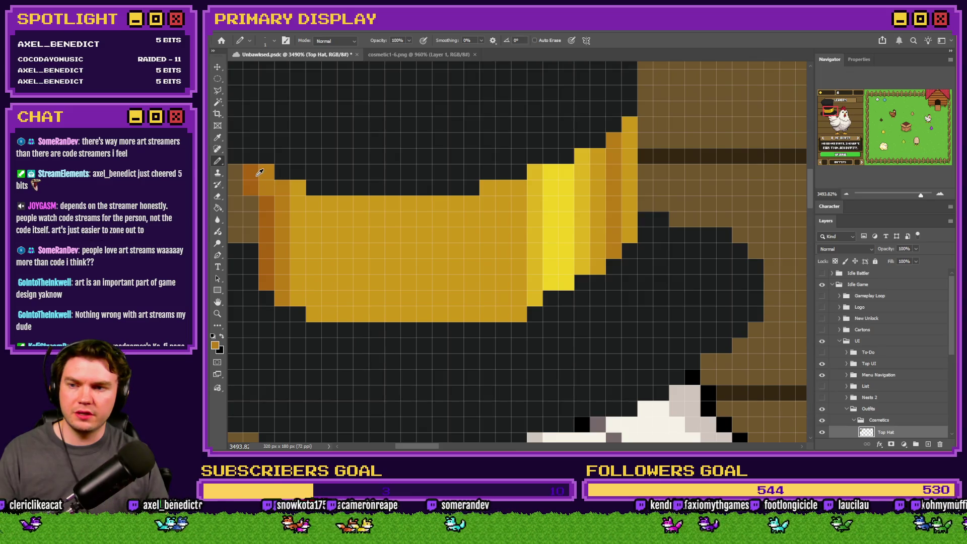
drag(629, 125, 629, 242)
- Lighten three more columns of the hat band to a lighter yellow
scroll(538, 217, down, 1)
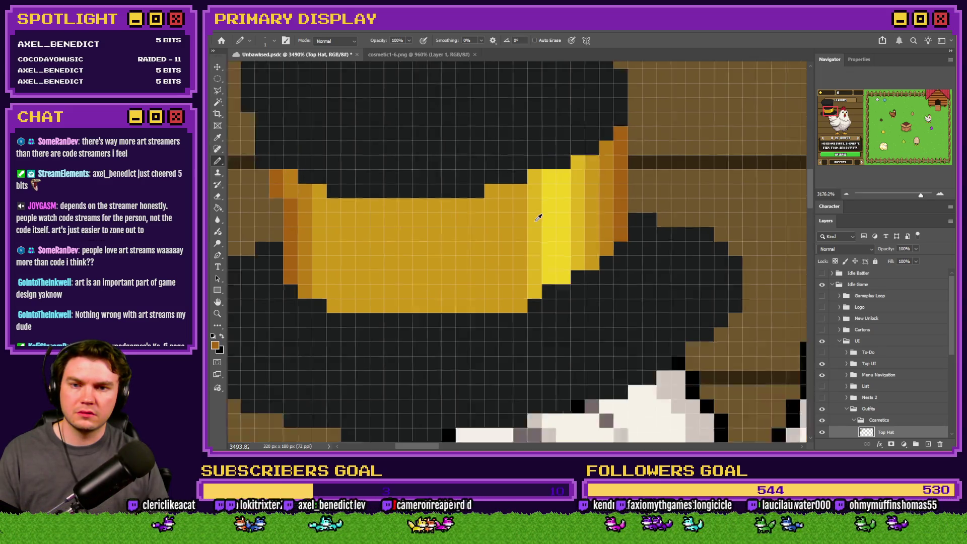
scroll(538, 218, down, 3)
scroll(506, 219, up, 3)
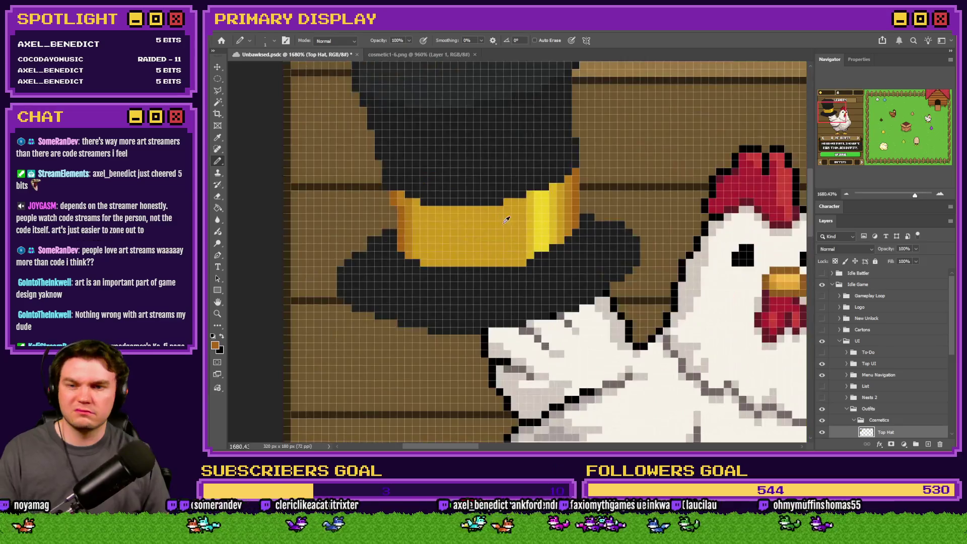
scroll(506, 220, up, 2)
mouse_move(536, 190)
mouse_down()
mouse_move(537, 297)
mouse_move(527, 279)
mouse_move(524, 297)
mouse_up()
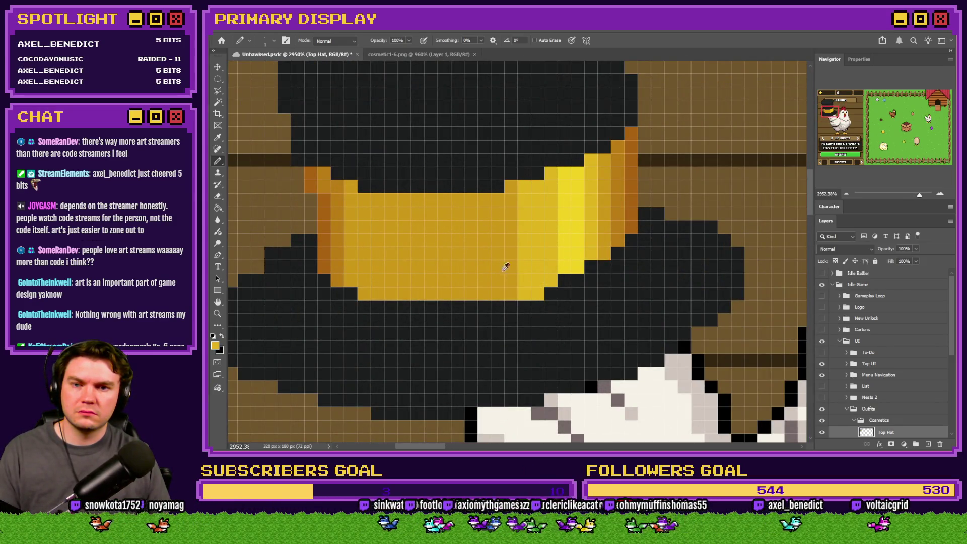
scroll(505, 267, down, 5)
scroll(510, 255, up, 5)
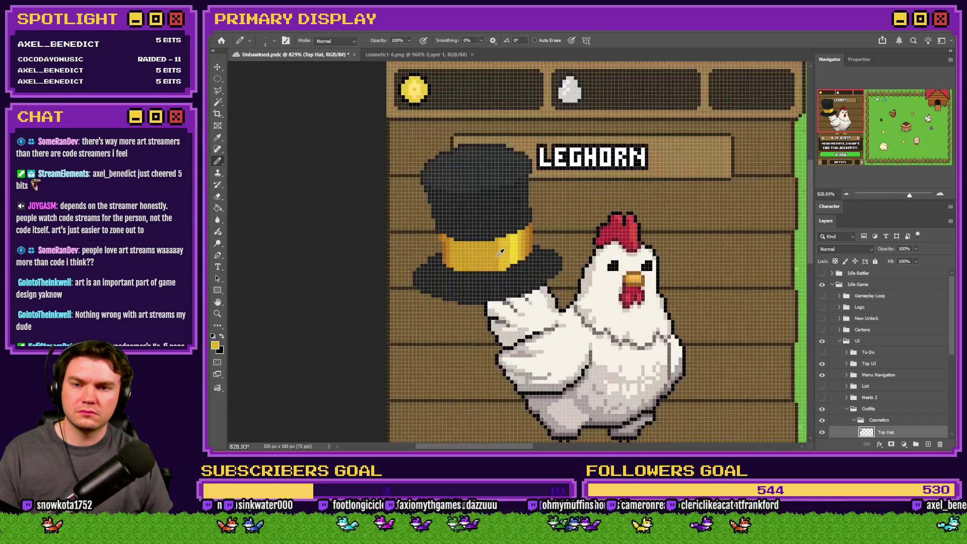
scroll(512, 216, up, 2)
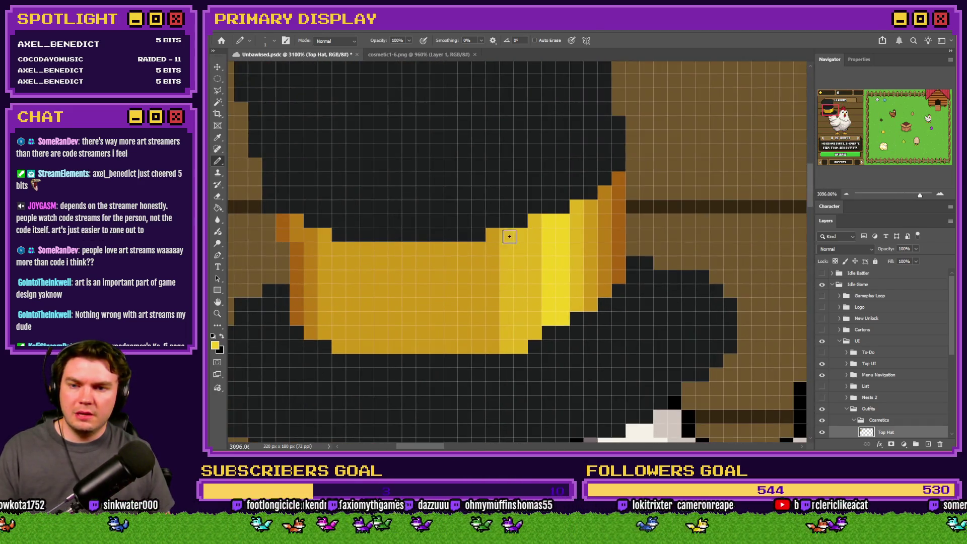
drag(505, 233, 504, 350)
- Resample band yellows and rebalance several columns between lighter and mid yellow
alt+click(574, 239)
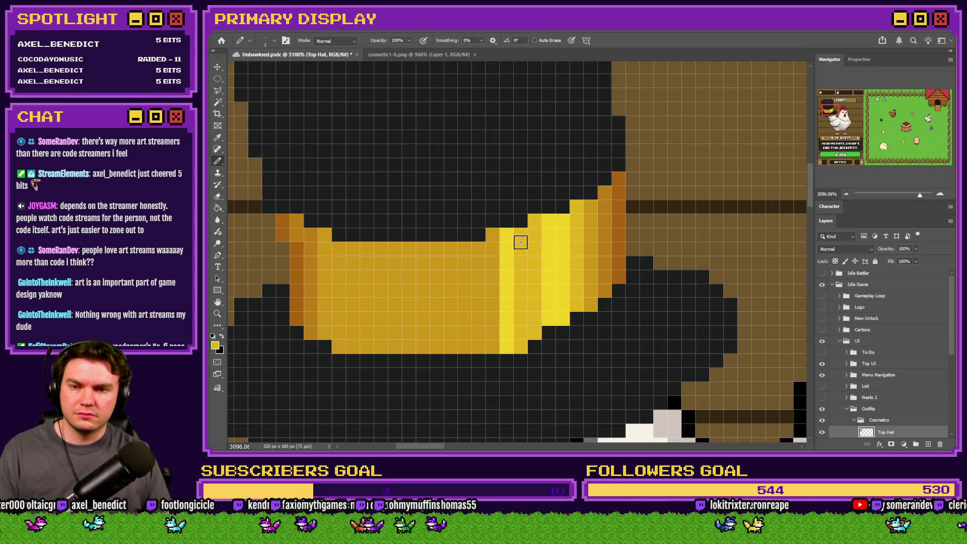
drag(488, 235, 494, 329)
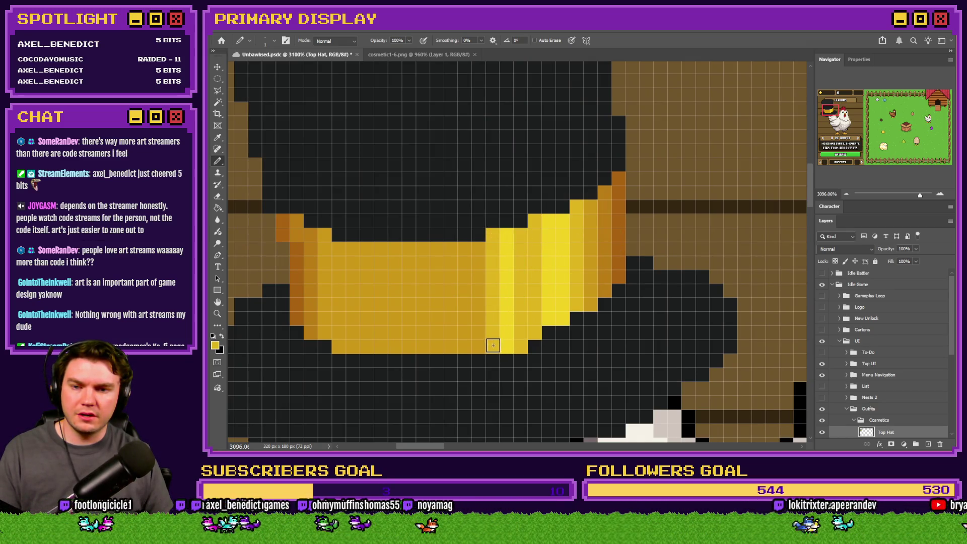
alt+click(527, 247)
mouse_move(553, 216)
mouse_down()
mouse_move(546, 318)
mouse_move(554, 239)
mouse_move(536, 240)
mouse_move(533, 325)
mouse_move(560, 313)
mouse_move(579, 261)
mouse_move(574, 227)
mouse_move(555, 280)
mouse_up()
alt+click(586, 230)
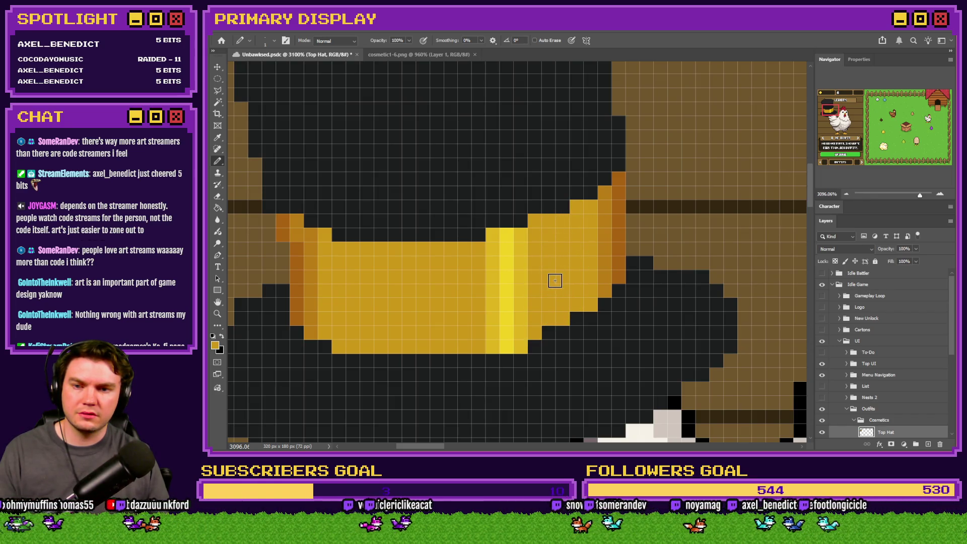
alt+click(530, 257)
mouse_move(535, 224)
mouse_down()
mouse_move(533, 330)
mouse_move(546, 240)
mouse_move(563, 253)
mouse_up()
- Paint a dark orange column beside the band, discarding a stray orange left-edge stroke
alt+click(605, 209)
drag(592, 205, 585, 302)
scroll(556, 258, down, 3)
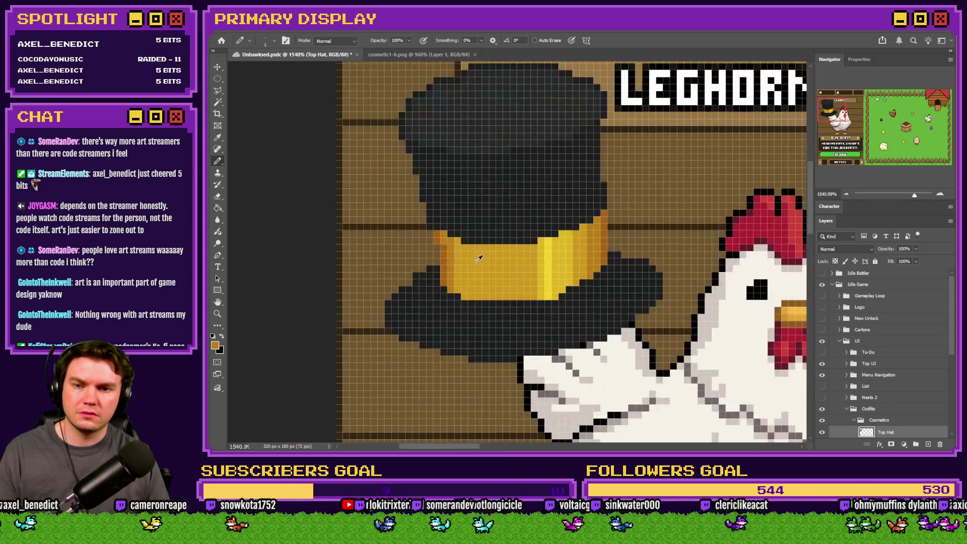
scroll(419, 283, up, 2)
mouse_move(438, 241)
mouse_down()
mouse_move(445, 315)
mouse_move(442, 217)
mouse_move(447, 264)
mouse_up()
key(ctrl+z)
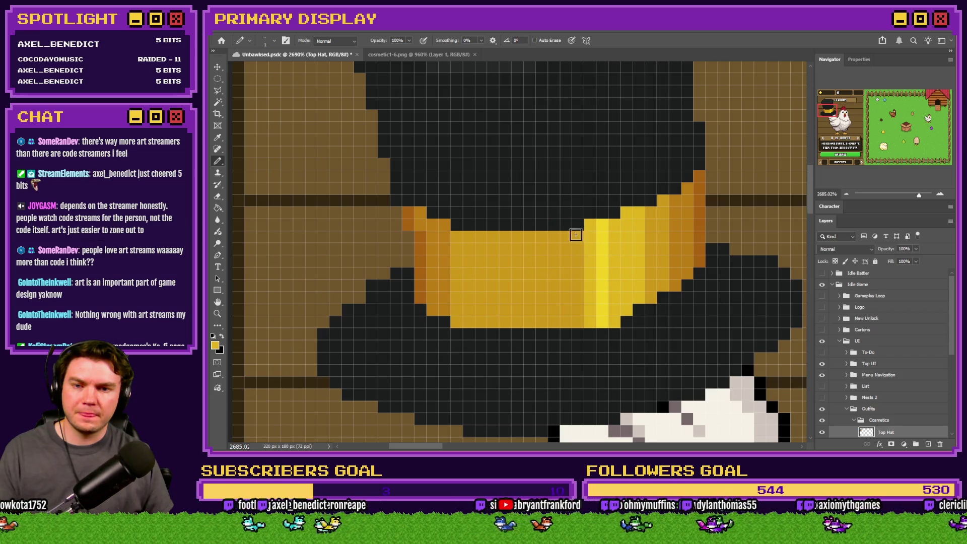
- Brighten the band's central yellow columns using freshly sampled yellows
mouse_move(575, 235)
mouse_down()
mouse_move(561, 255)
mouse_move(568, 320)
mouse_move(575, 249)
mouse_move(579, 323)
mouse_up()
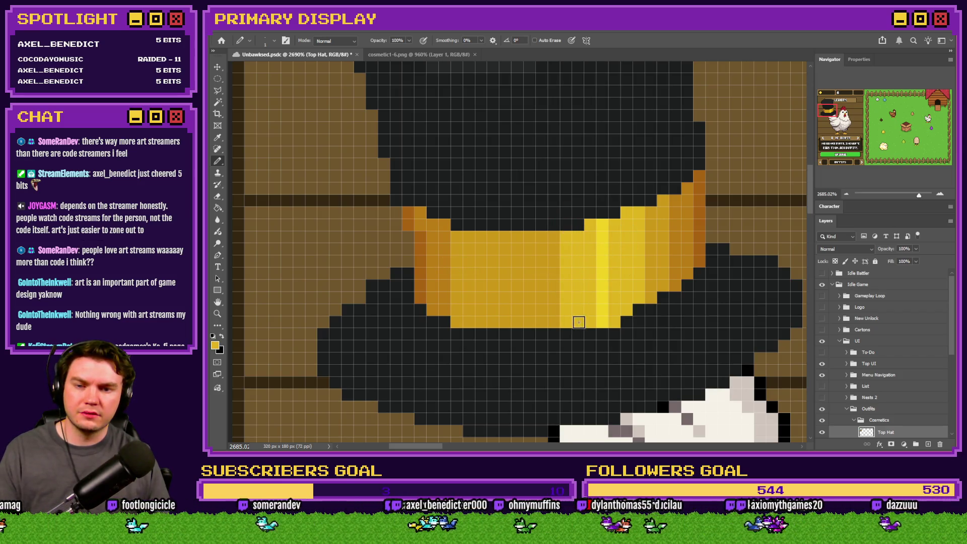
mouse_move(590, 232)
mouse_down()
mouse_move(588, 317)
mouse_move(613, 317)
mouse_move(613, 224)
mouse_up()
alt+click(577, 251)
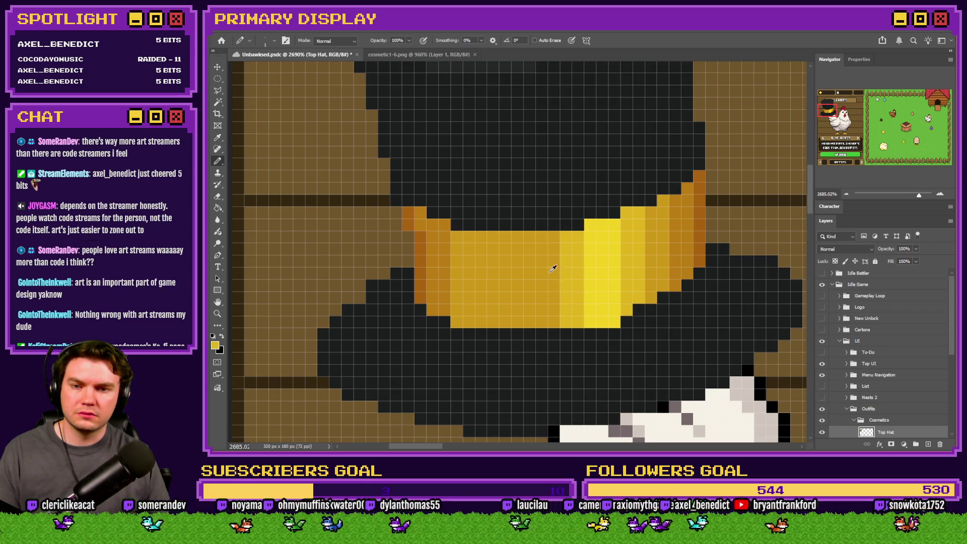
scroll(564, 249, down, 5)
scroll(554, 249, up, 5)
mouse_move(548, 235)
mouse_down()
mouse_move(549, 309)
mouse_move(562, 255)
mouse_up()
scroll(563, 281, up, 2)
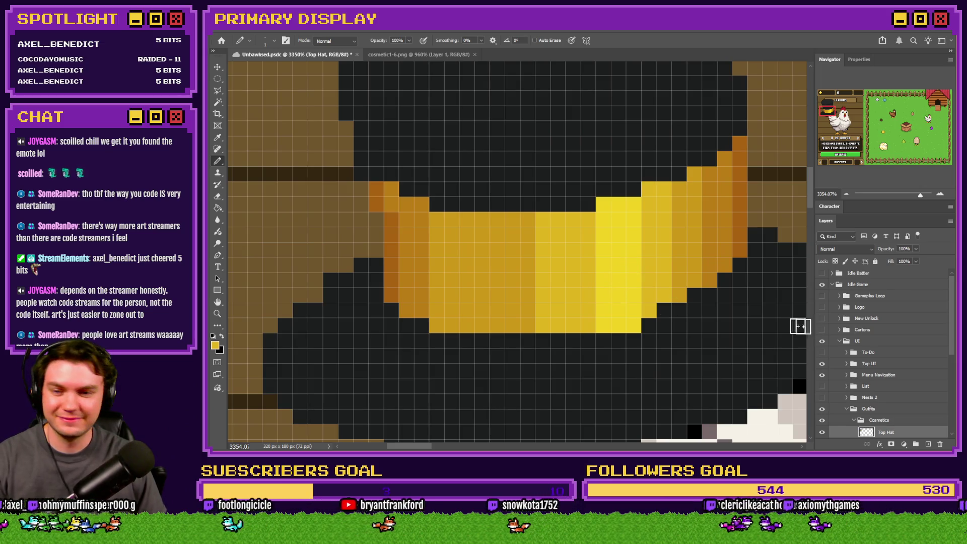
scroll(589, 328, down, 2)
- Dot single lighter yellow dither pixels down several columns of the hat band
scroll(465, 286, down, 5)
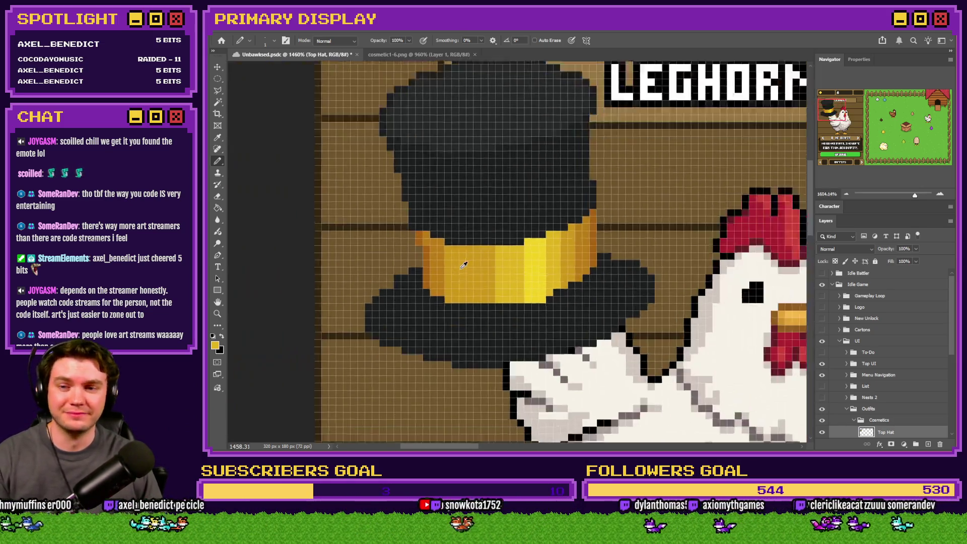
scroll(460, 263, up, 5)
scroll(519, 251, up, 3)
alt+click(518, 249)
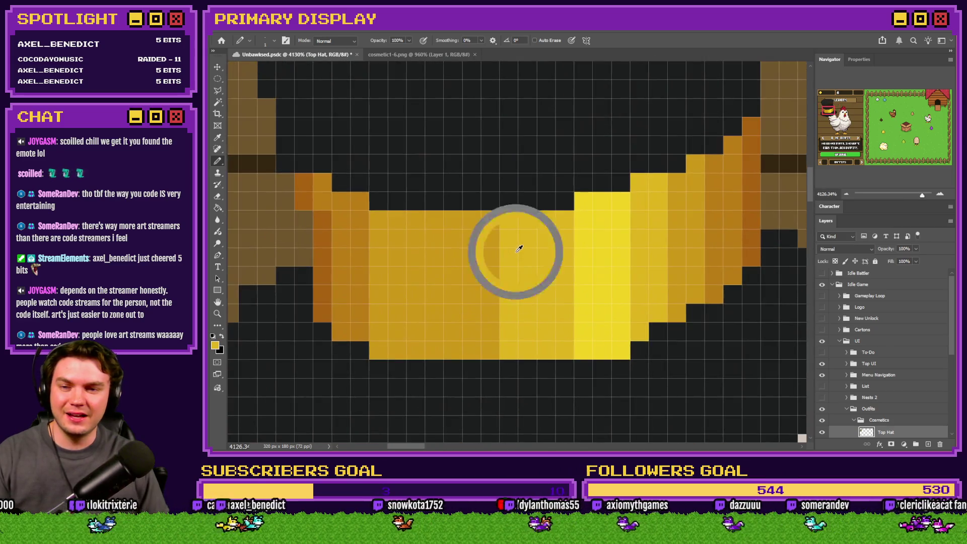
click(489, 220)
click(489, 257)
click(490, 294)
click(489, 331)
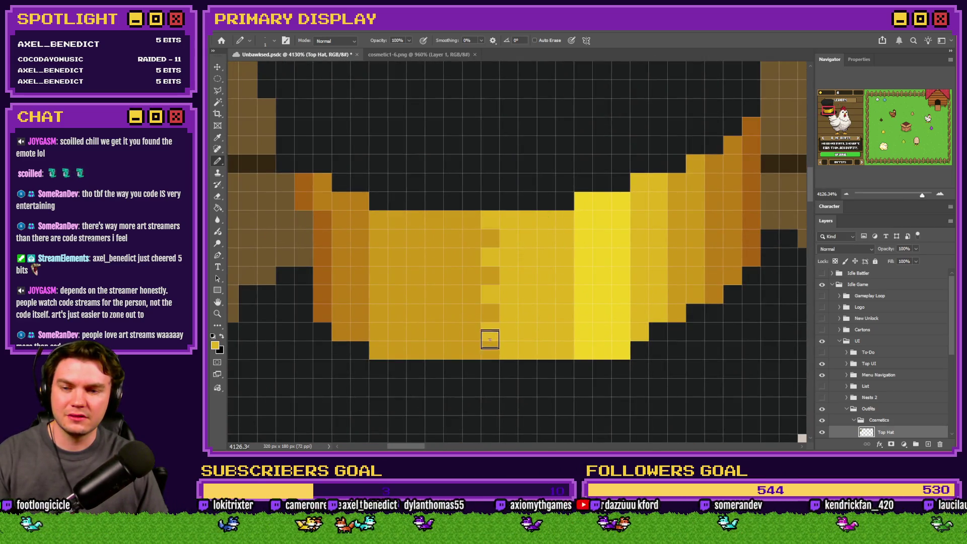
alt+click(589, 251)
click(564, 238)
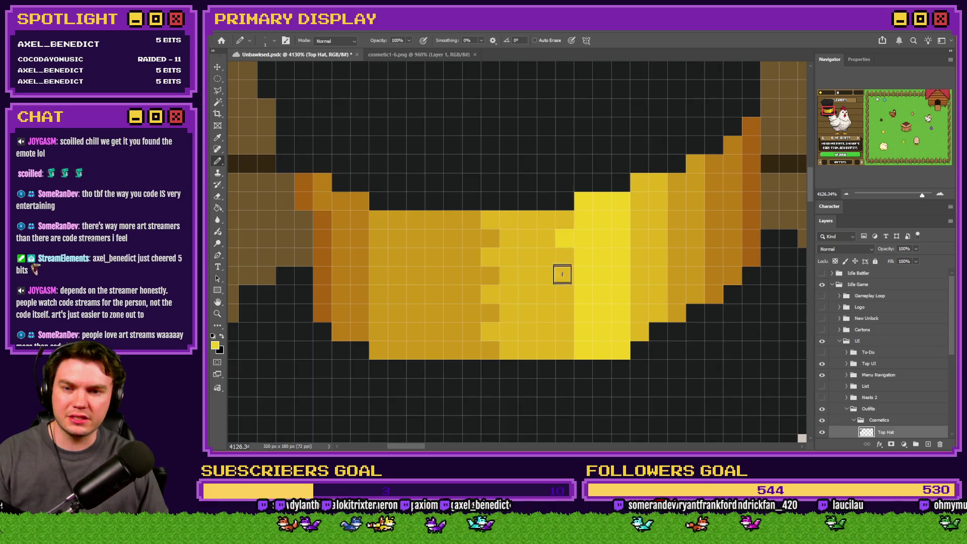
click(563, 275)
click(566, 352)
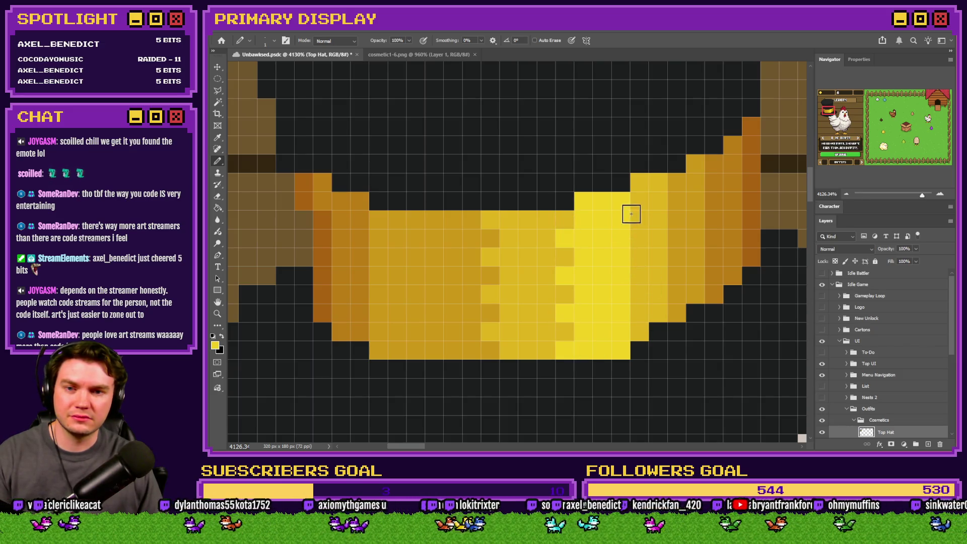
click(635, 190)
click(638, 291)
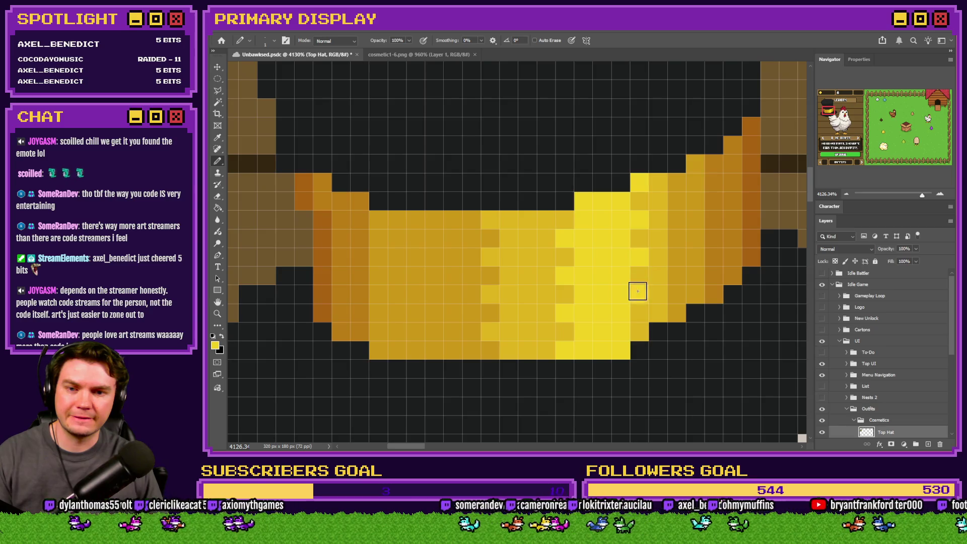
- Darken the orange column at the band's right end and the column along the hat's right edge
scroll(638, 329, down, 3)
scroll(619, 220, up, 3)
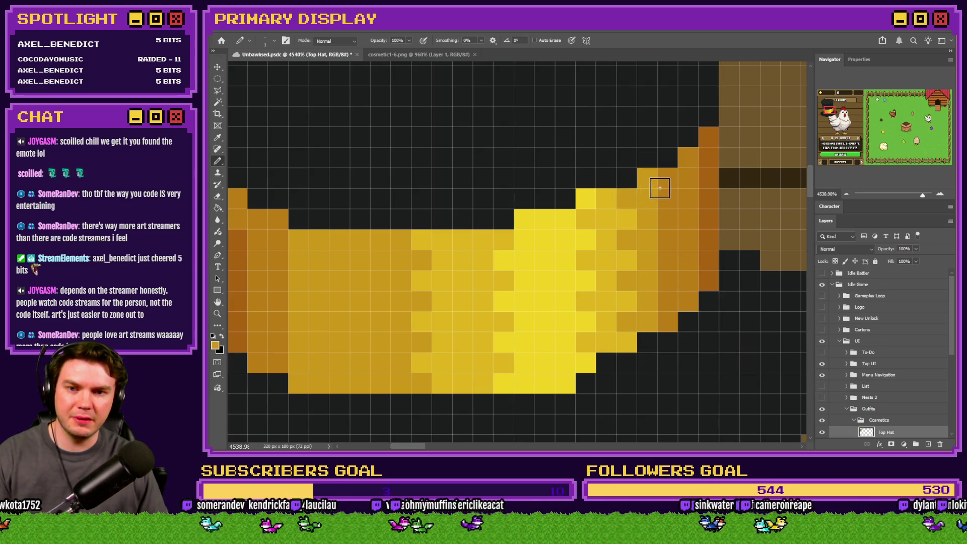
drag(660, 188, 665, 278)
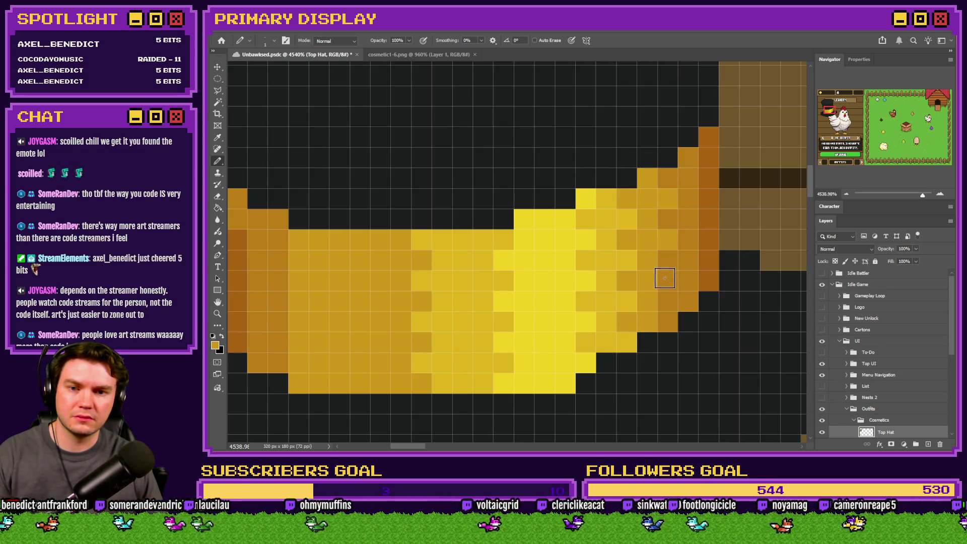
scroll(663, 319, down, 4)
scroll(503, 293, up, 1)
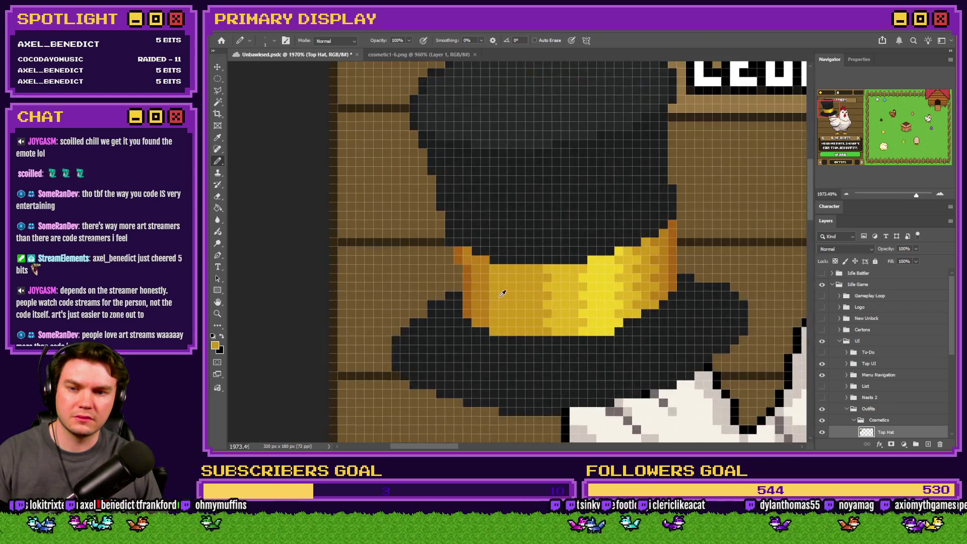
scroll(503, 293, up, 2)
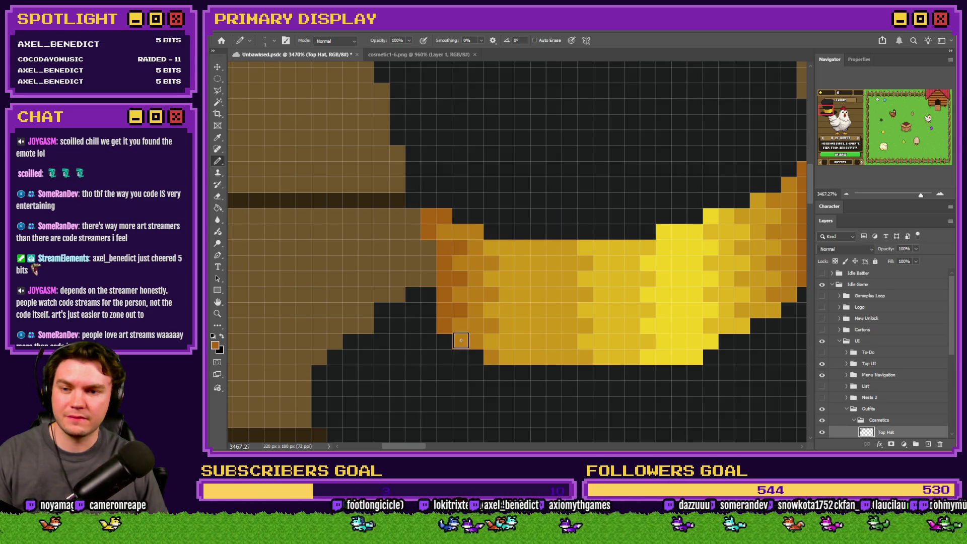
scroll(461, 341, down, 3)
scroll(524, 243, up, 4)
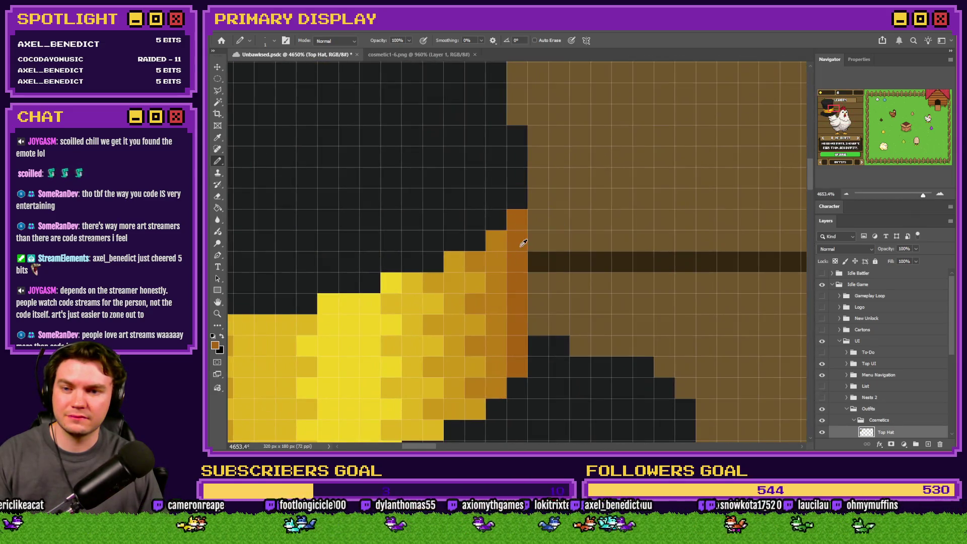
mouse_move(498, 259)
mouse_down()
mouse_move(488, 352)
mouse_move(492, 368)
mouse_move(506, 368)
mouse_up()
scroll(506, 367, down, 6)
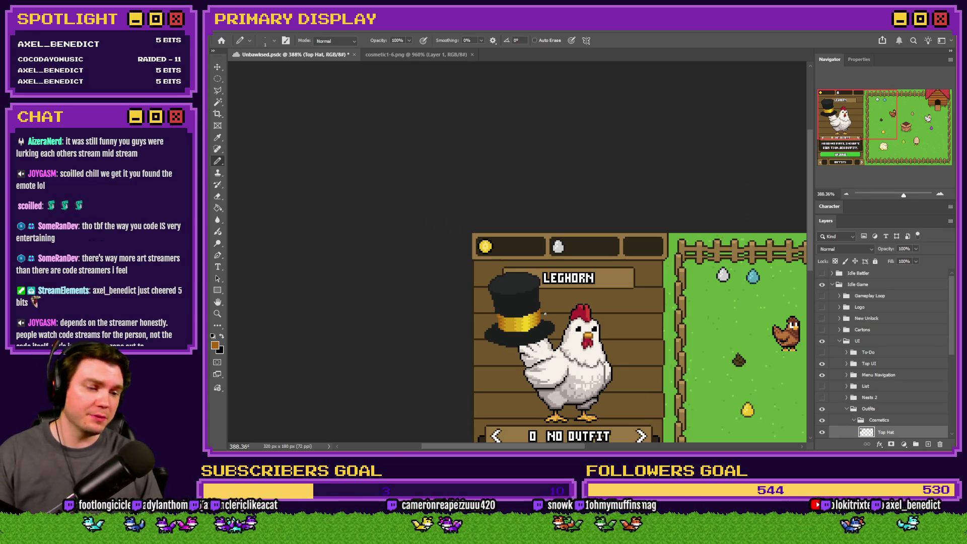
- Paint a grey highlight pixel and column down the hat crown, matching the cosmetic1-6.png reference
scroll(506, 349, up, 5)
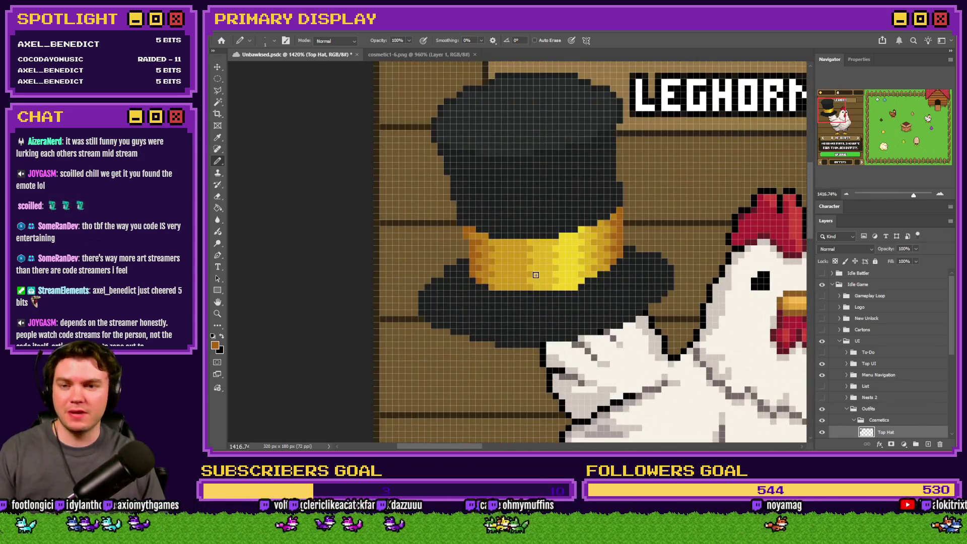
click(419, 55)
click(295, 54)
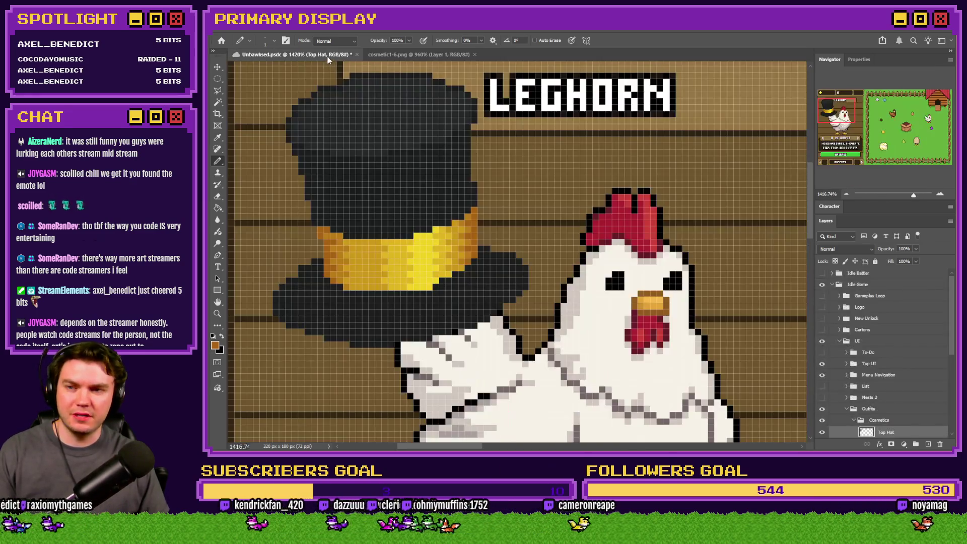
click(382, 52)
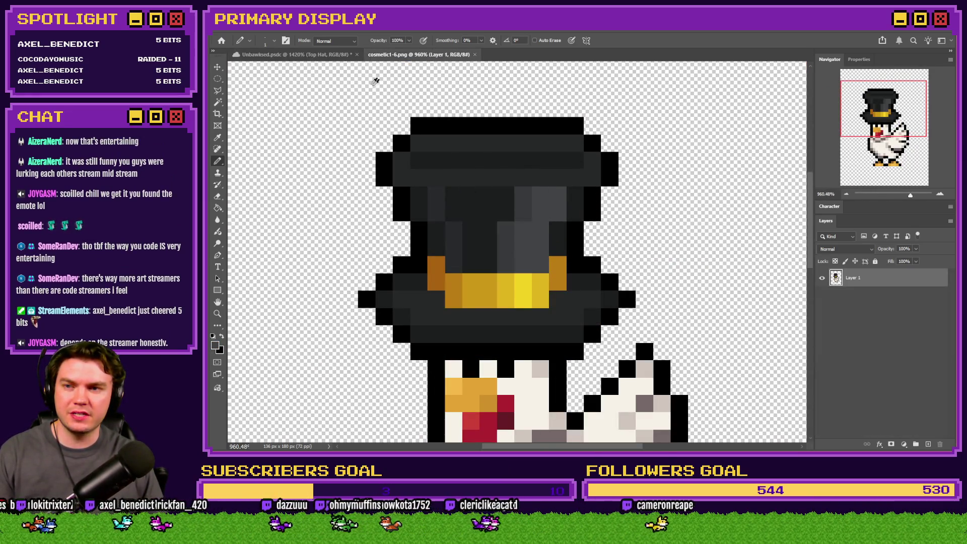
click(334, 55)
scroll(453, 161, up, 4)
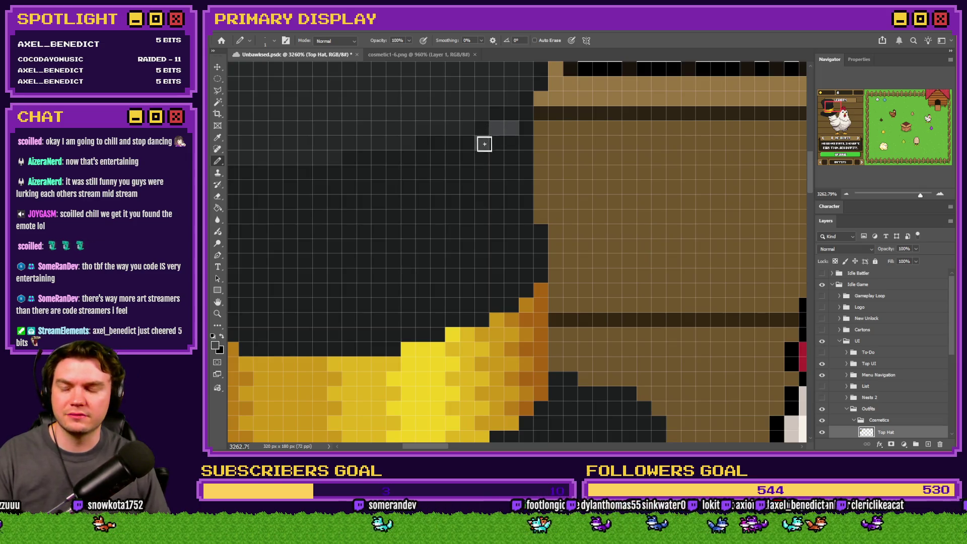
click(468, 156)
mouse_move(454, 171)
mouse_down()
mouse_move(455, 315)
mouse_move(480, 168)
mouse_move(503, 144)
mouse_move(512, 173)
mouse_move(507, 302)
mouse_move(481, 183)
mouse_move(479, 324)
mouse_up()
- Add another grey column down the crown and grey pixels beside the highlight
click(442, 58)
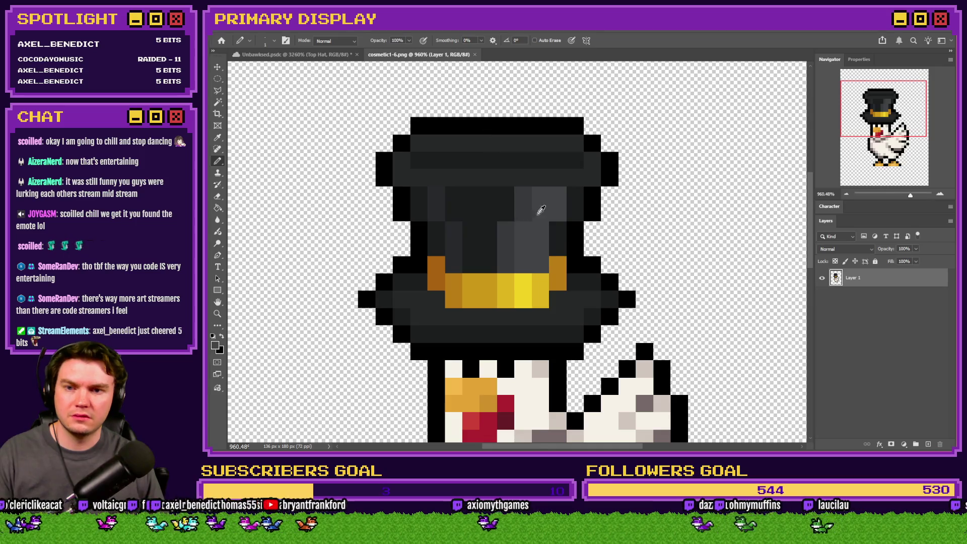
alt+click(524, 201)
click(343, 55)
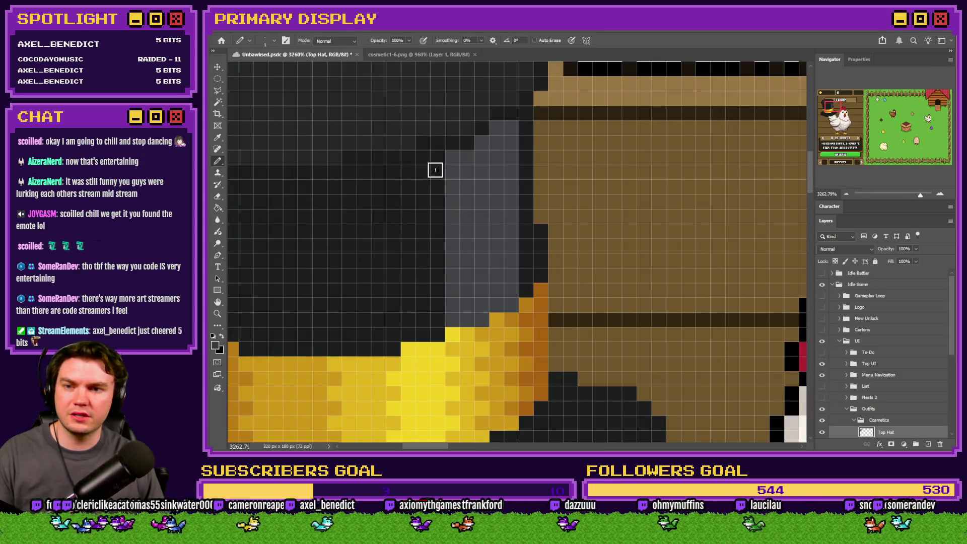
mouse_move(437, 162)
mouse_down()
mouse_move(421, 319)
mouse_move(438, 189)
mouse_up()
scroll(556, 200, down, 4)
scroll(517, 200, up, 3)
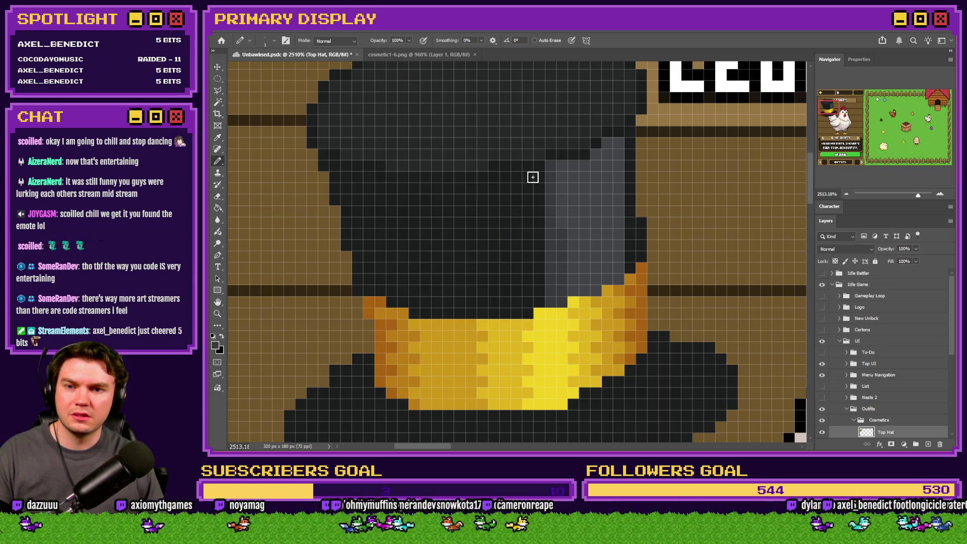
drag(533, 177, 539, 246)
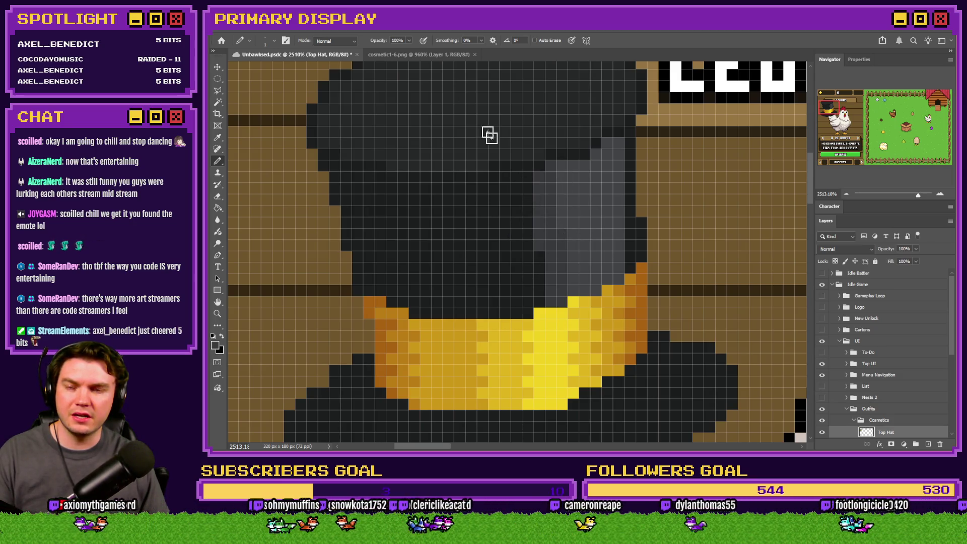
- Sample a shade from the reference hat, paint a lighter grey crown column, and pick up the dark hat colour
click(431, 53)
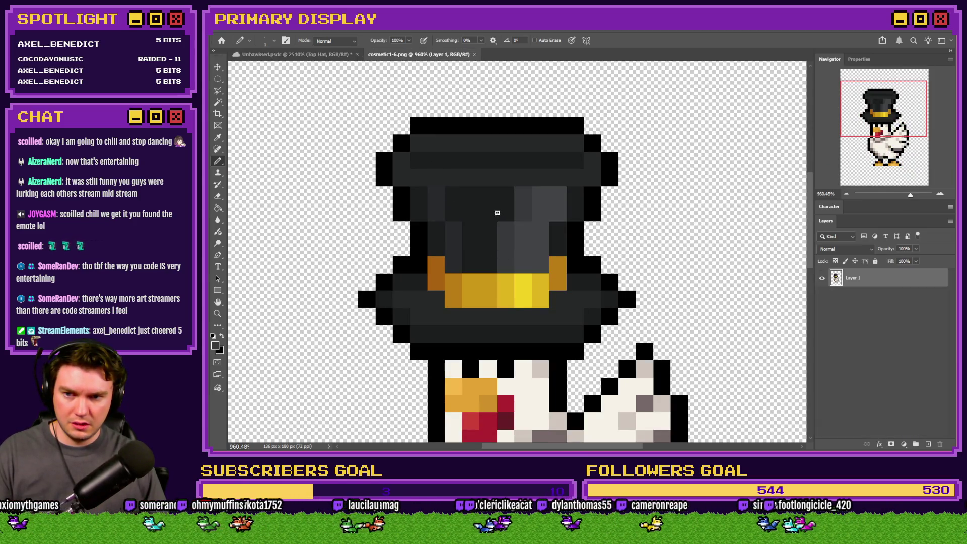
alt+click(436, 199)
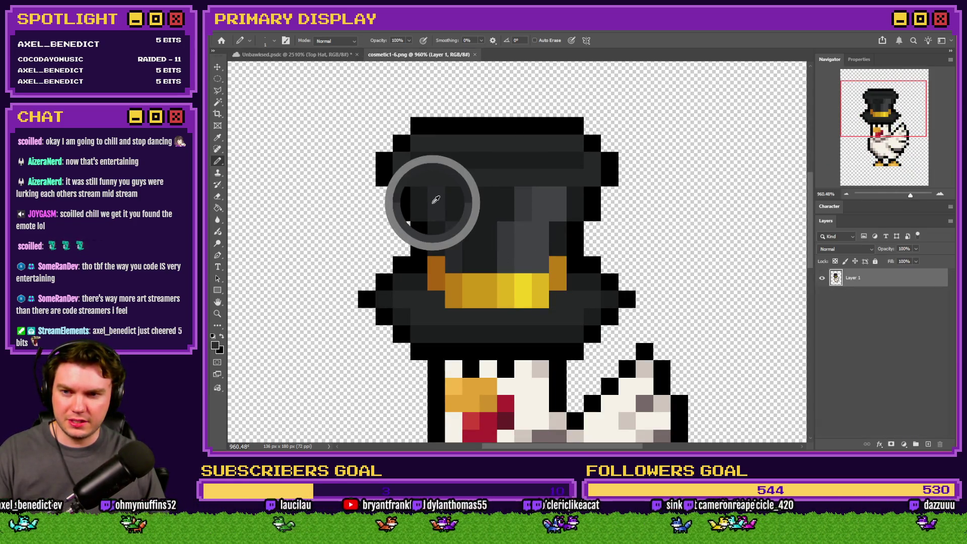
click(322, 54)
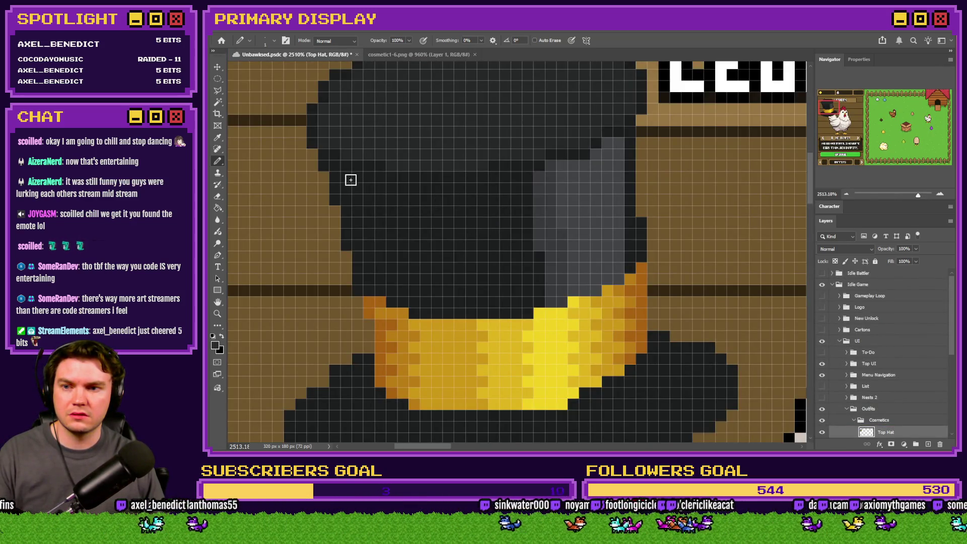
click(386, 55)
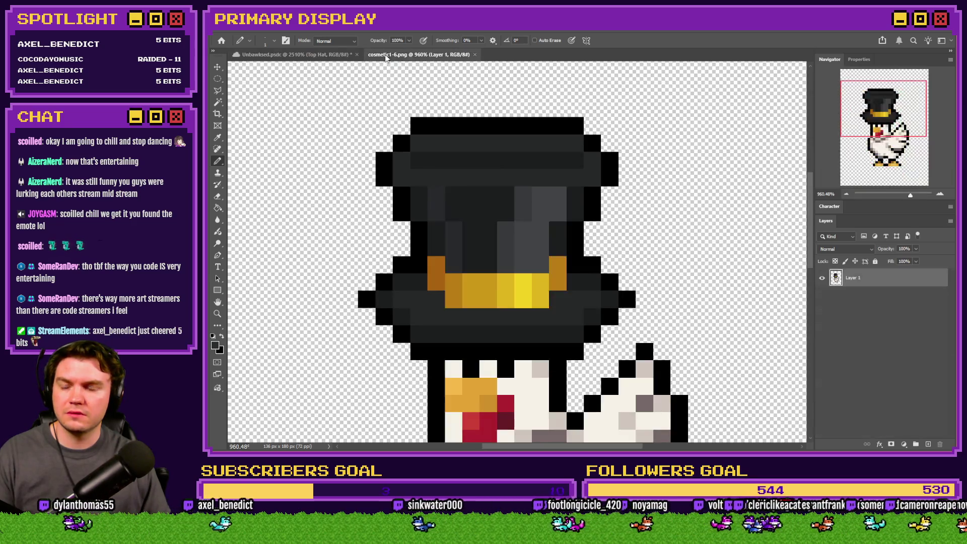
click(347, 57)
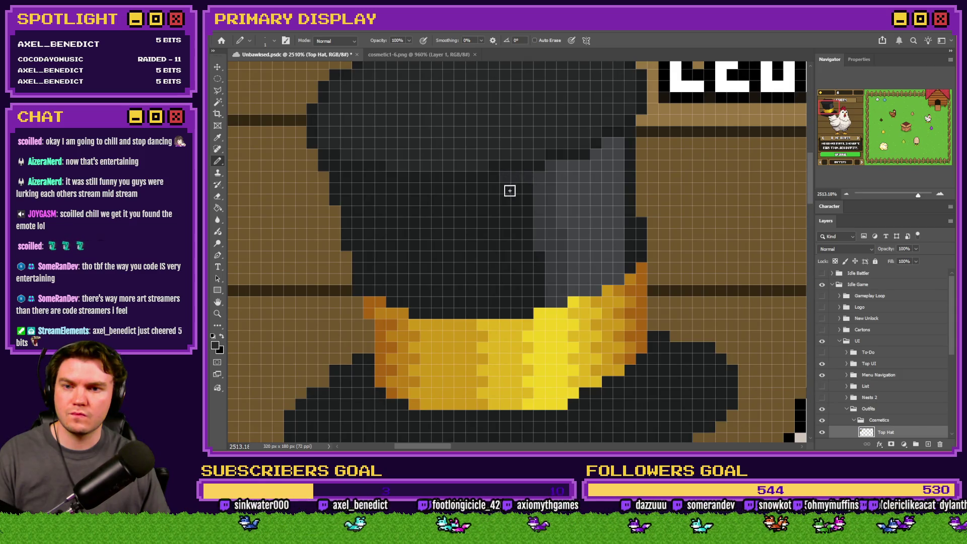
drag(507, 187, 509, 247)
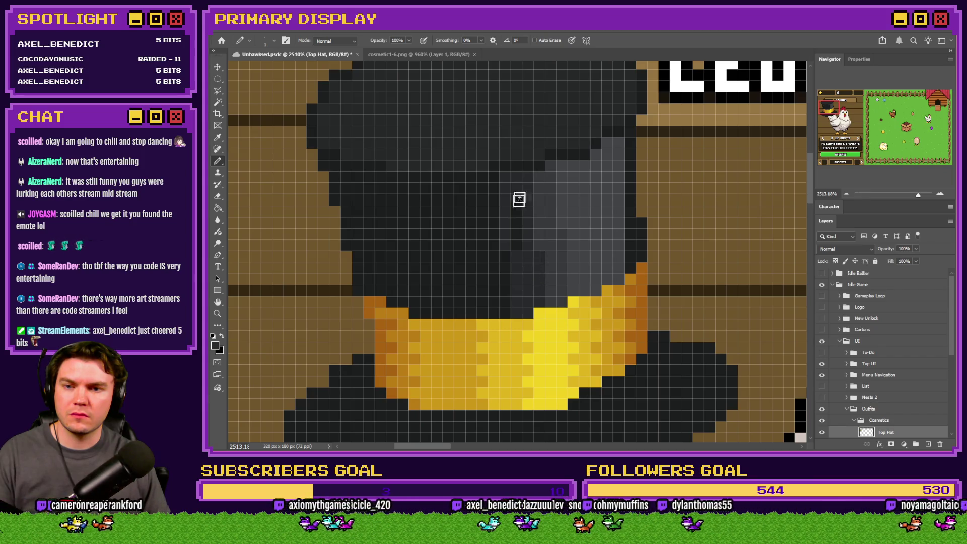
scroll(519, 251, down, 5)
scroll(506, 254, up, 7)
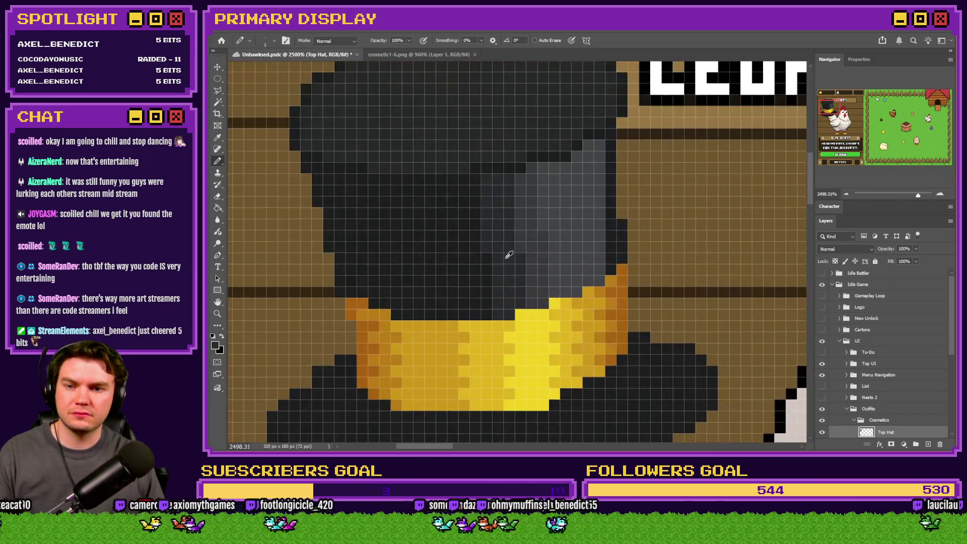
alt+click(476, 257)
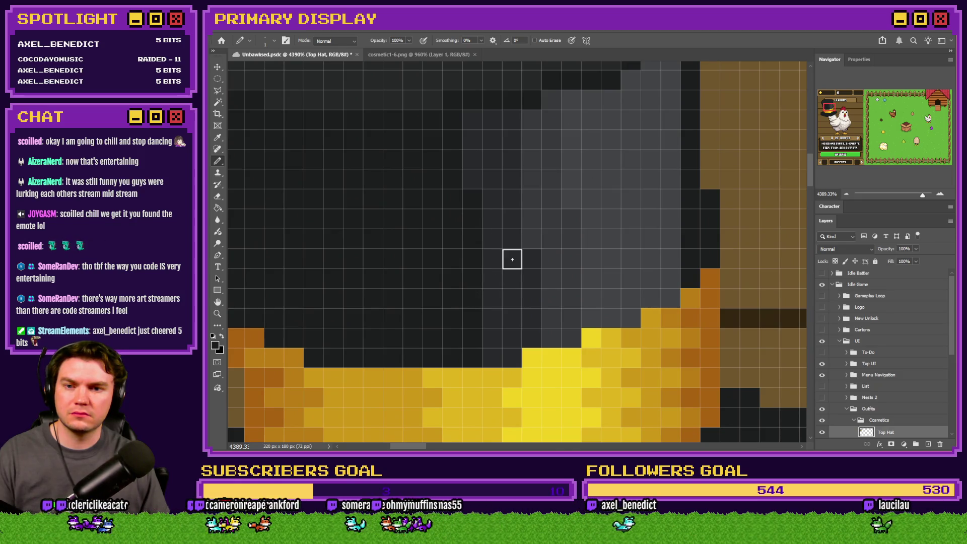
scroll(509, 259, down, 10)
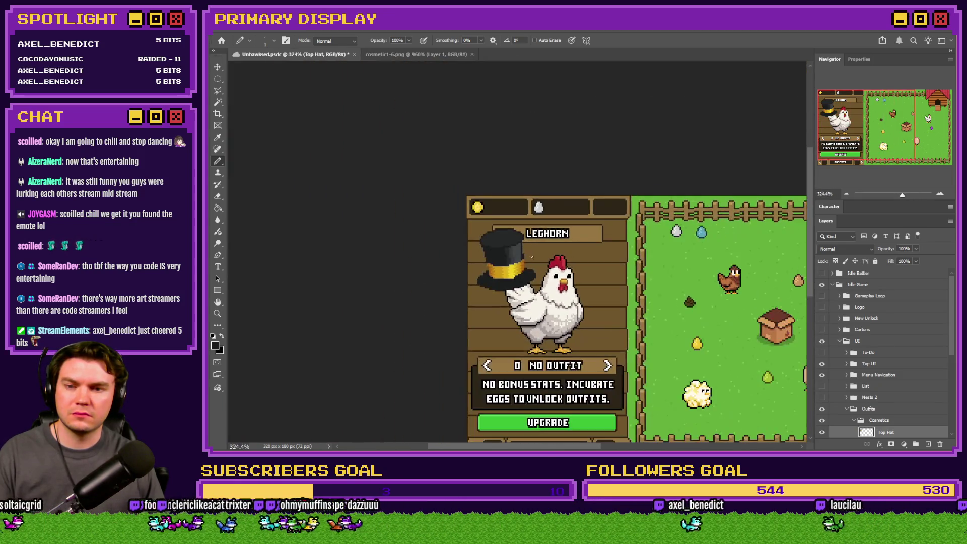
- Turn the outline column beside the crown grey and extend the black outline up the hat's right edge
scroll(515, 239, up, 9)
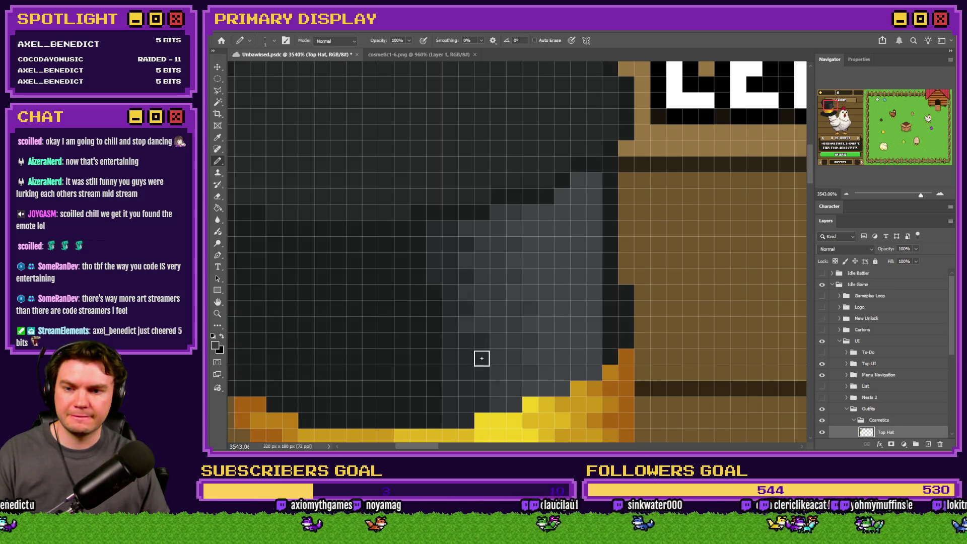
scroll(550, 388, down, 2)
scroll(483, 368, up, 4)
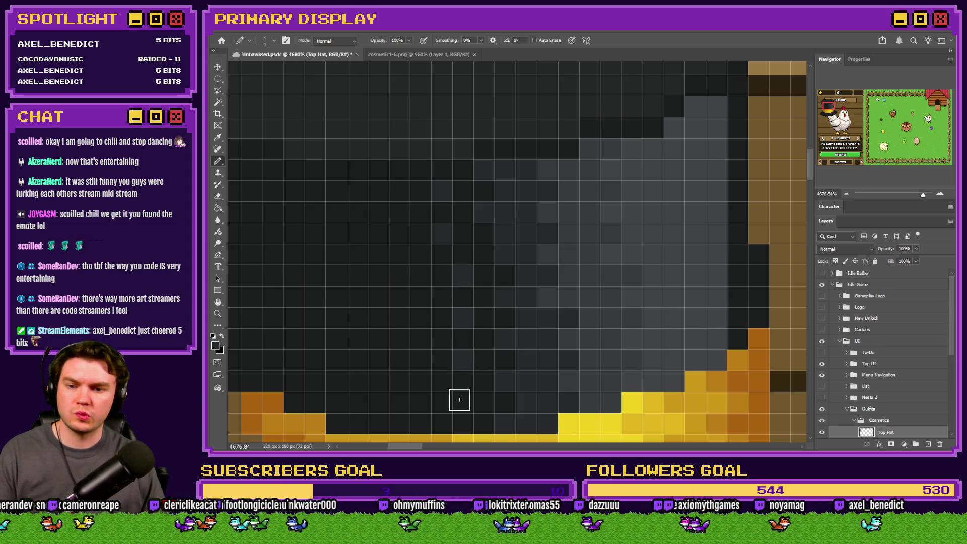
scroll(488, 232, down, 5)
scroll(488, 232, down, 3)
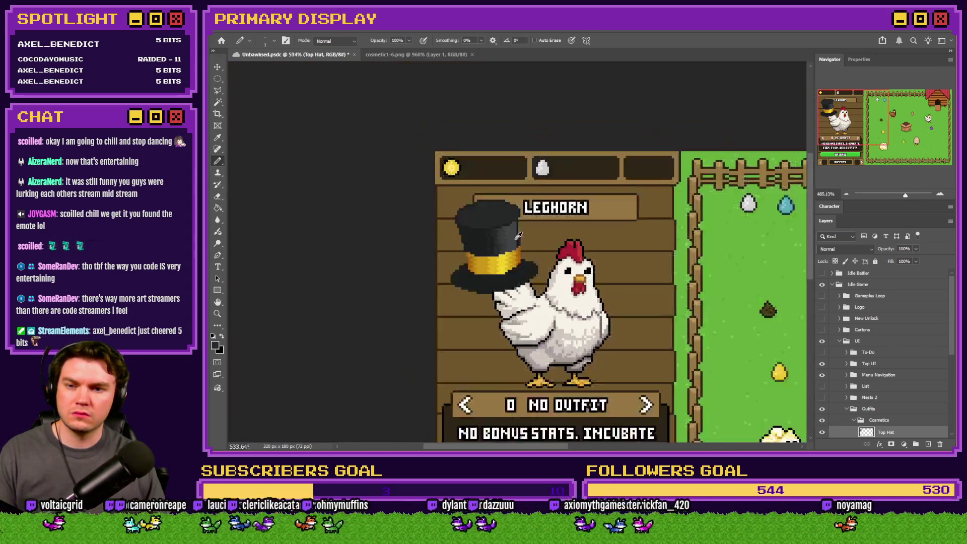
scroll(538, 247, up, 6)
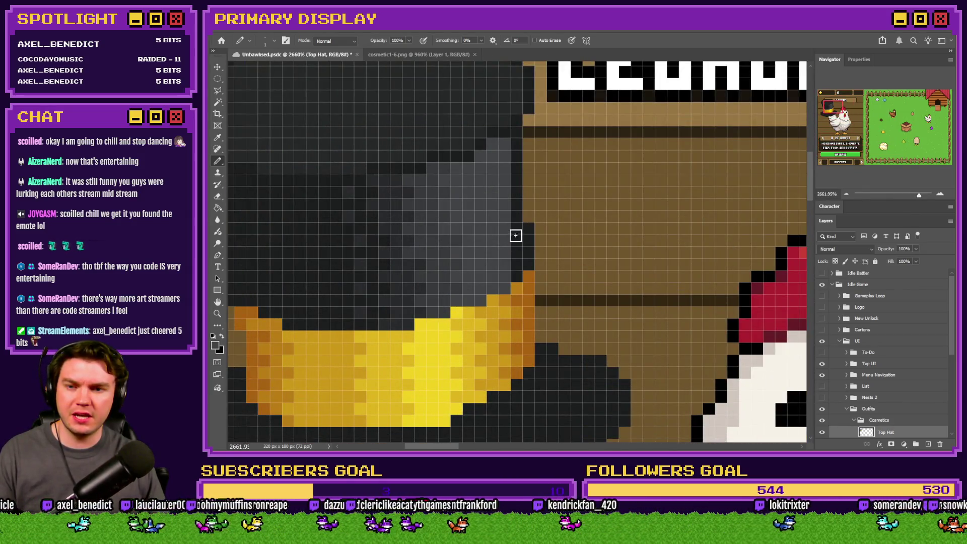
drag(516, 235, 516, 269)
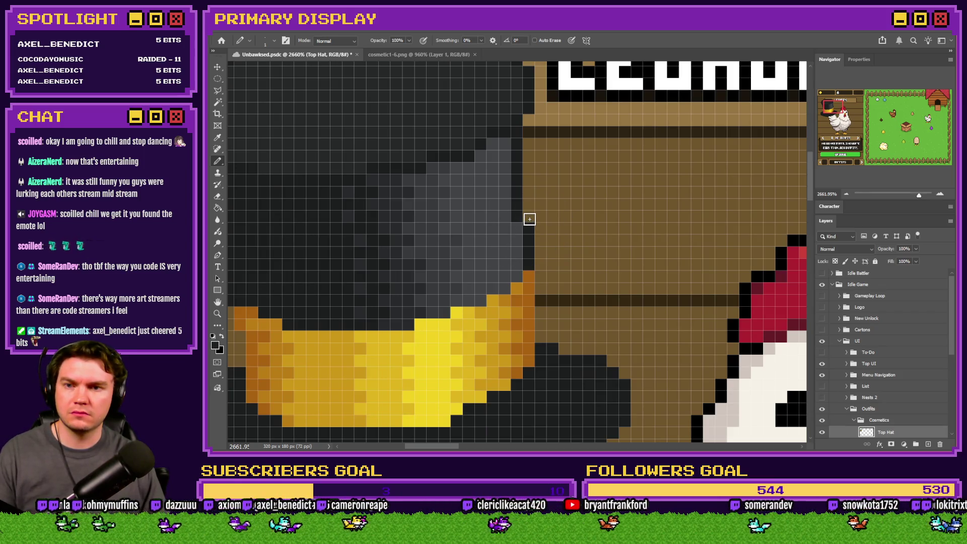
drag(529, 219, 529, 200)
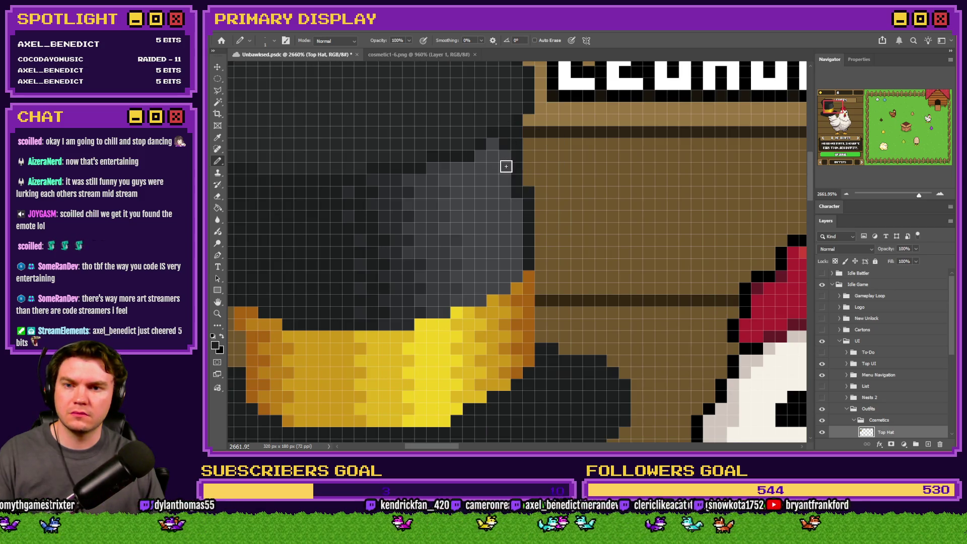
click(513, 214)
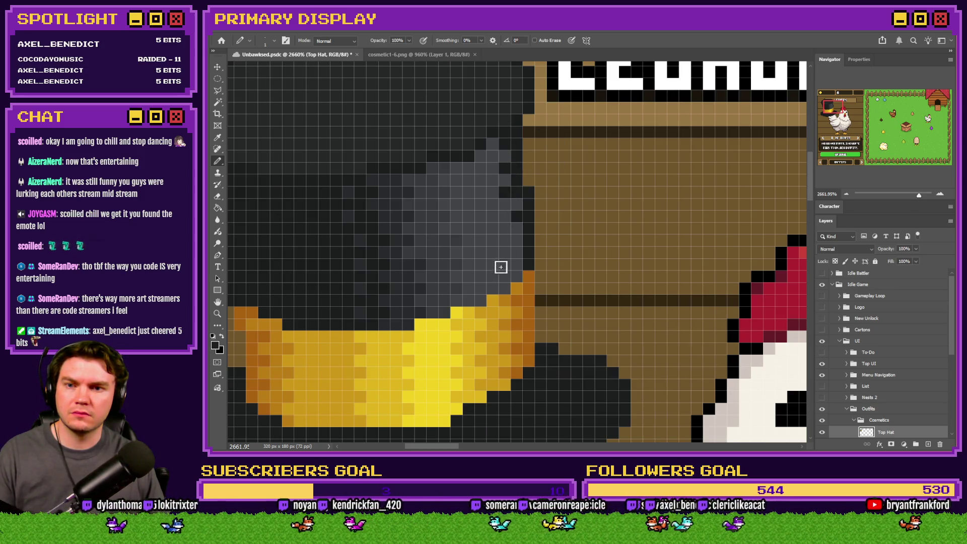
- Recolour outline pixels grey down the crown's right side and add a single grey crown pixel
scroll(605, 272, down, 6)
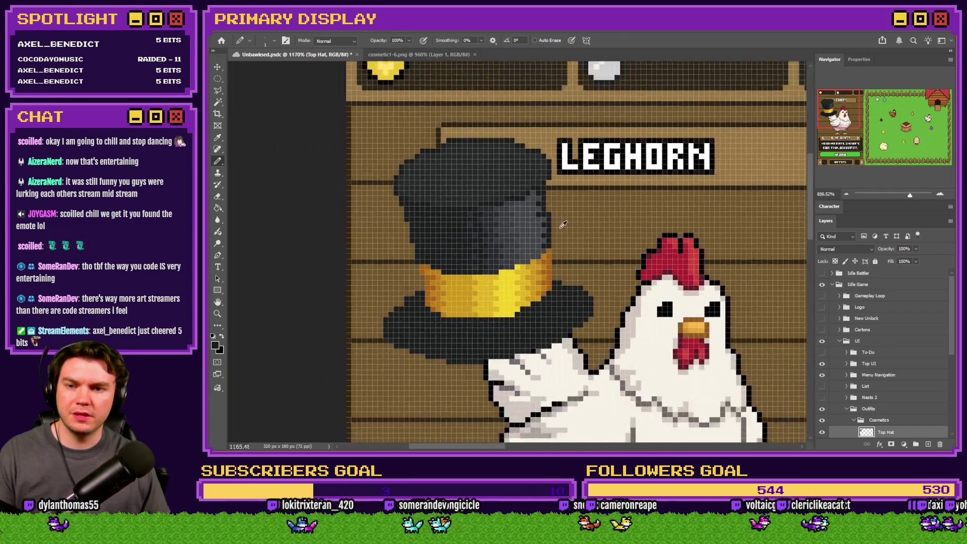
scroll(562, 230, up, 8)
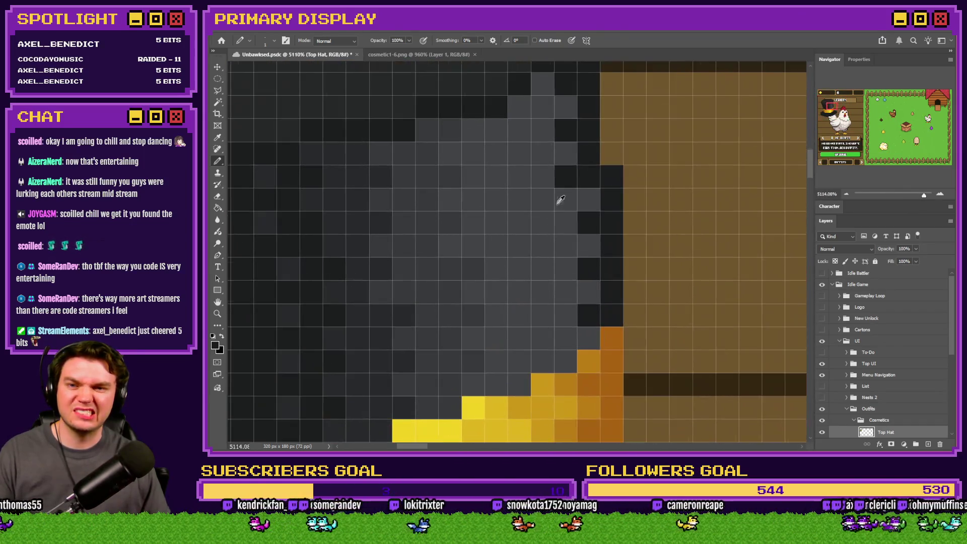
alt+click(570, 180)
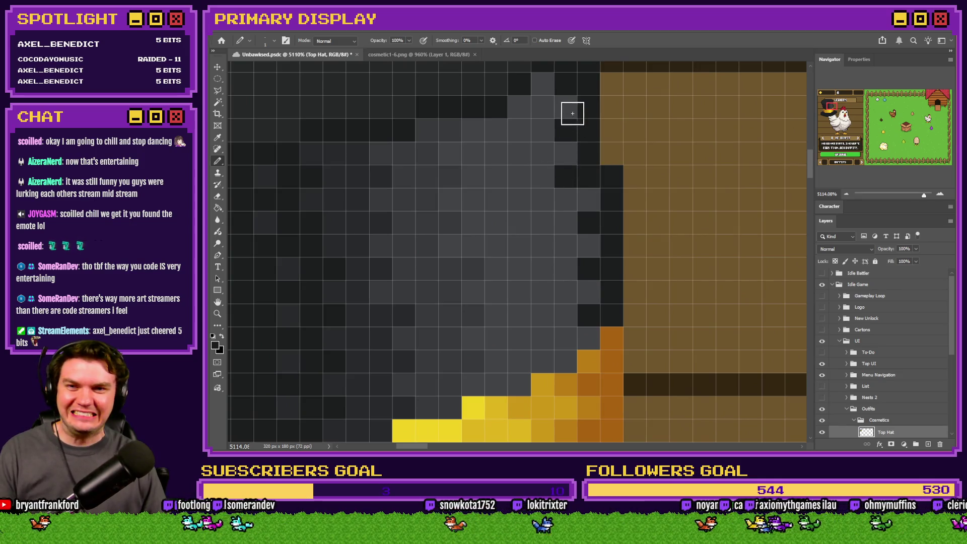
drag(564, 140, 587, 276)
scroll(587, 276, up, 1)
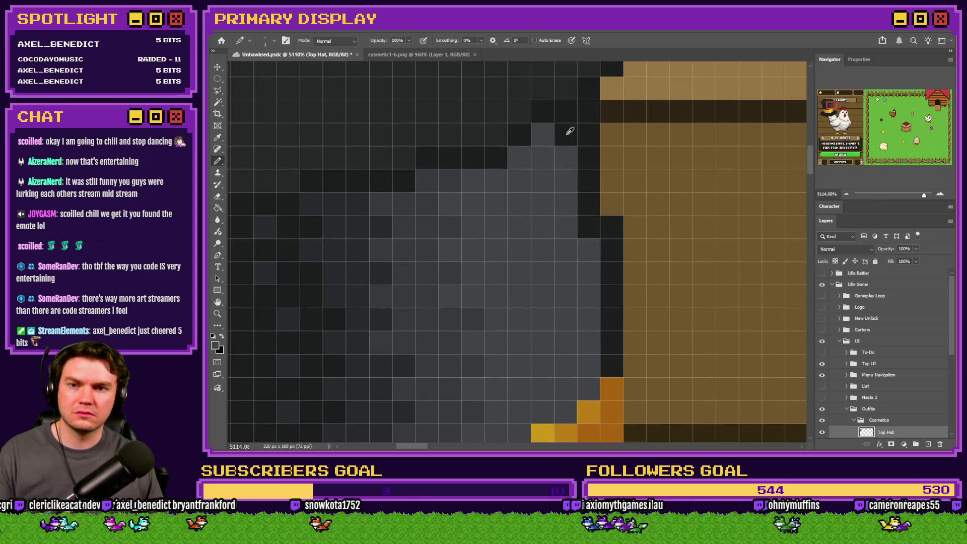
scroll(567, 155, down, 4)
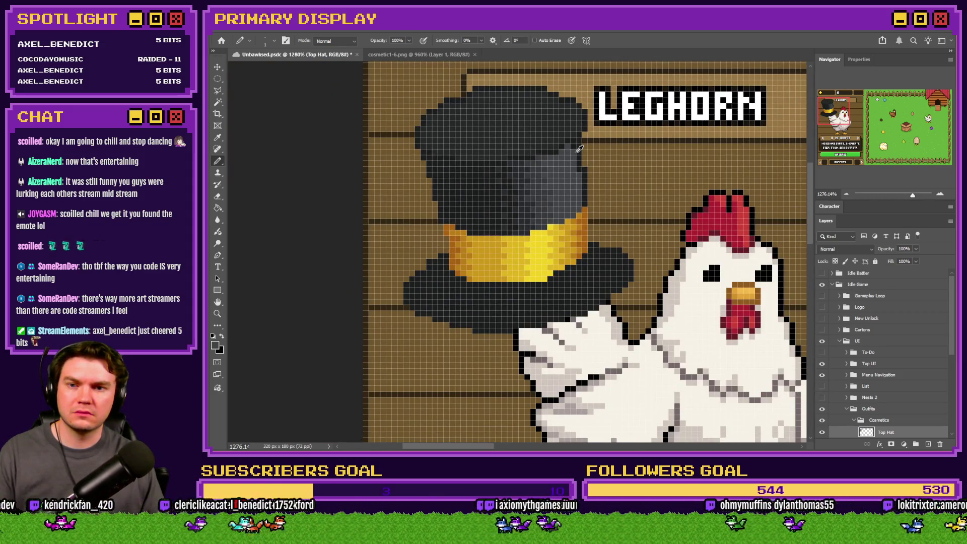
scroll(579, 148, down, 2)
scroll(557, 161, up, 4)
scroll(553, 151, down, 1)
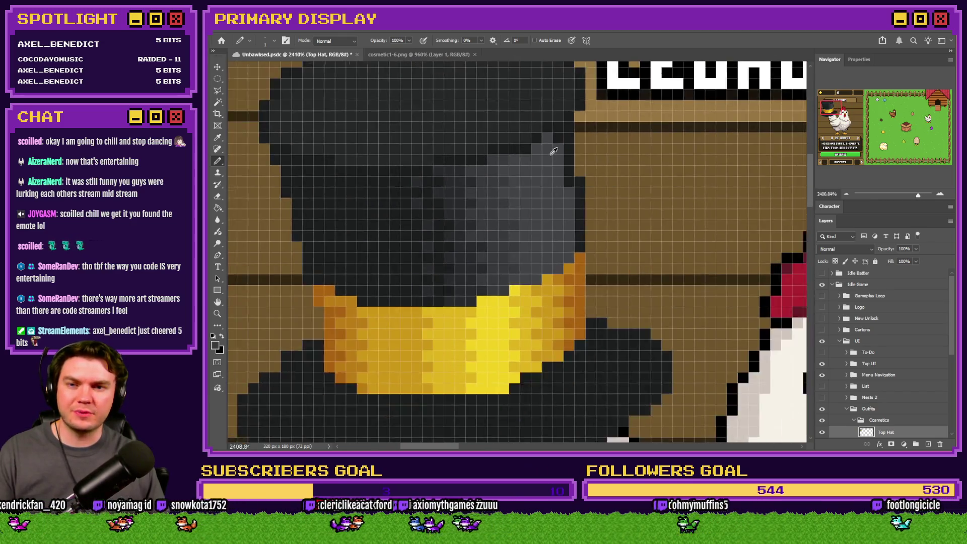
scroll(553, 151, up, 2)
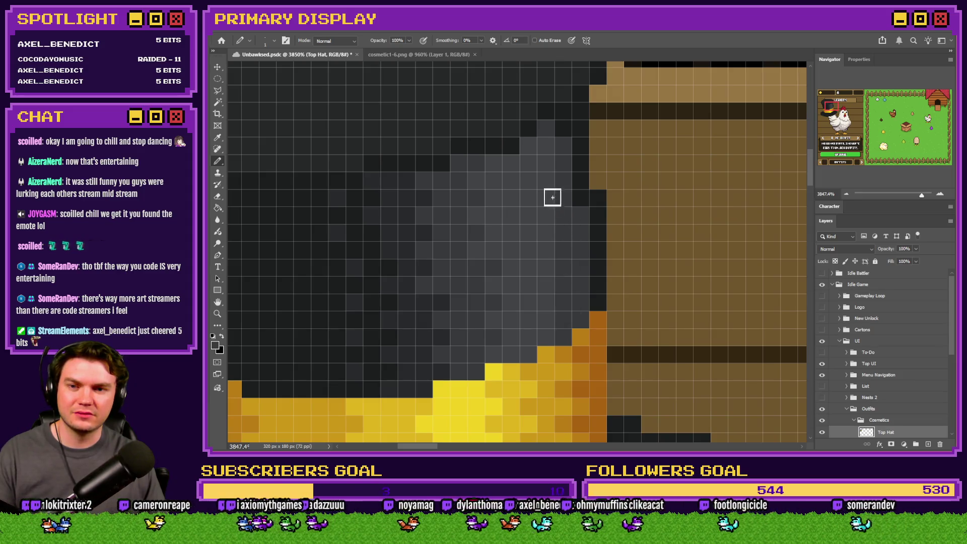
click(545, 134)
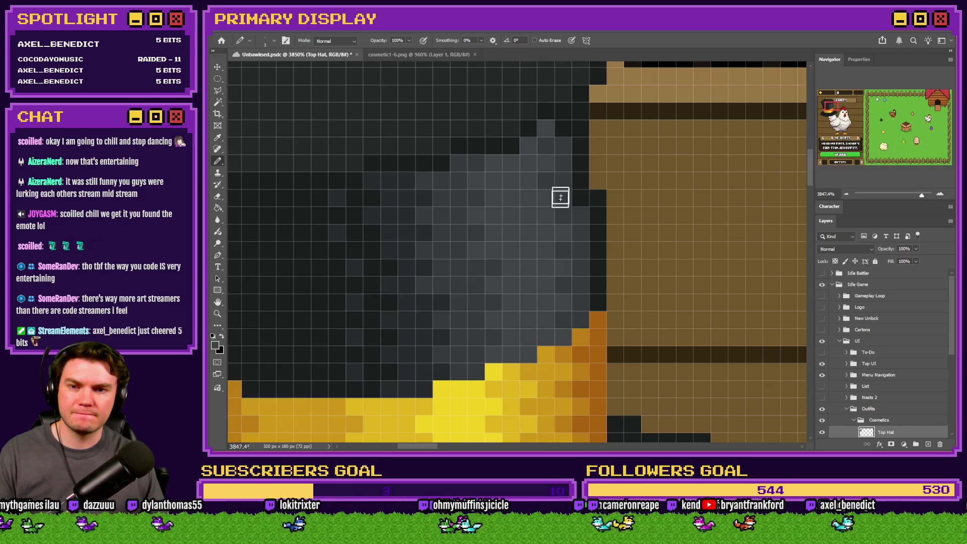
scroll(559, 197, down, 5)
scroll(558, 178, up, 2)
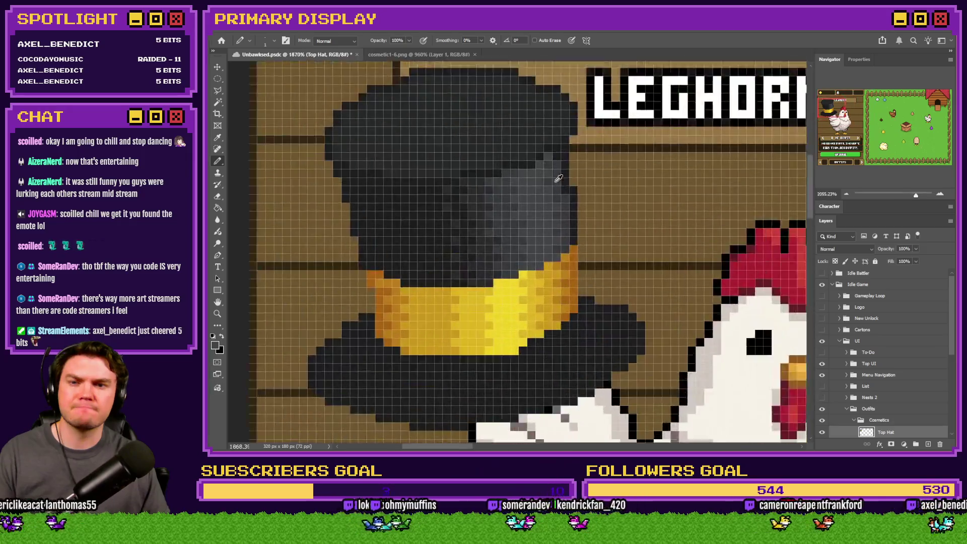
scroll(558, 178, up, 2)
scroll(564, 175, down, 3)
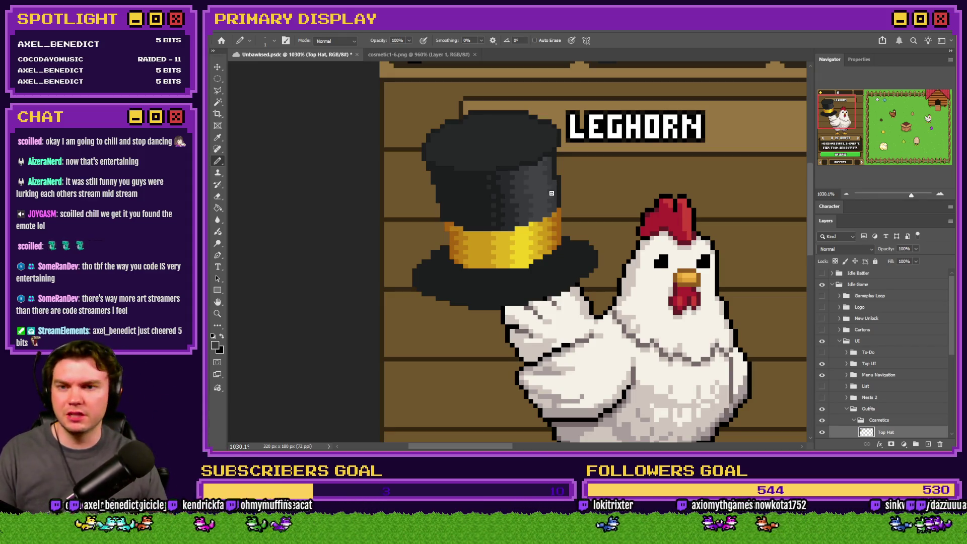
scroll(551, 193, down, 2)
scroll(445, 100, up, 2)
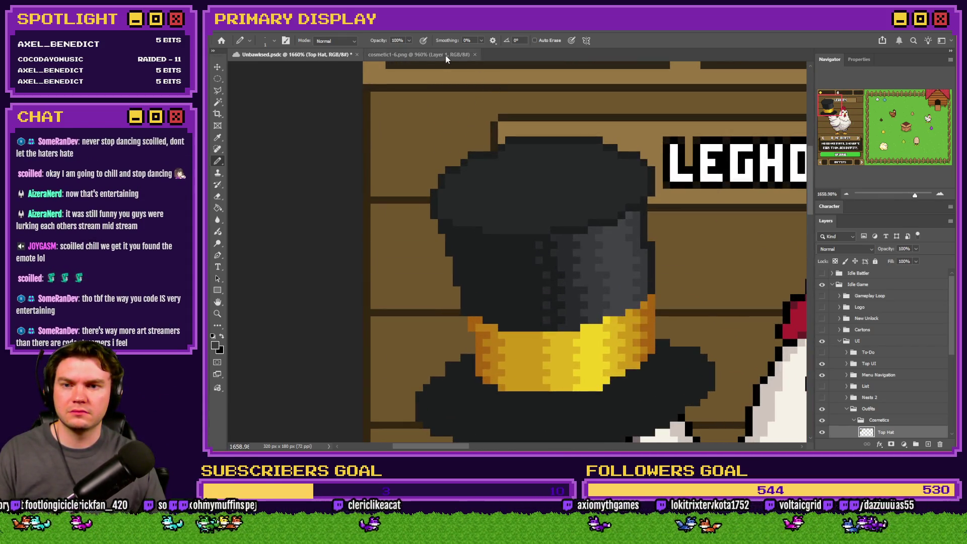
- Bring Unbawksed.psdc back in front of the cosmetic1-6.png sprite, zoom on the hat, and select the Paint Bucket
click(443, 54)
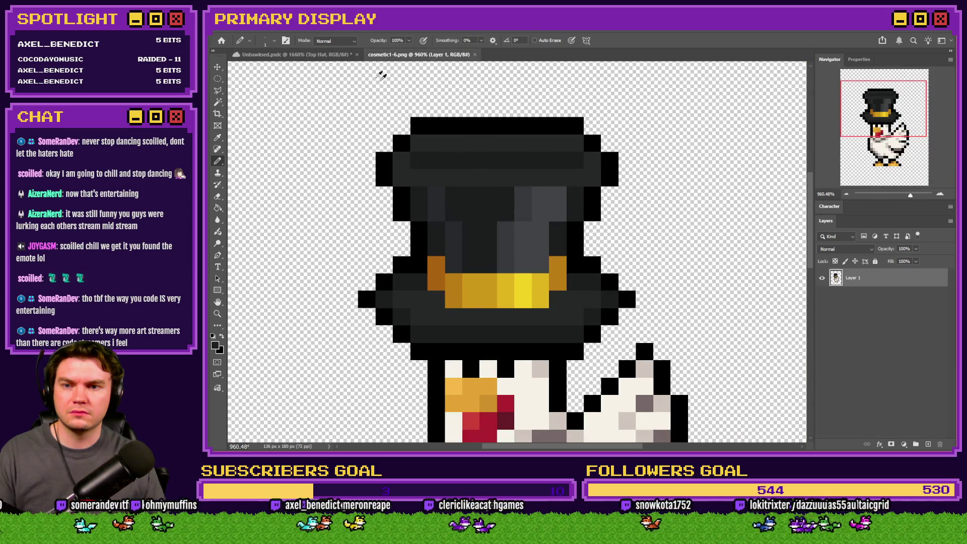
click(294, 55)
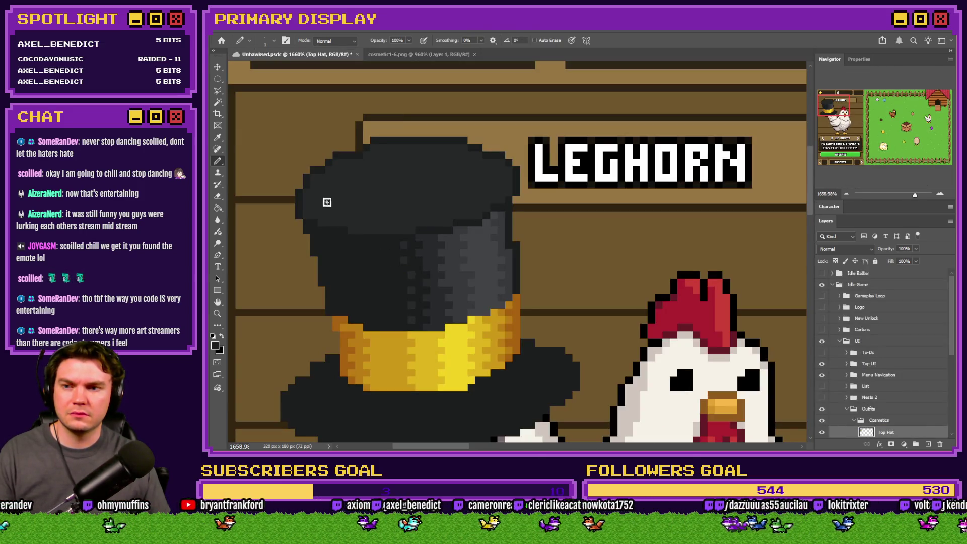
scroll(327, 201, up, 3)
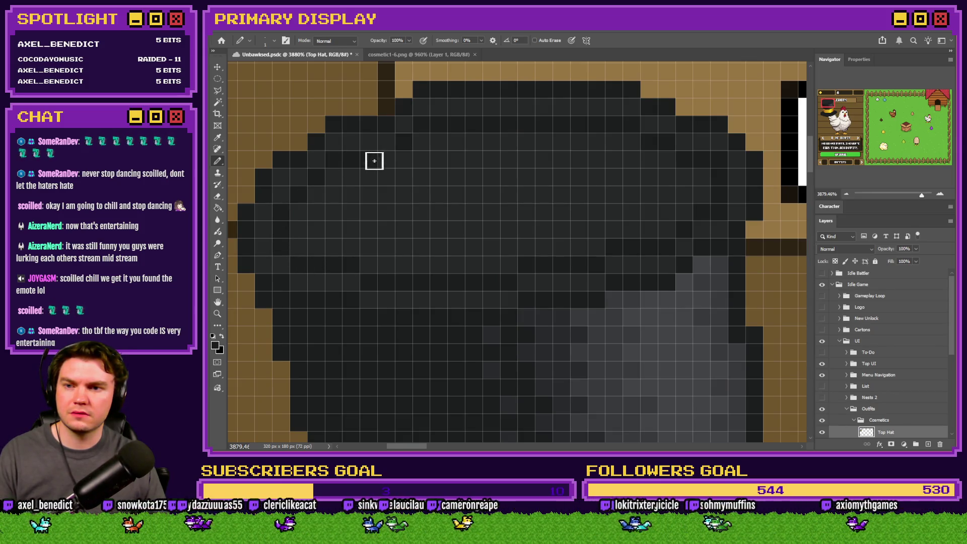
click(219, 207)
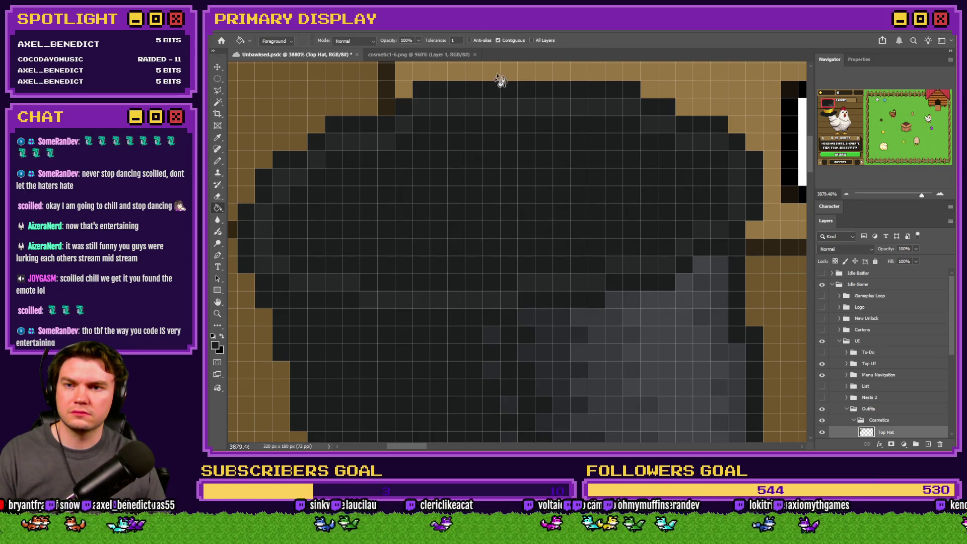
- Drag the Top Hat layer onto the Leghorn chicken's head, checking it against the reference sprite
scroll(501, 205, down, 5)
scroll(494, 202, down, 1)
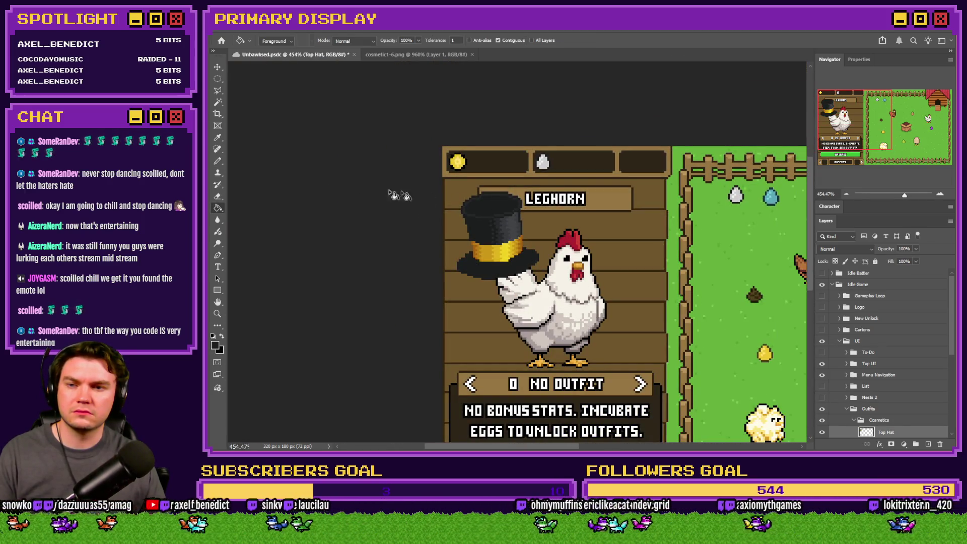
scroll(524, 230, up, 2)
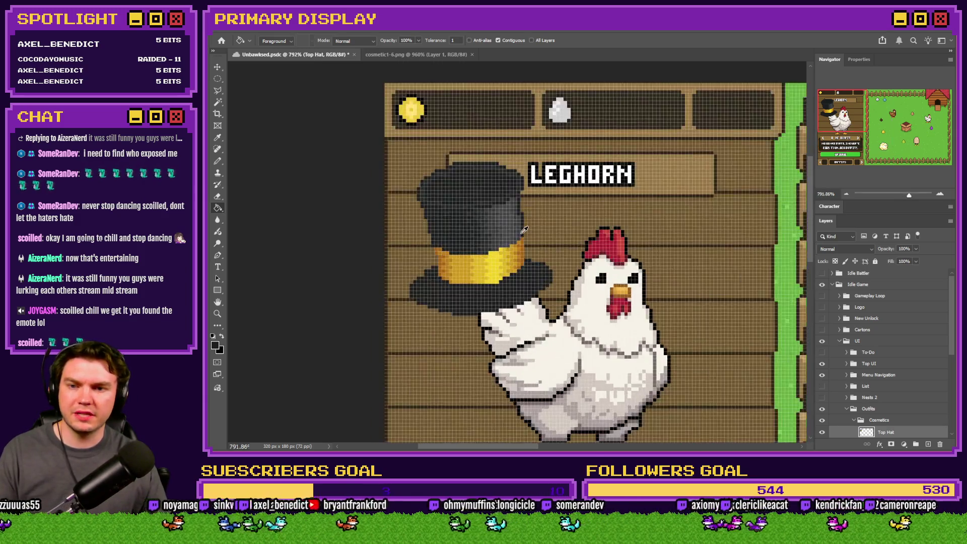
scroll(524, 229, up, 1)
mouse_move(468, 245)
mouse_down()
mouse_move(579, 199)
mouse_move(631, 212)
mouse_move(623, 214)
mouse_move(640, 257)
mouse_up()
scroll(546, 243, down, 3)
scroll(584, 247, down, 1)
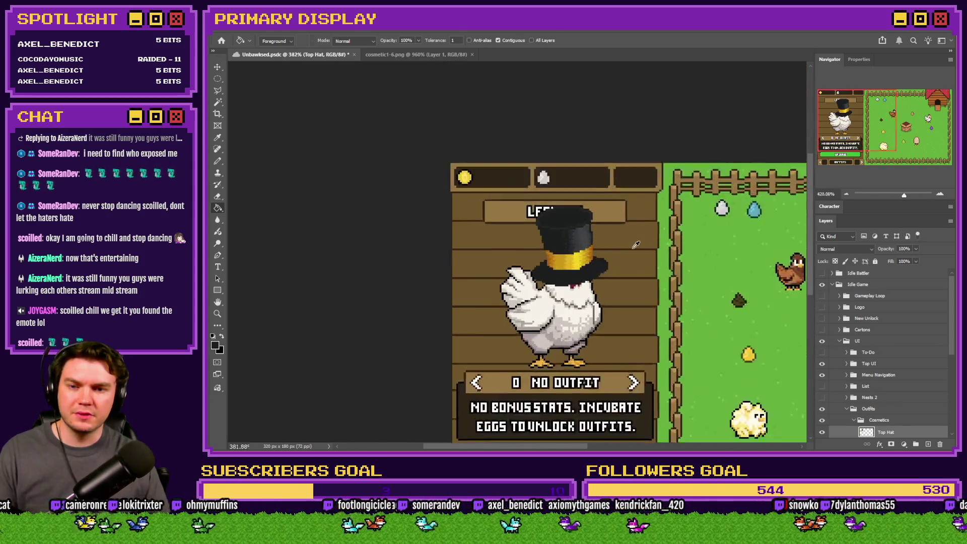
scroll(554, 241, up, 1)
scroll(528, 237, down, 1)
scroll(519, 232, up, 1)
click(436, 57)
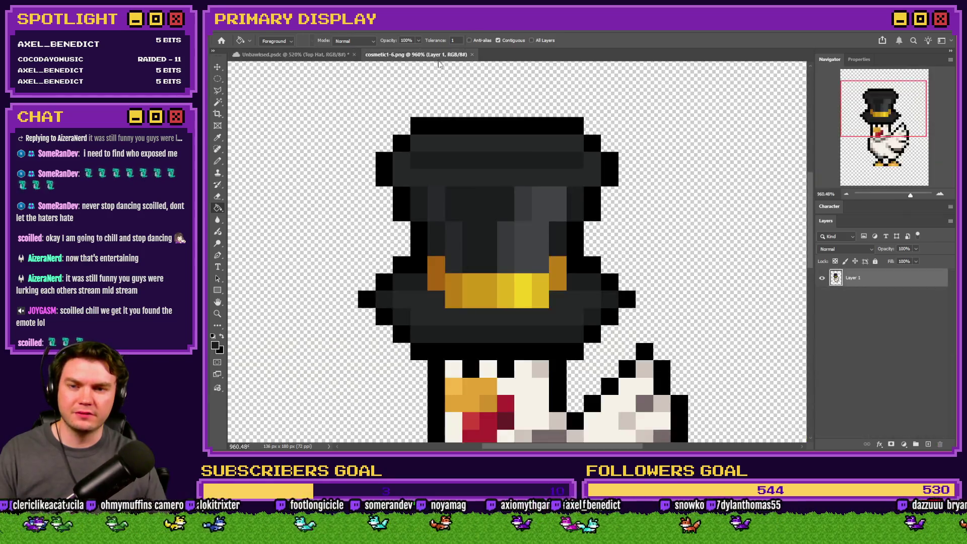
click(302, 54)
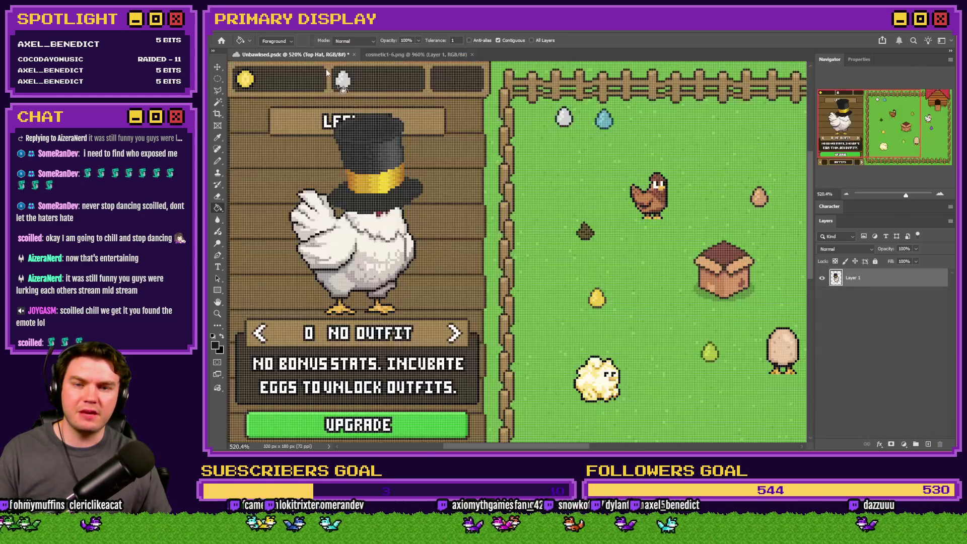
scroll(463, 216, down, 2)
scroll(363, 166, up, 2)
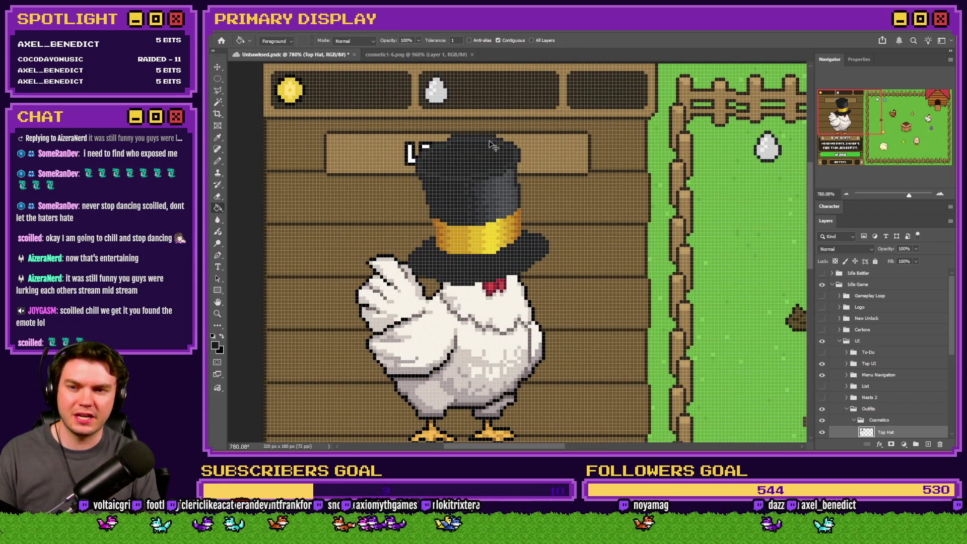
- Nudge the hat down one pixel and switch to the Pencil tool
key(ctrl+Down)
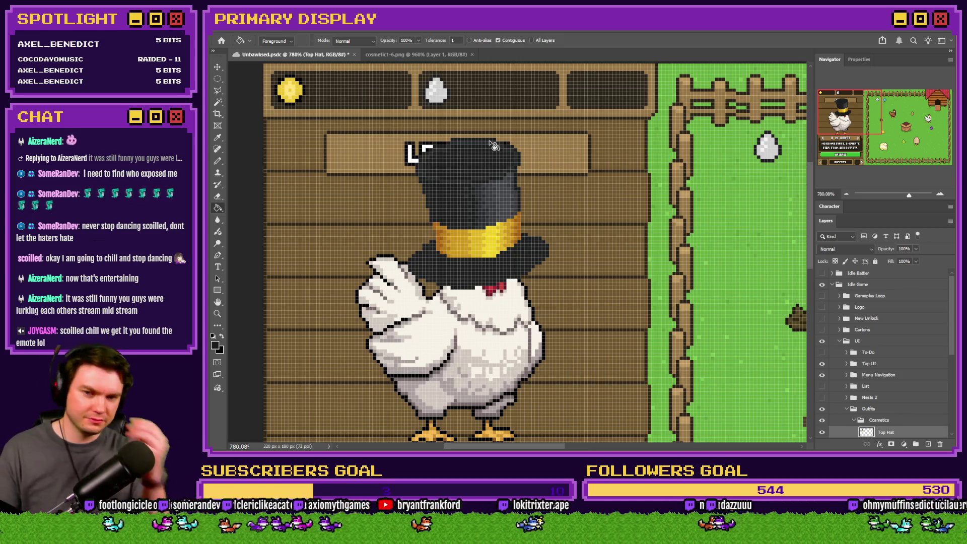
scroll(494, 146, down, 3)
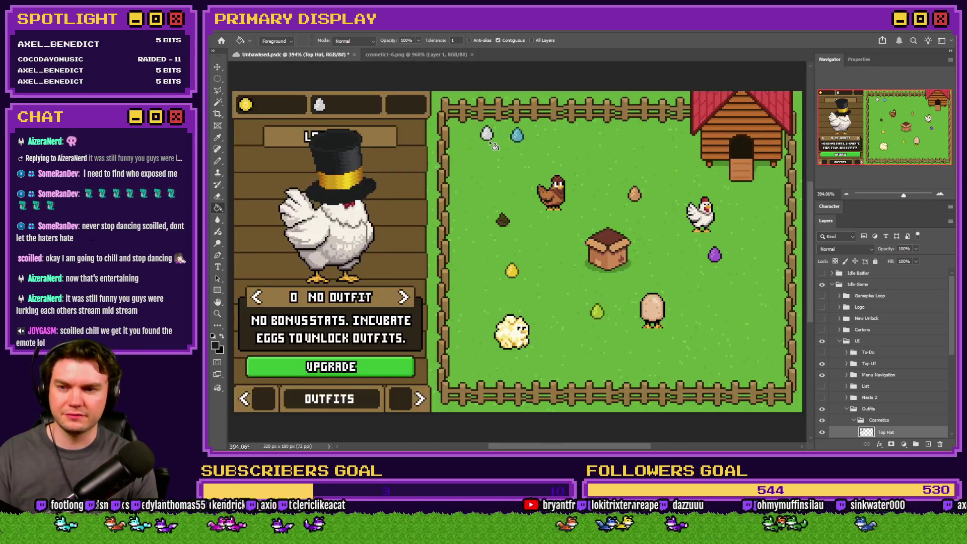
click(217, 161)
scroll(387, 226, up, 8)
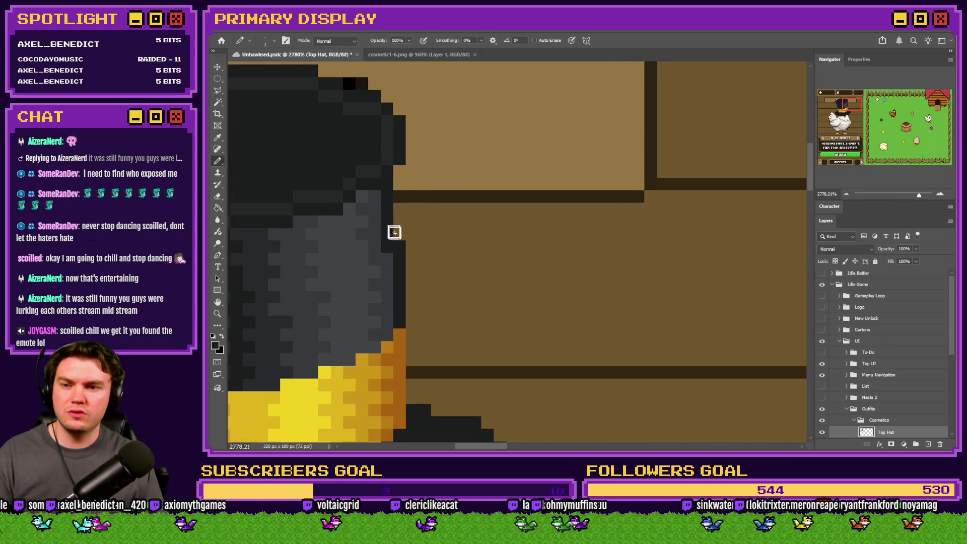
- Paint dark pixels along the hat's right edge, undo a bad stroke, and sample the edge colour
drag(394, 232, 398, 160)
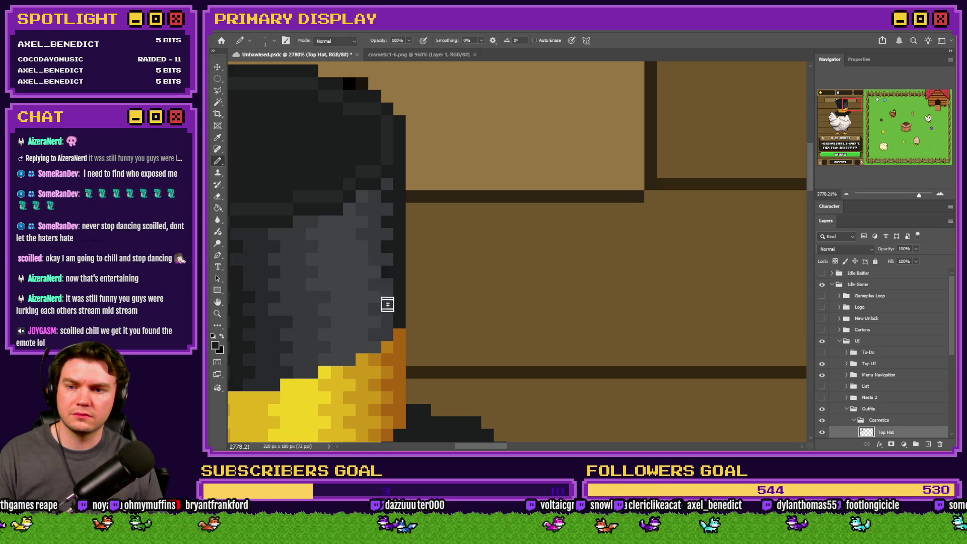
key(ctrl+z)
key(ctrl+z)
key(ctrl+z)
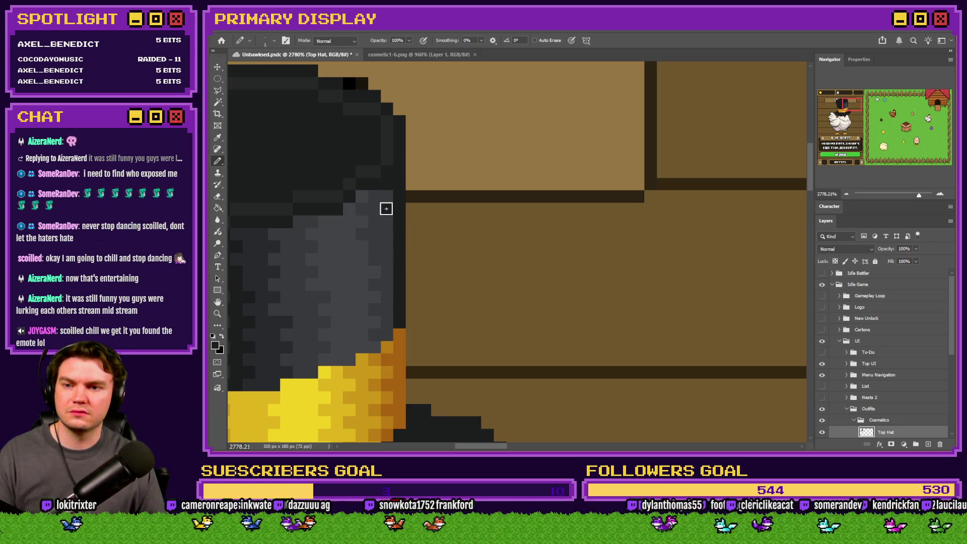
click(386, 236)
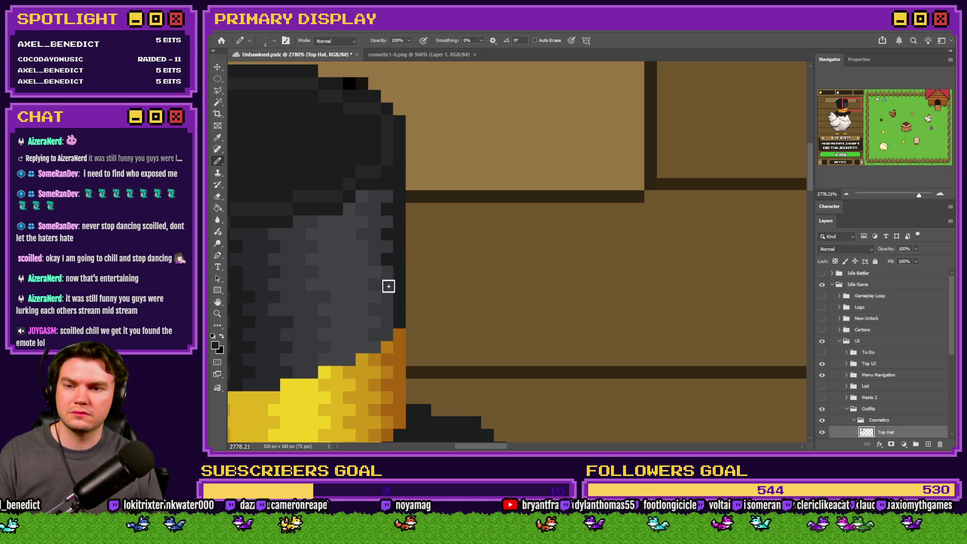
scroll(514, 302, down, 4)
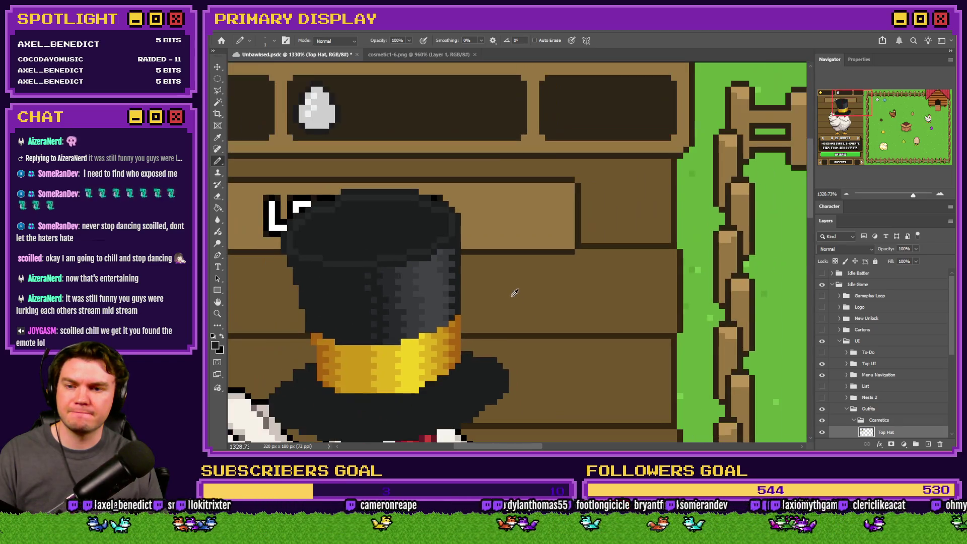
scroll(443, 261, up, 5)
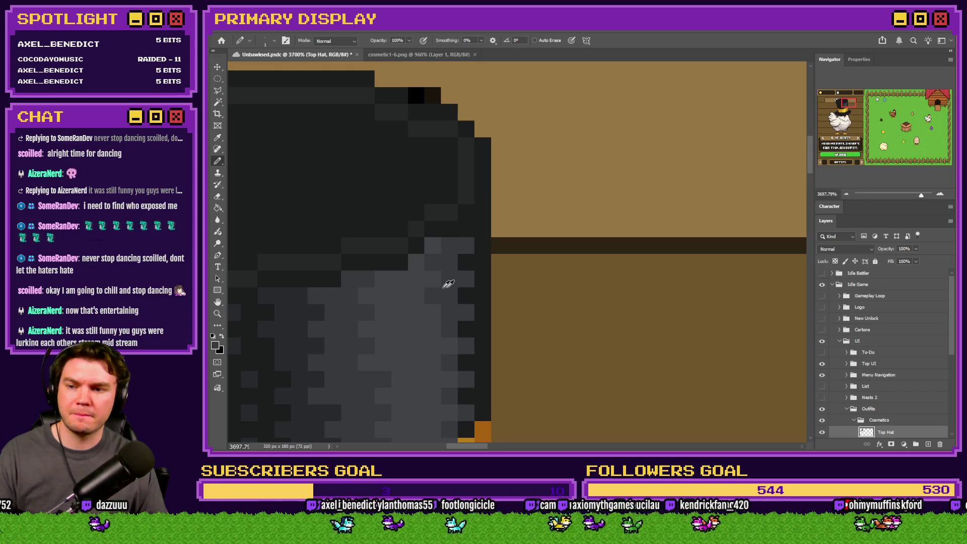
scroll(447, 282, down, 1)
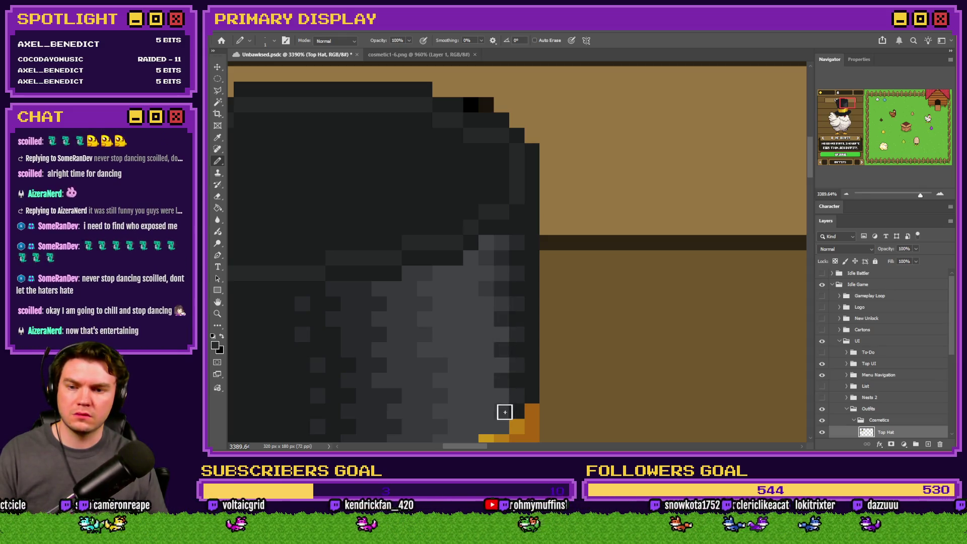
alt+scroll(523, 324, down, 5)
alt+scroll(526, 299, up, 4)
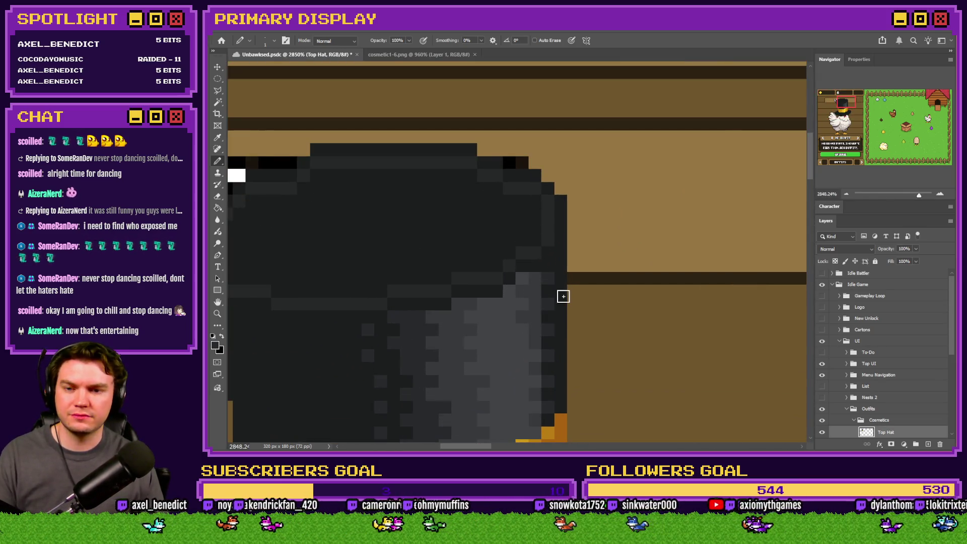
alt+click(534, 322)
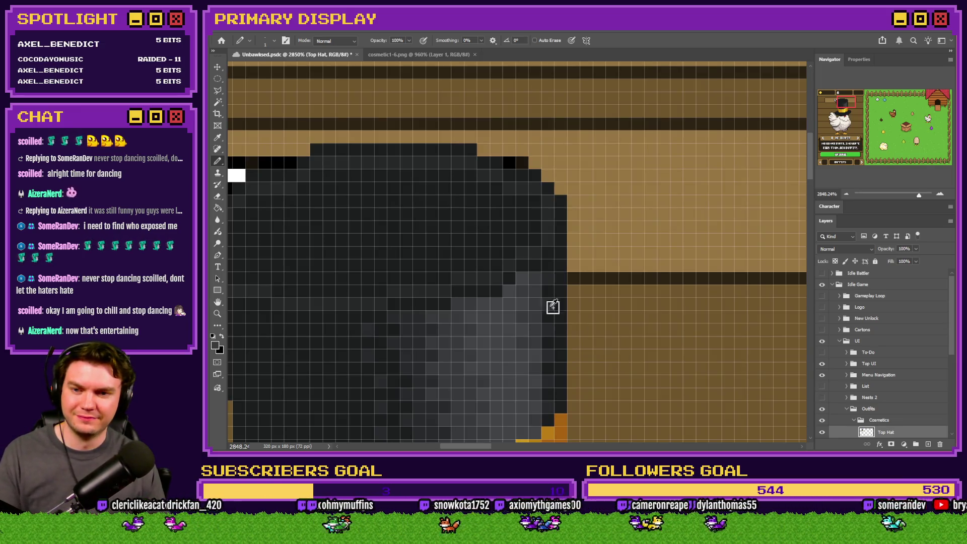
alt+scroll(550, 306, down, 6)
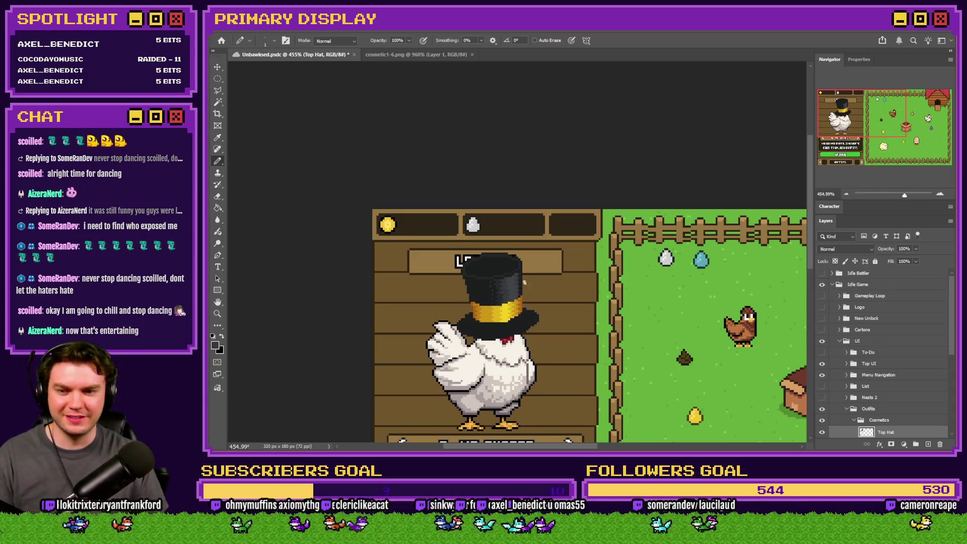
scroll(524, 283, down, 2)
alt+scroll(517, 272, down, 1)
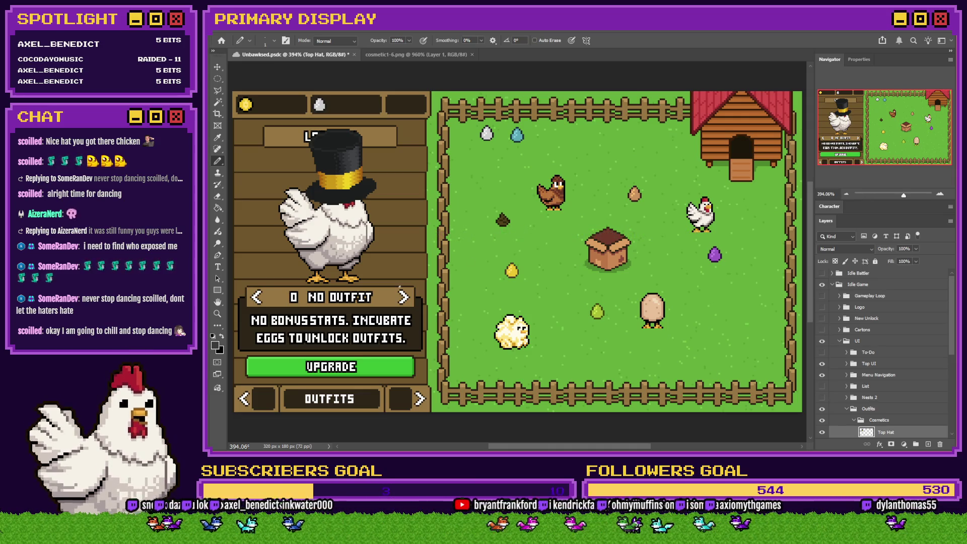
- Compare with the reference sprite and paint black outline pixels along the hat brim
click(396, 55)
click(332, 56)
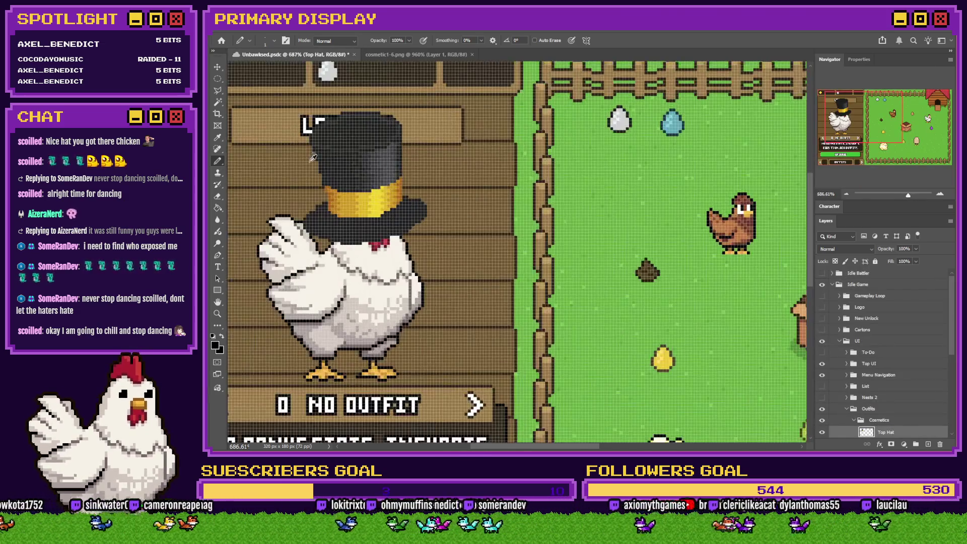
alt+scroll(404, 195, up, 5)
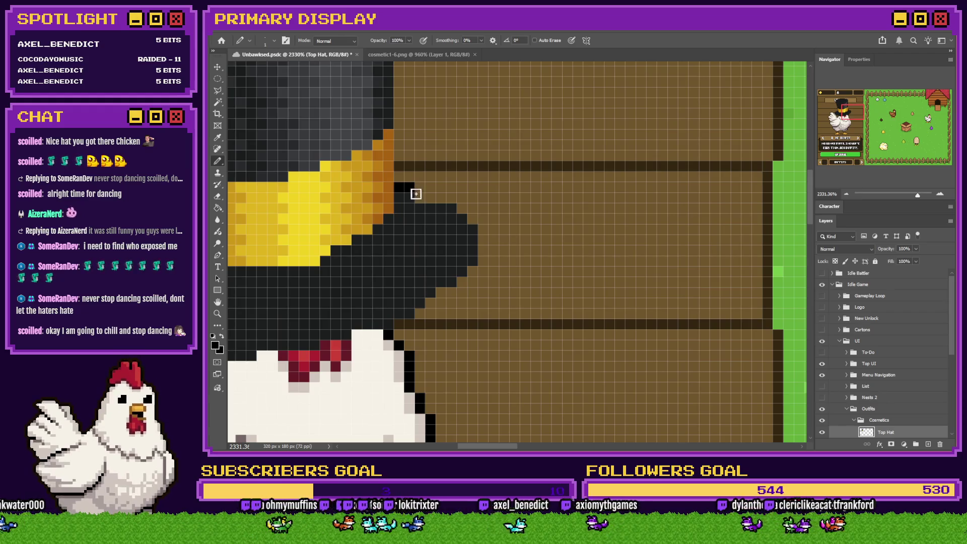
mouse_move(436, 199)
mouse_down()
mouse_move(471, 215)
mouse_move(485, 258)
mouse_move(395, 330)
mouse_up()
scroll(567, 255, down, 2)
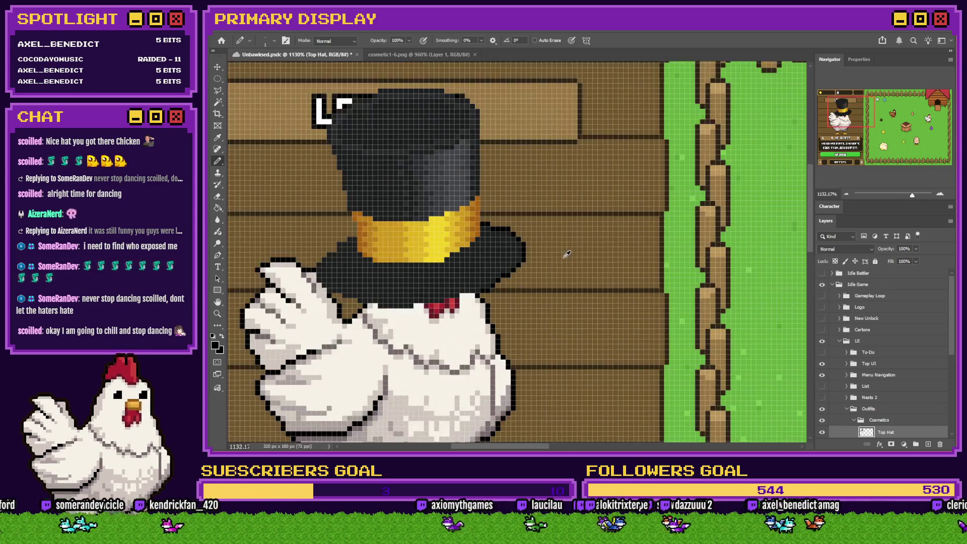
scroll(567, 254, down, 3)
drag(479, 255, 386, 229)
scroll(385, 229, up, 3)
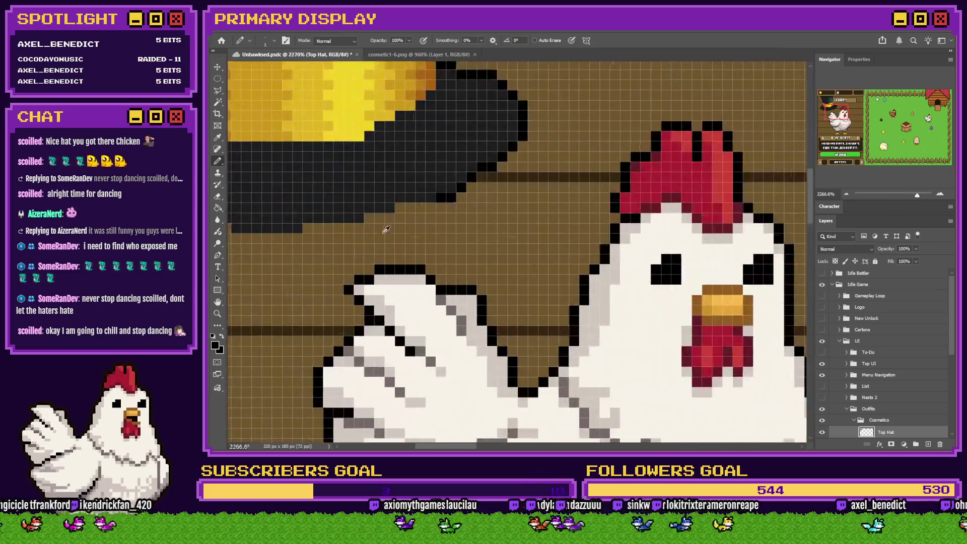
scroll(386, 229, up, 1)
mouse_move(450, 200)
mouse_down()
mouse_move(403, 203)
mouse_move(340, 229)
mouse_move(293, 226)
mouse_up()
scroll(369, 279, left, 5)
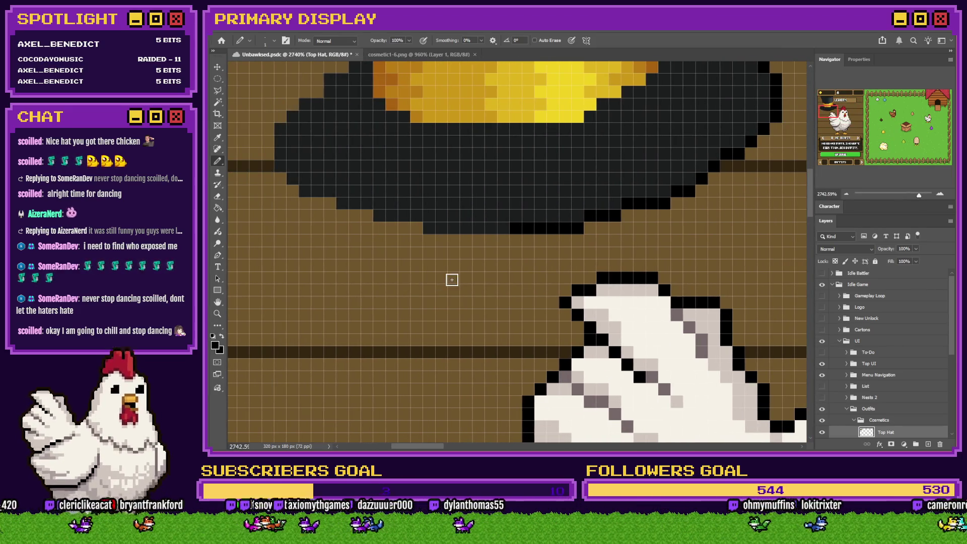
- Outline the brim's underside and the hat's top edge in black
mouse_move(504, 241)
mouse_down()
mouse_move(430, 242)
mouse_move(282, 185)
mouse_move(270, 167)
mouse_move(272, 130)
mouse_move(313, 94)
mouse_move(391, 283)
mouse_move(376, 261)
mouse_move(418, 244)
mouse_move(429, 224)
mouse_move(418, 190)
mouse_move(413, 282)
mouse_move(391, 192)
mouse_move(354, 119)
mouse_move(368, 87)
mouse_up()
scroll(459, 168, up, 5)
click(354, 293)
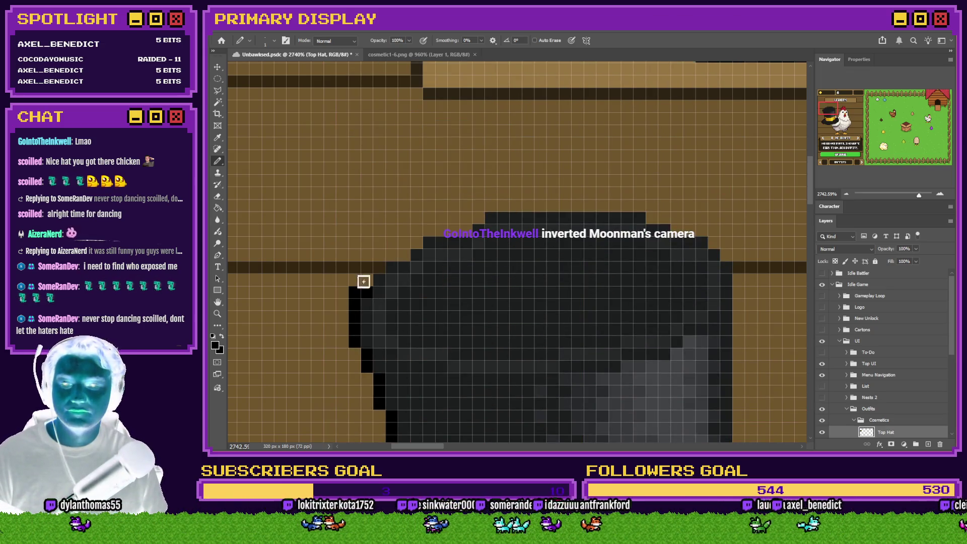
mouse_move(364, 287)
mouse_down()
mouse_move(412, 242)
mouse_move(500, 207)
mouse_move(639, 205)
mouse_move(723, 252)
mouse_move(731, 269)
mouse_move(741, 441)
mouse_up()
scroll(741, 441, down, 2)
scroll(744, 374, down, 2)
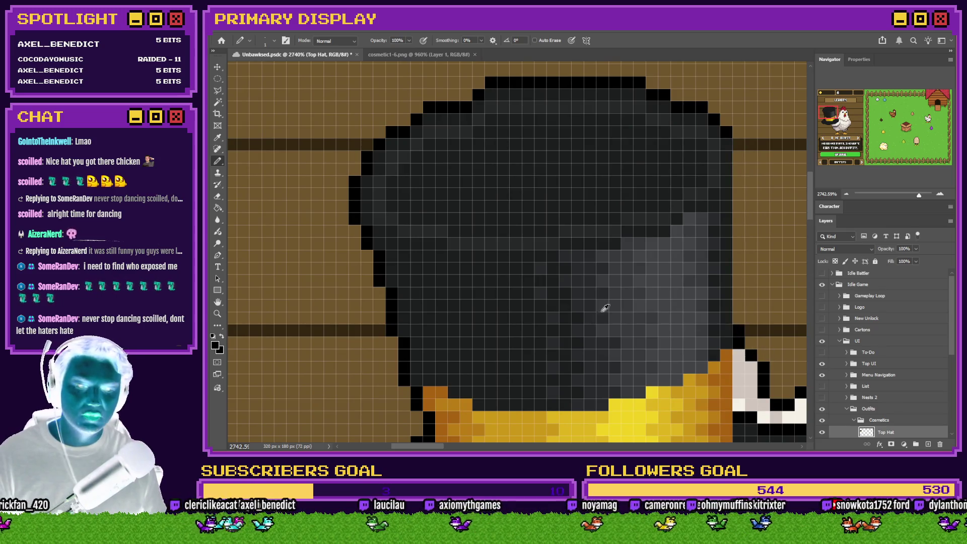
scroll(708, 322, down, 1)
mouse_move(707, 323)
mouse_down()
mouse_move(615, 253)
mouse_move(620, 173)
mouse_up()
scroll(557, 285, up, 3)
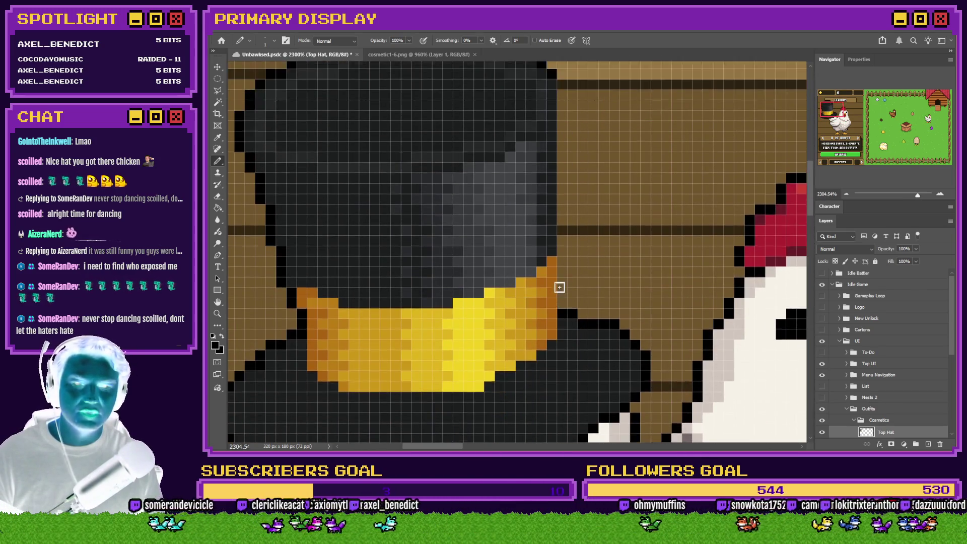
- Outline the hat's right edge in black and drag the hat onto the chicken's head
mouse_move(556, 146)
mouse_down()
mouse_move(559, 134)
mouse_move(564, 360)
mouse_up()
scroll(471, 262, down, 3)
scroll(470, 261, down, 4)
mouse_move(471, 262)
mouse_down()
mouse_move(551, 243)
mouse_move(550, 266)
mouse_up()
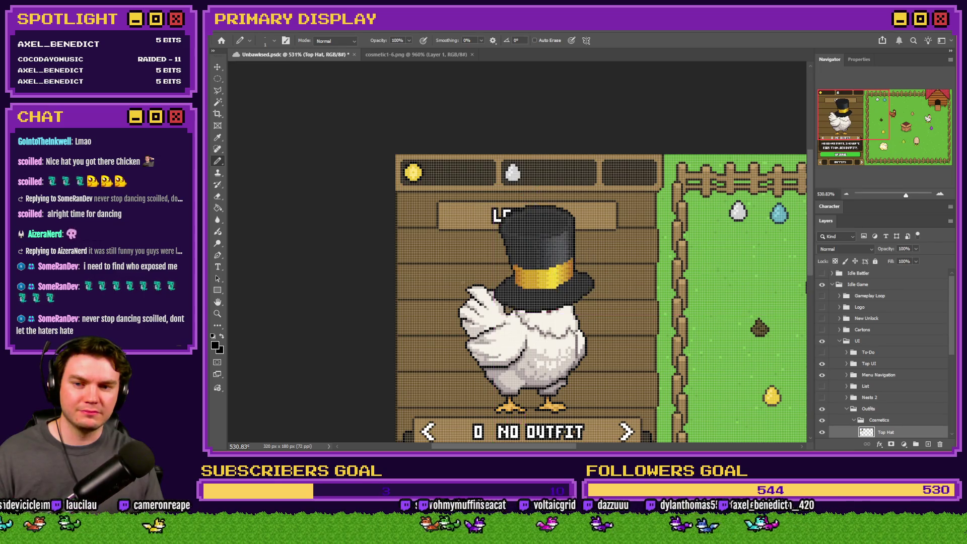
- Zoom in and add grey shading along the hat's side and band, sampling colours from the hat
scroll(515, 280, down, 2)
scroll(516, 281, up, 3)
scroll(461, 288, up, 2)
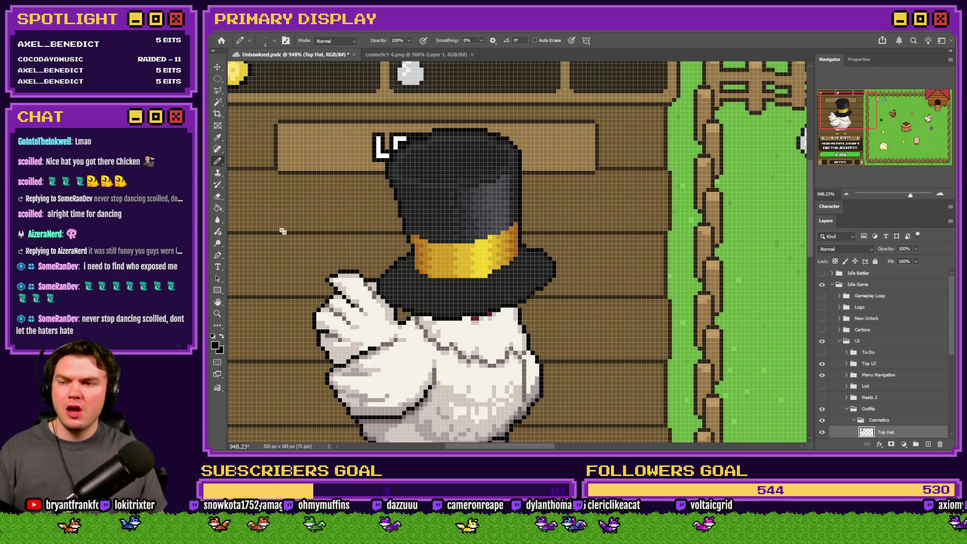
scroll(486, 280, up, 3)
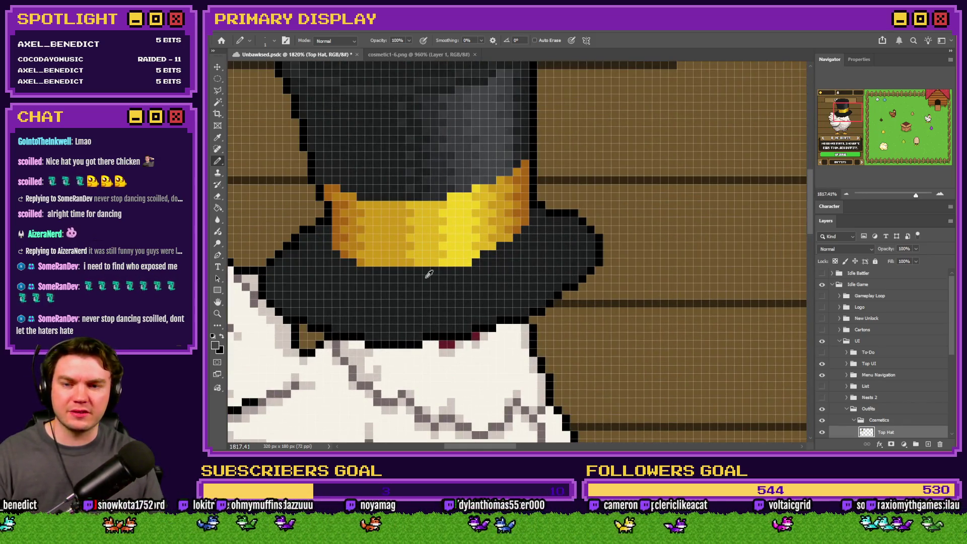
scroll(454, 262, up, 2)
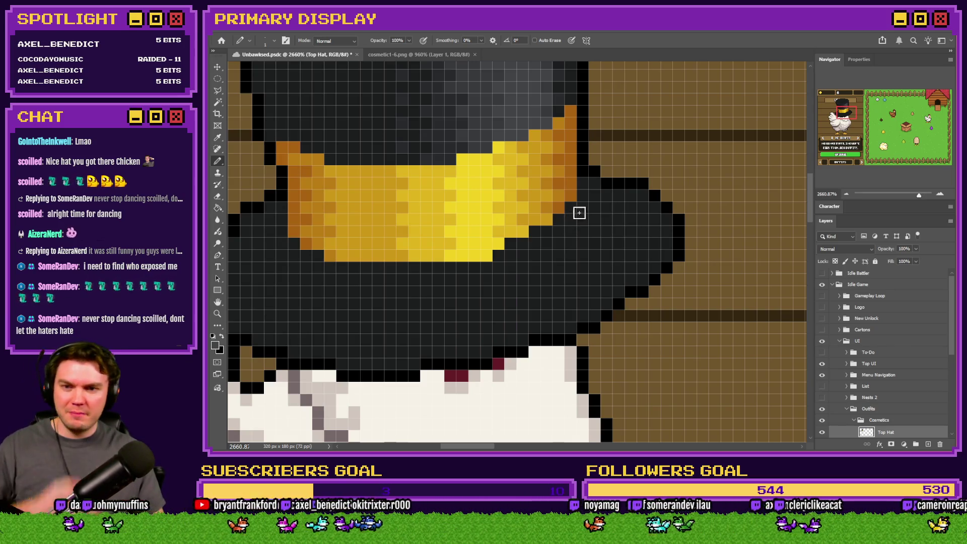
mouse_move(581, 203)
mouse_down()
mouse_move(582, 216)
mouse_move(539, 272)
mouse_move(403, 269)
mouse_move(479, 282)
mouse_move(535, 248)
mouse_up()
scroll(535, 249, up, 1)
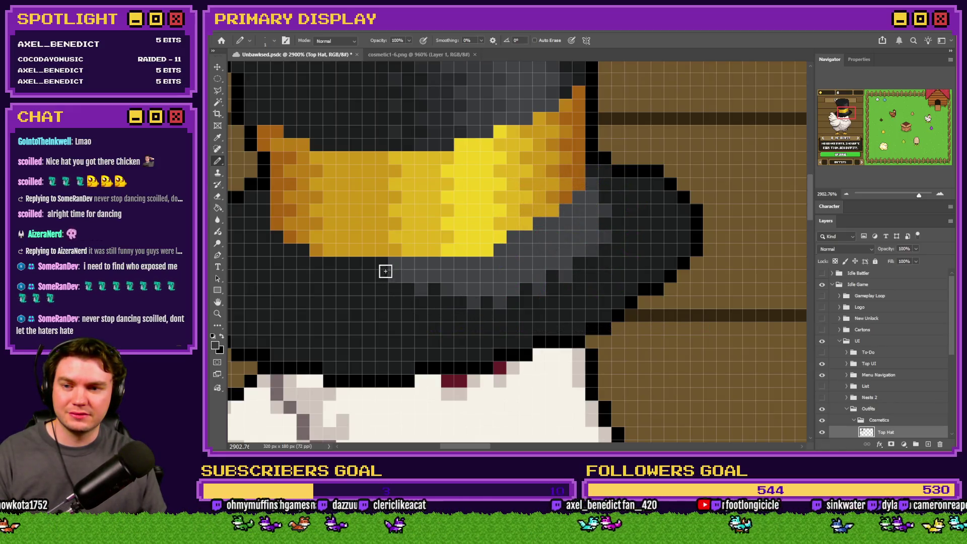
scroll(373, 337, up, 2)
mouse_move(482, 187)
mouse_down()
mouse_move(473, 158)
mouse_move(443, 177)
mouse_move(443, 188)
mouse_up()
scroll(417, 271, down, 2)
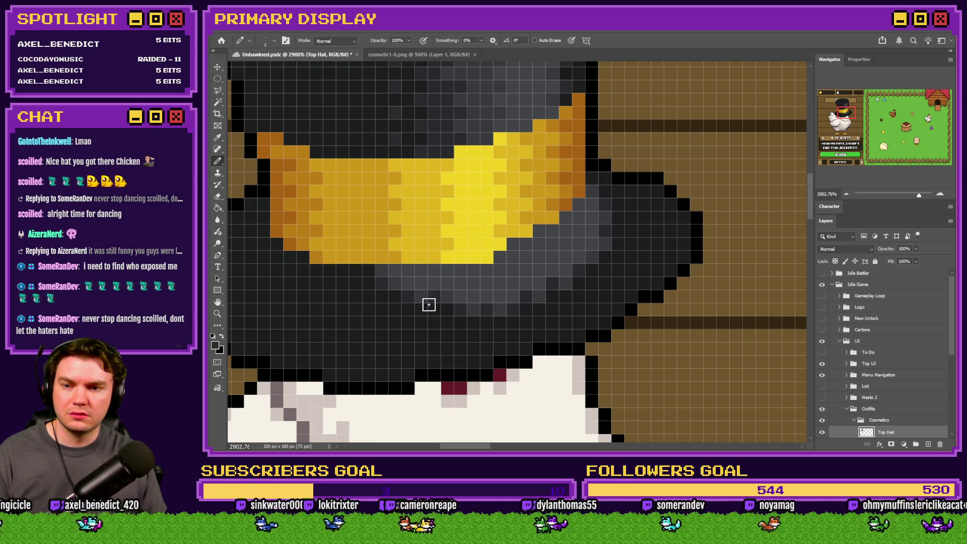
scroll(428, 302, down, 1)
alt+click(443, 187)
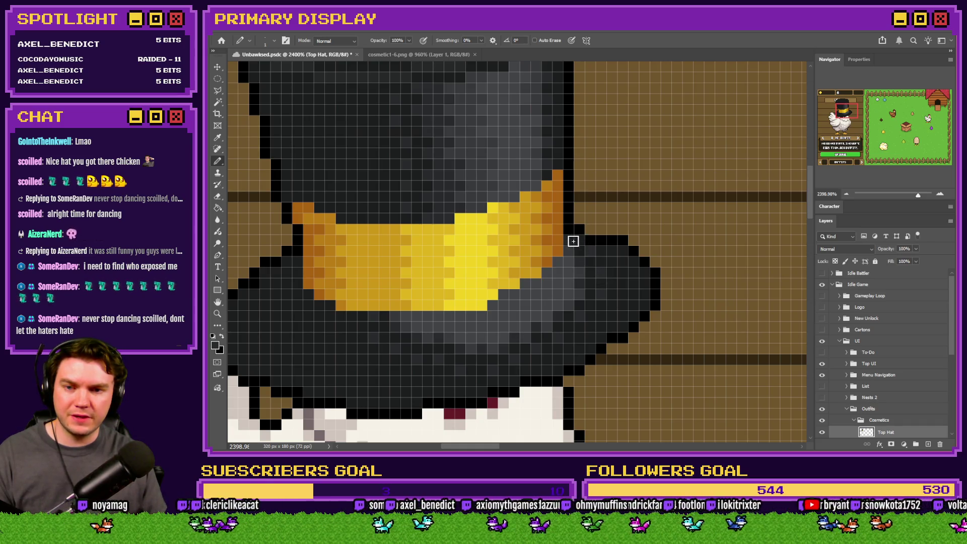
- Set the Pencil to 3 px, darken the brim shading, and fit the mockup in the window
scroll(577, 304, down, 8)
scroll(577, 304, up, 8)
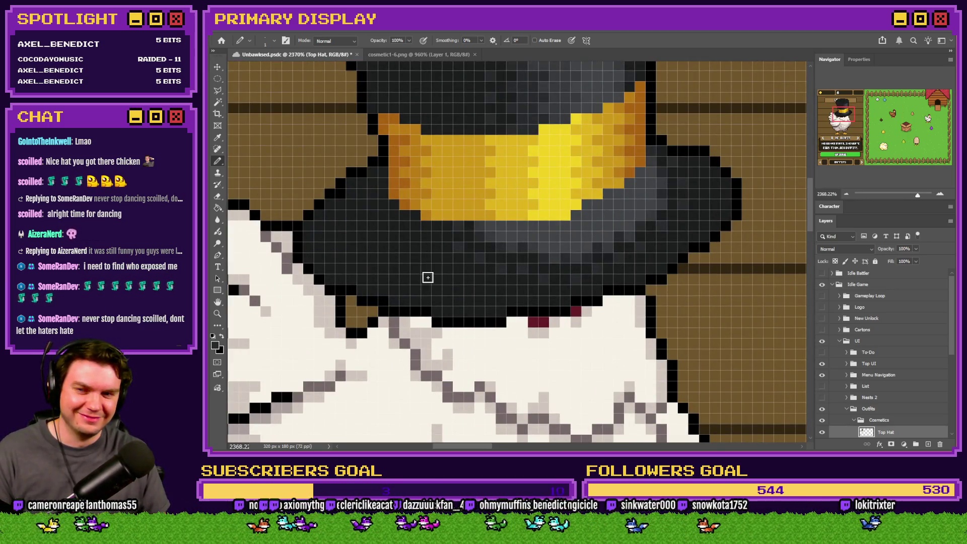
right_click(413, 229)
text(3)
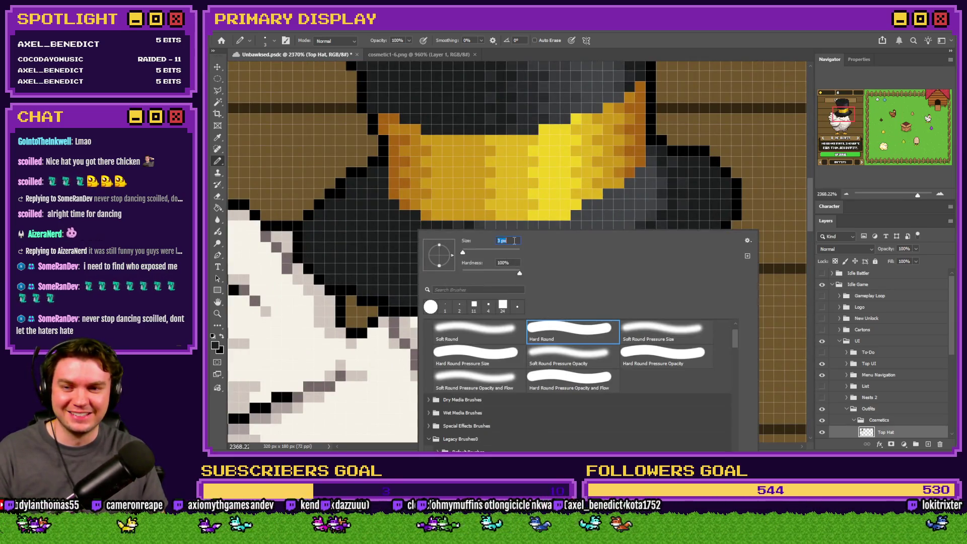
click(400, 249)
drag(575, 236, 644, 199)
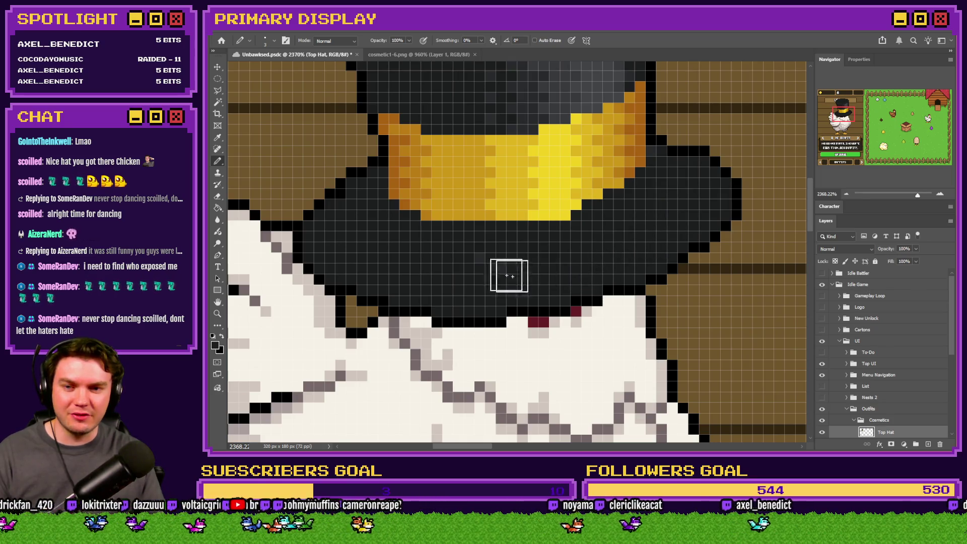
right_click(474, 262)
scroll(474, 261, down, 1)
scroll(575, 270, down, 1)
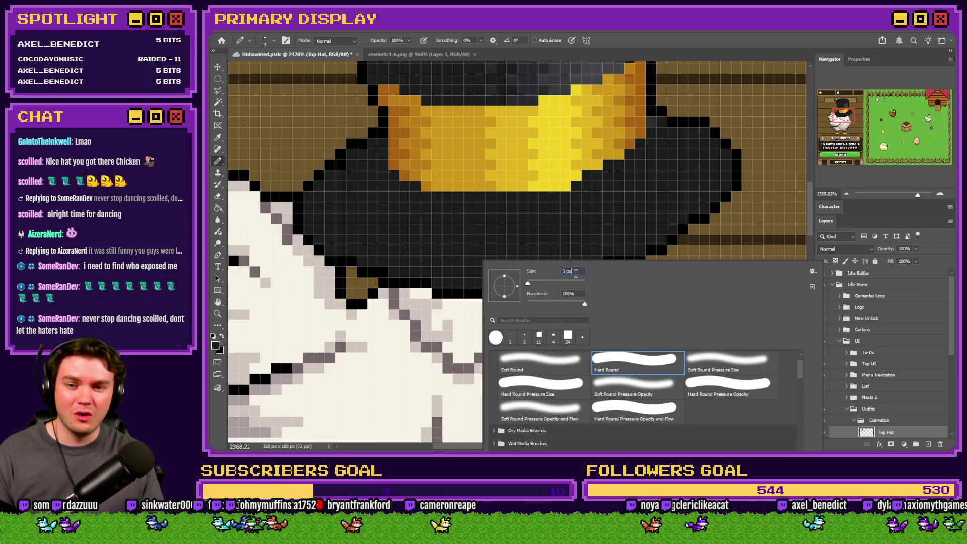
key(Escape)
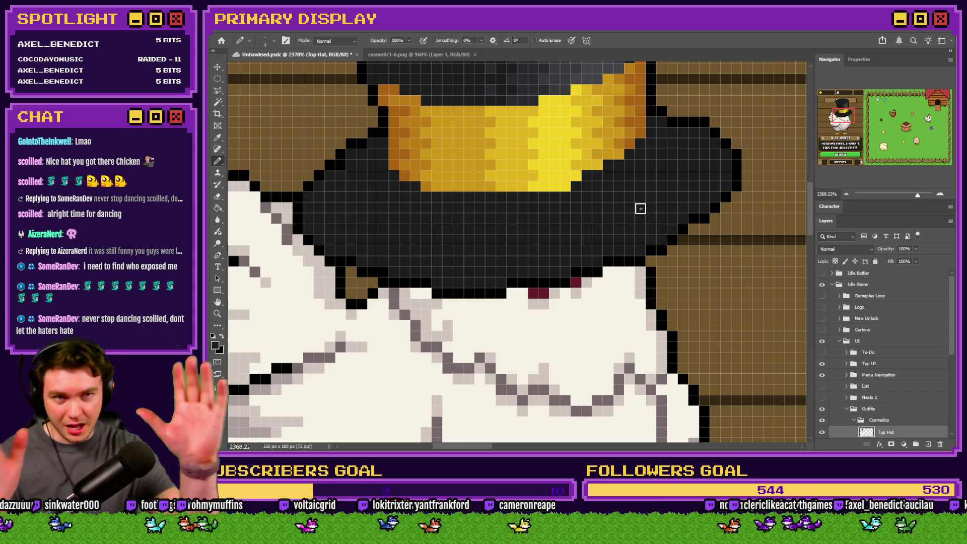
key(ctrl+0)
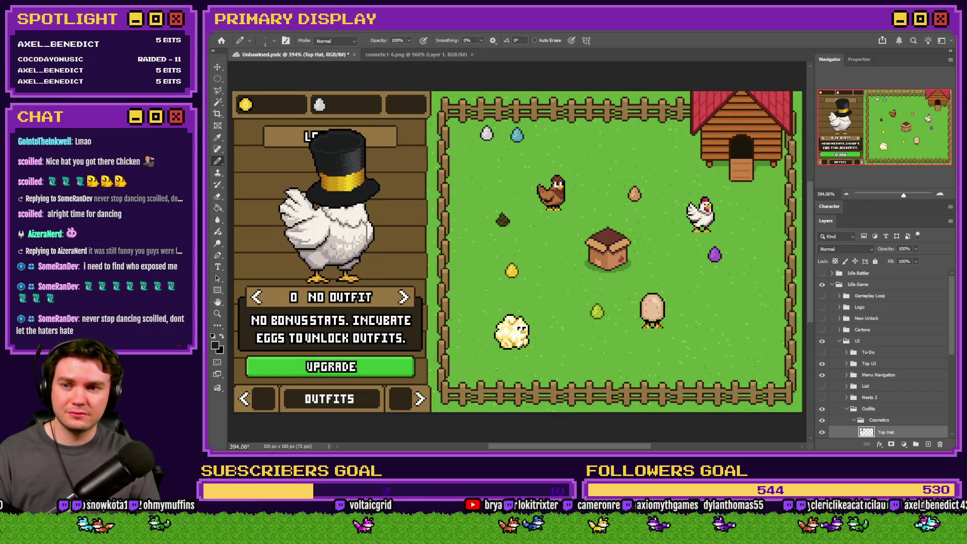
- Save the Unbawksed document and pick the Rectangular Marquee tool
key(ctrl+s)
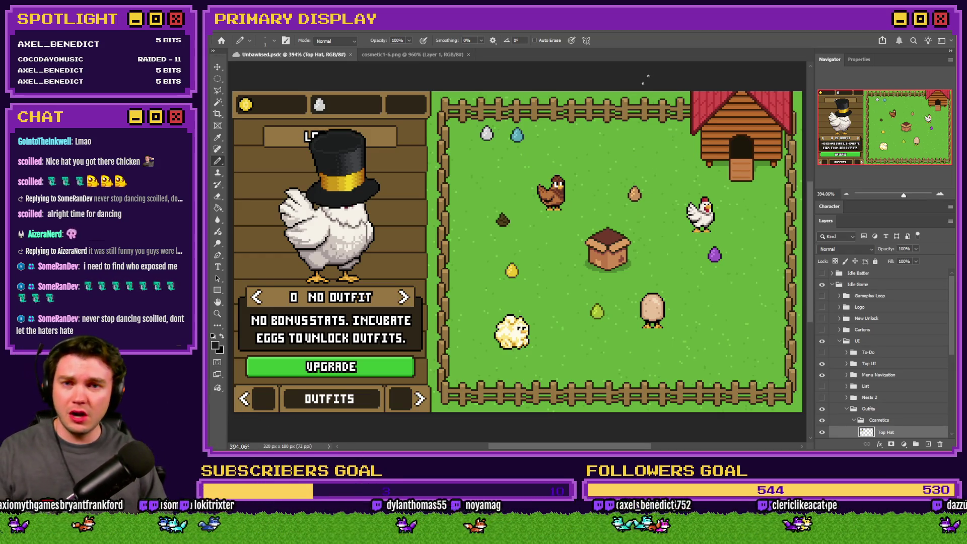
click(217, 78)
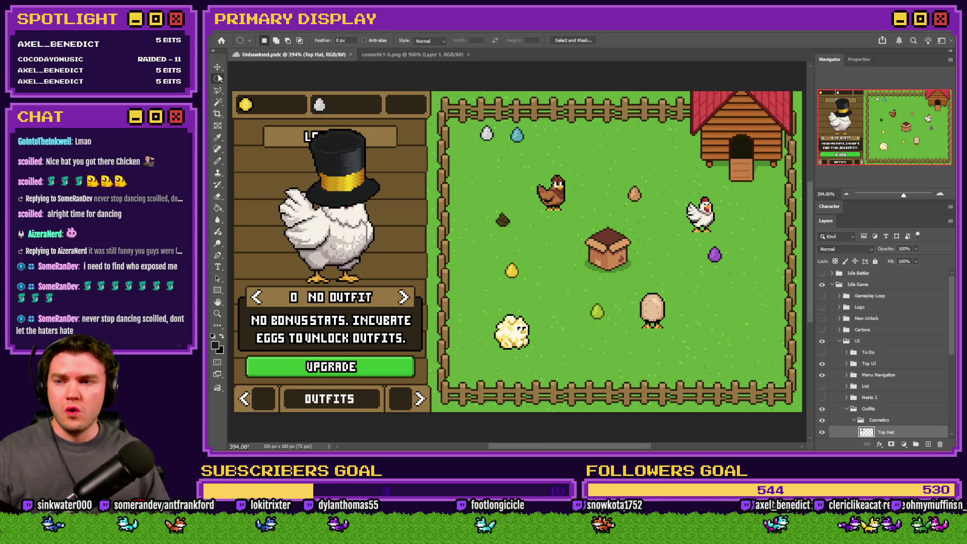
- Choose the Rectangular Marquee shape and hide the Cosmetics group, removing the top hat
right_click(220, 79)
click(251, 80)
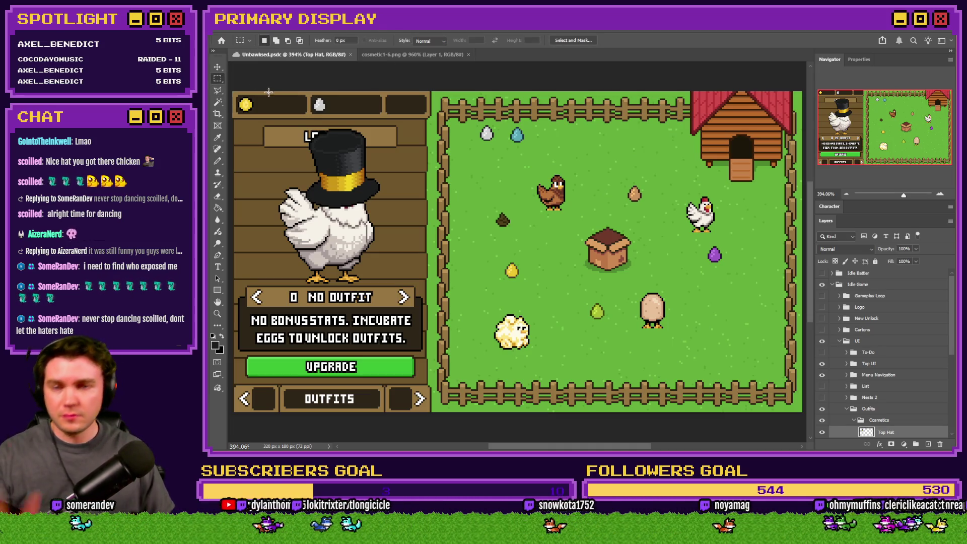
scroll(861, 352, down, 3)
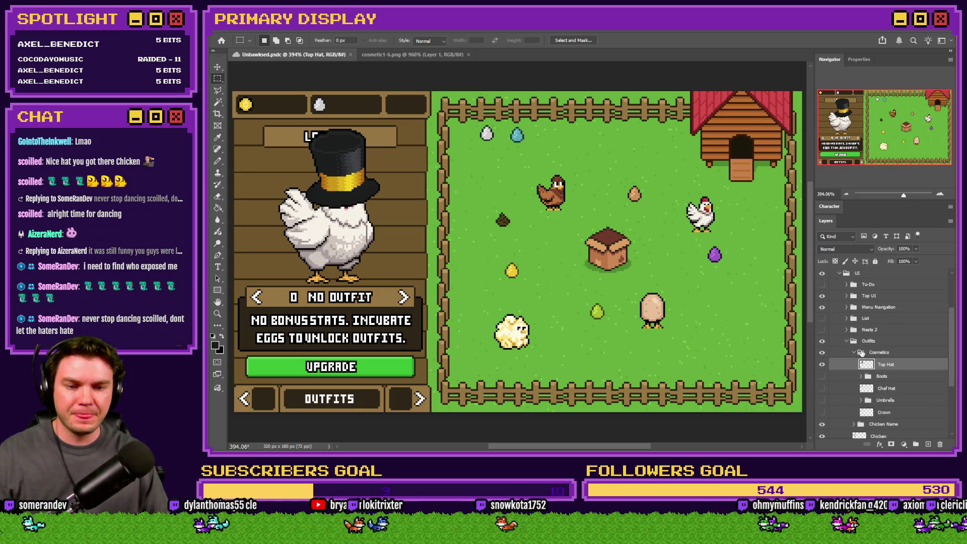
click(853, 352)
click(822, 352)
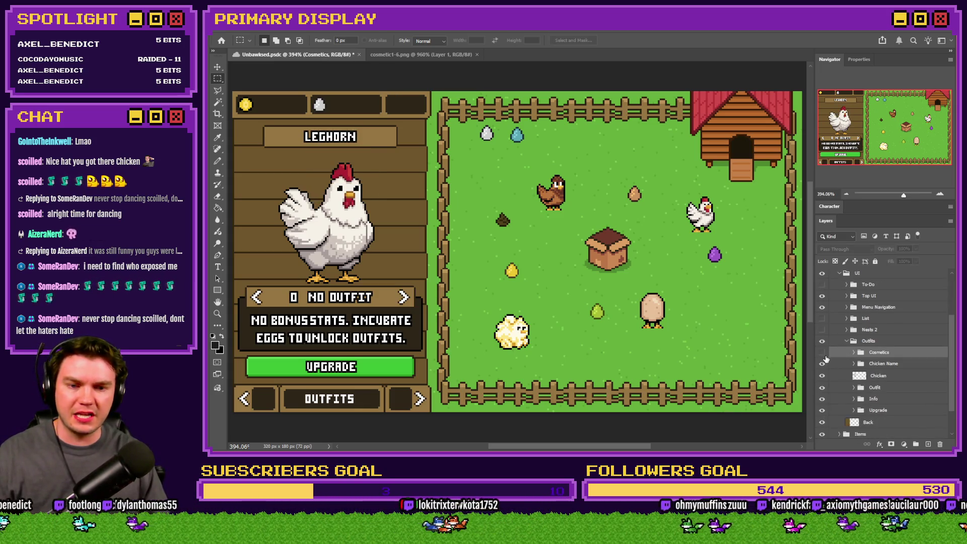
- Check layer visibility and hide the 0 NO OUTFIT text in the Outfit group
click(822, 365)
click(822, 364)
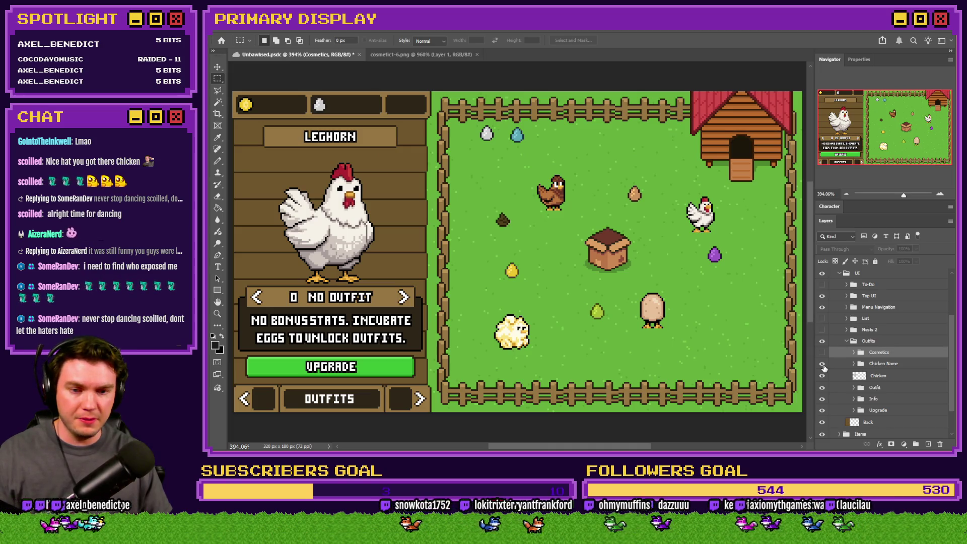
click(823, 376)
click(822, 376)
click(822, 376)
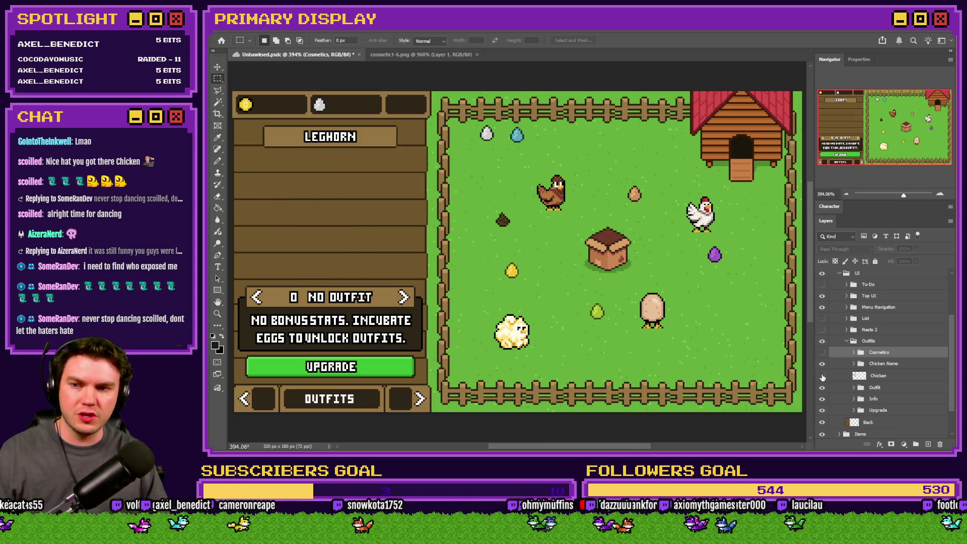
click(823, 376)
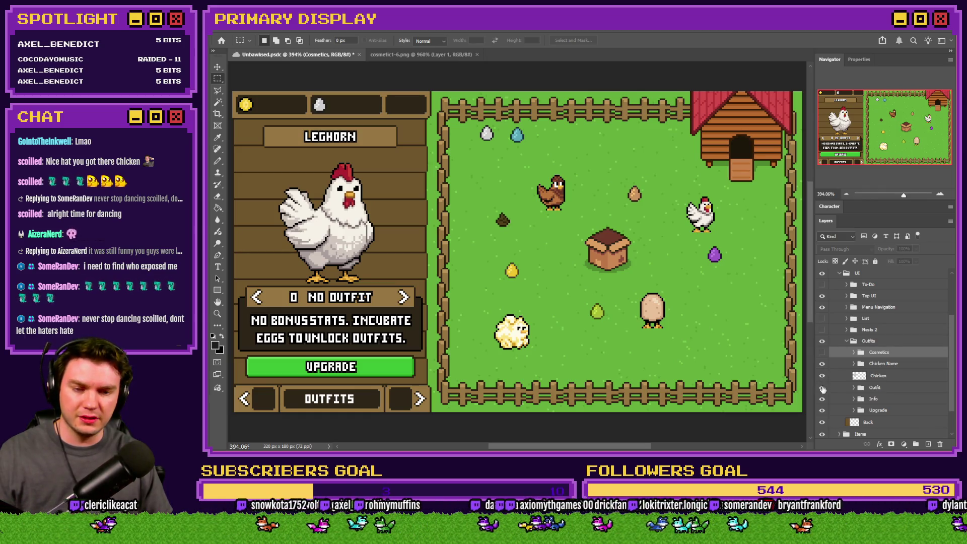
click(823, 388)
click(822, 387)
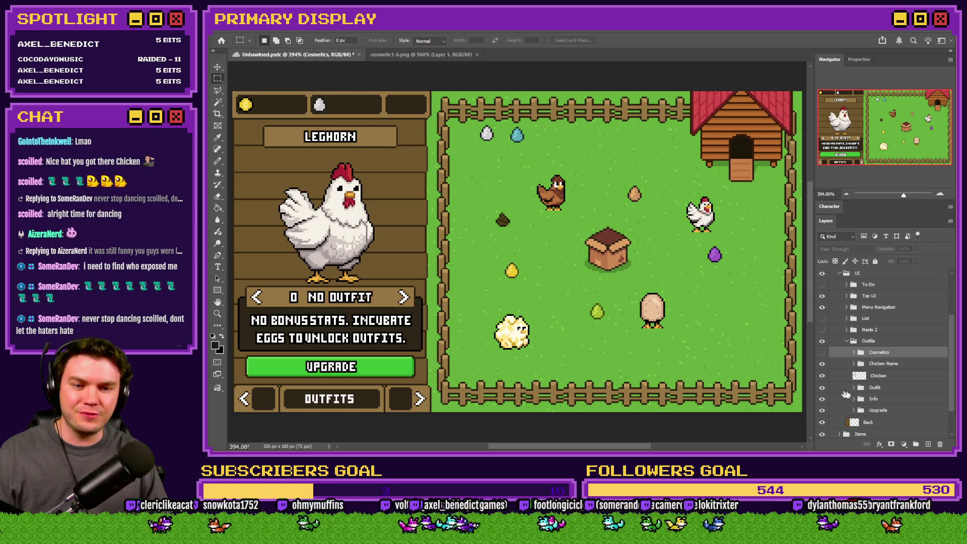
click(853, 387)
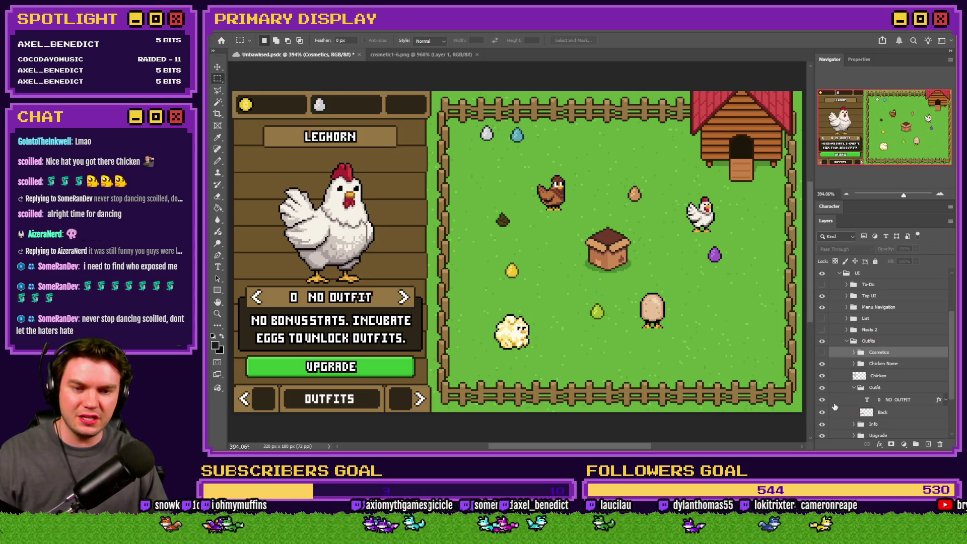
click(821, 399)
click(855, 386)
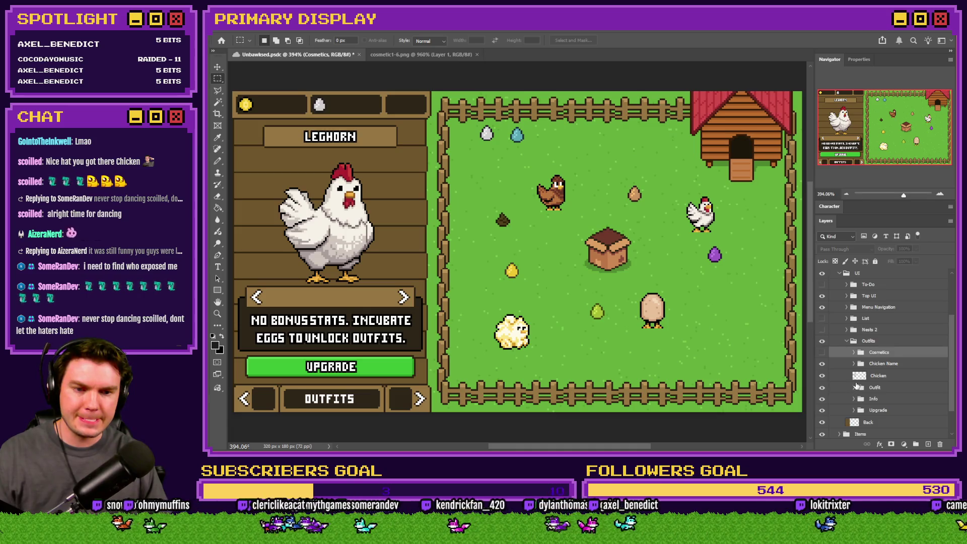
scroll(856, 386, down, 3)
- Hide the NO BONUS STATS text, the UPGRADE button label, and the chicken from the panel
click(821, 363)
click(822, 363)
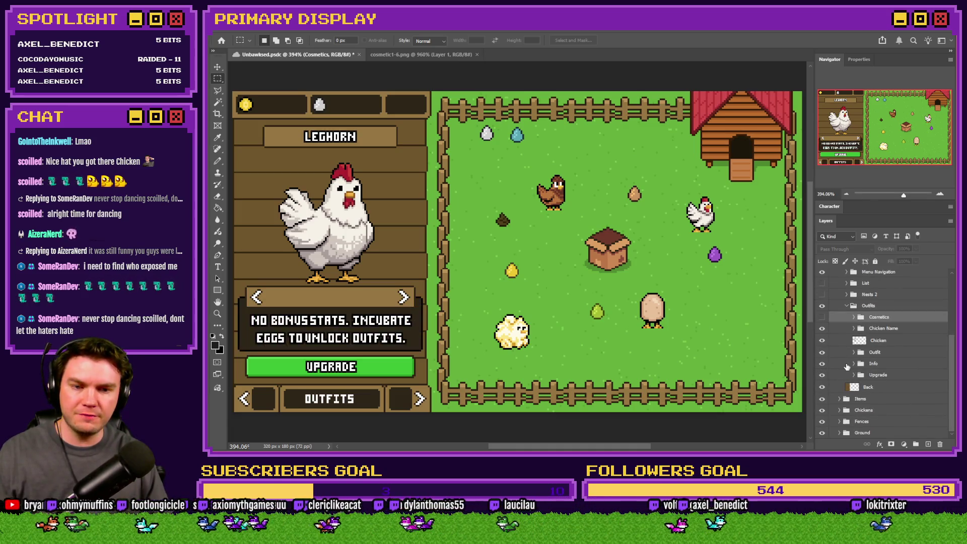
click(853, 363)
scroll(859, 369, down, 2)
click(822, 350)
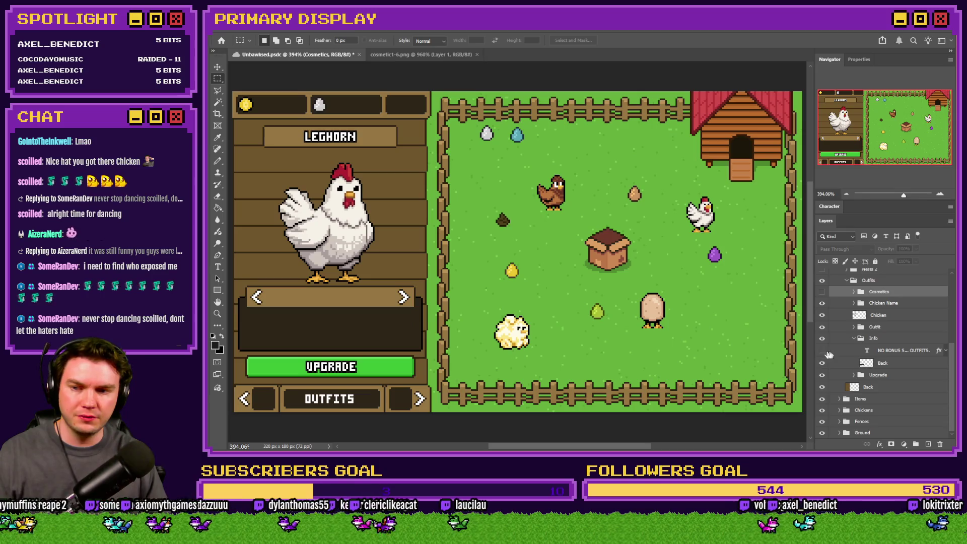
click(853, 338)
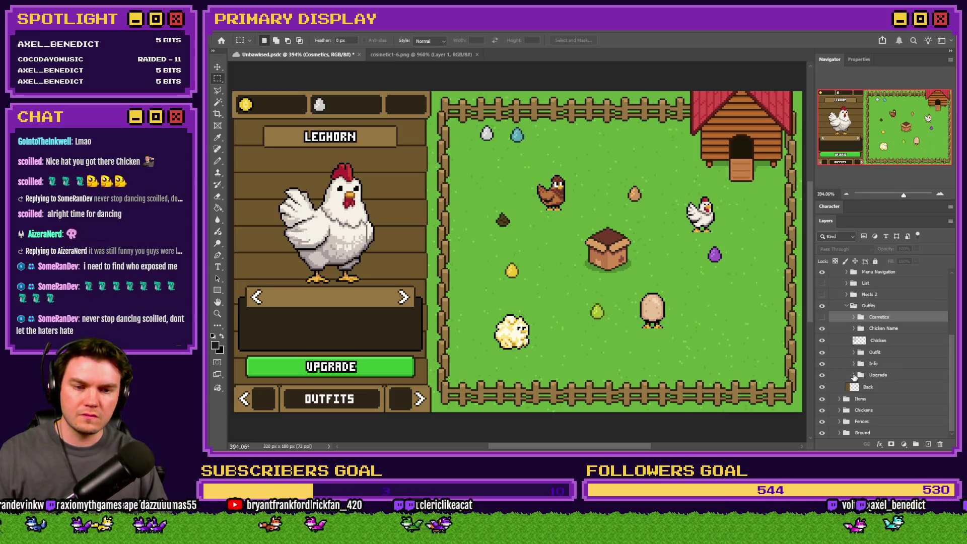
click(854, 375)
scroll(854, 375, down, 2)
click(822, 362)
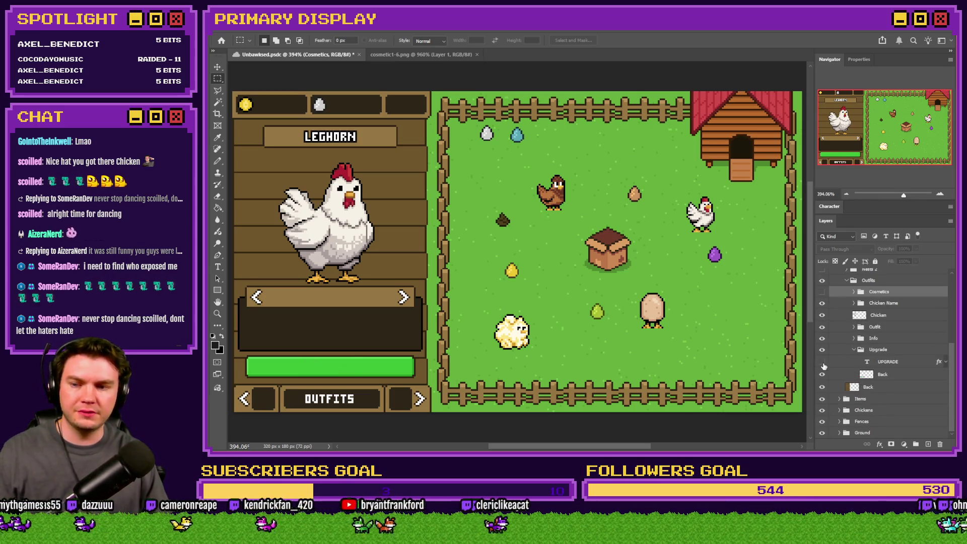
click(822, 363)
click(823, 364)
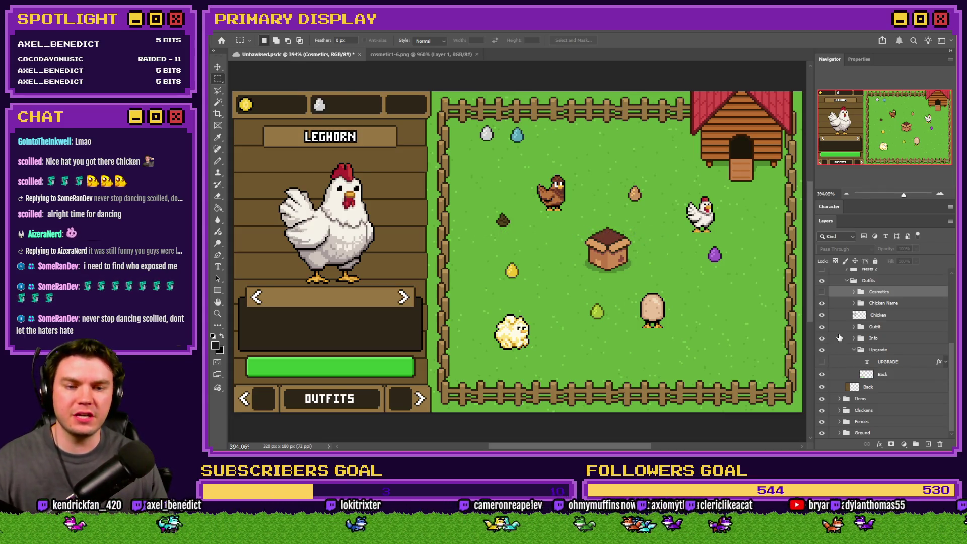
click(823, 317)
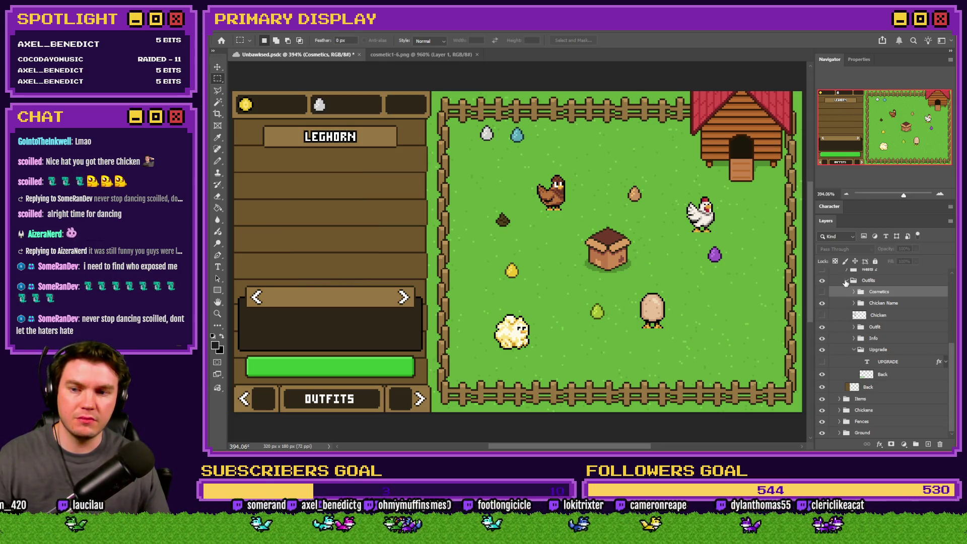
- Select the Outfits group, try merging and undo, then create a clipboard-sized 104 × 142 px document
click(846, 280)
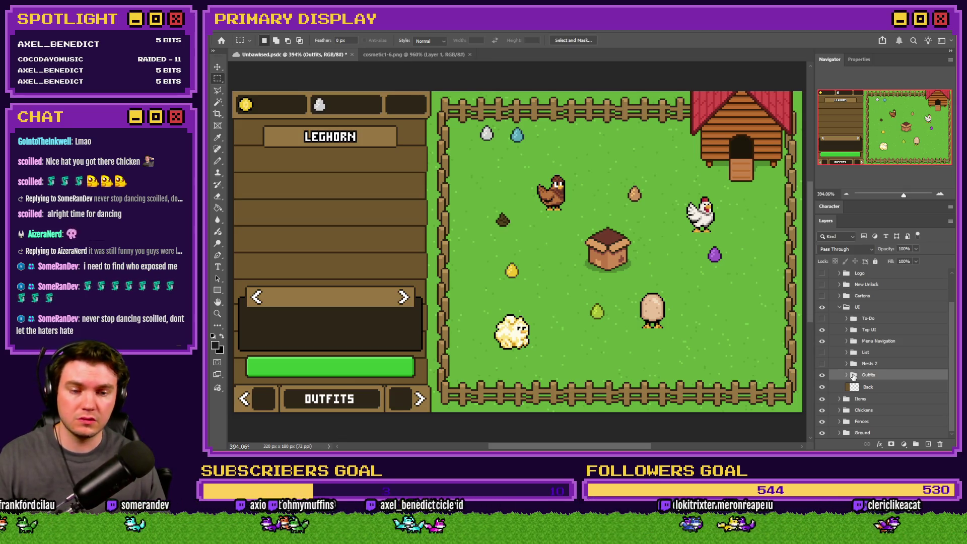
key(ctrl+e)
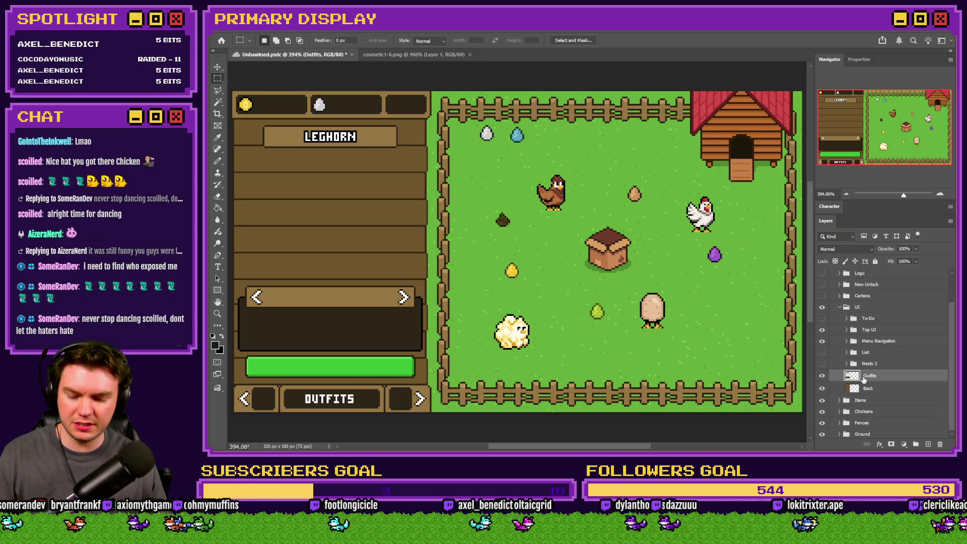
key(ctrl+z)
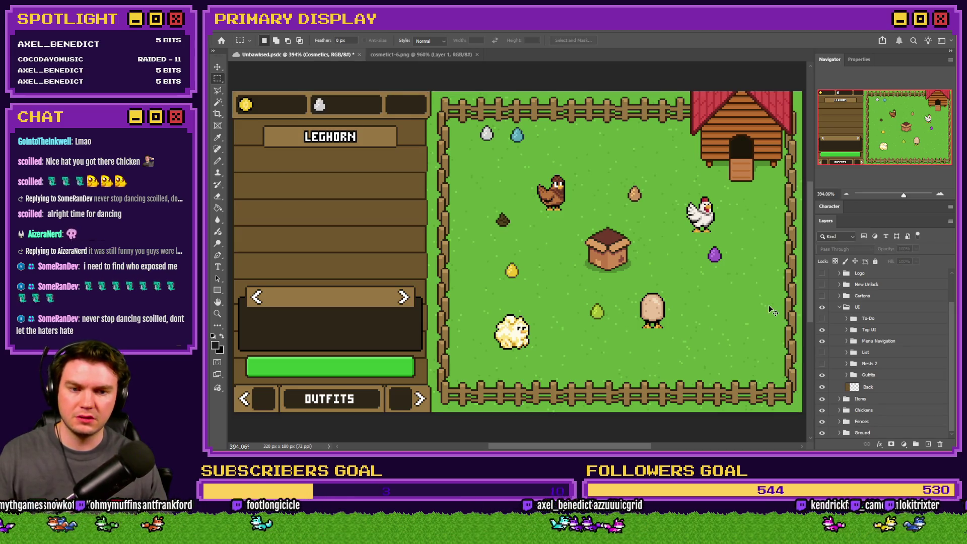
key(Return)
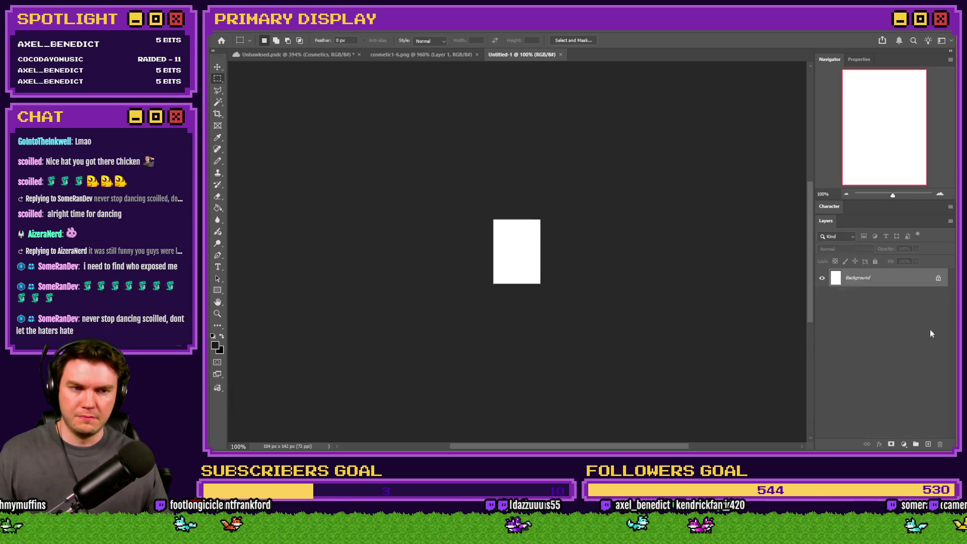
- Paste the panel into the new document and enlarge it to 400% in Image Size
key(ctrl+v)
key(ctrl+alt+i)
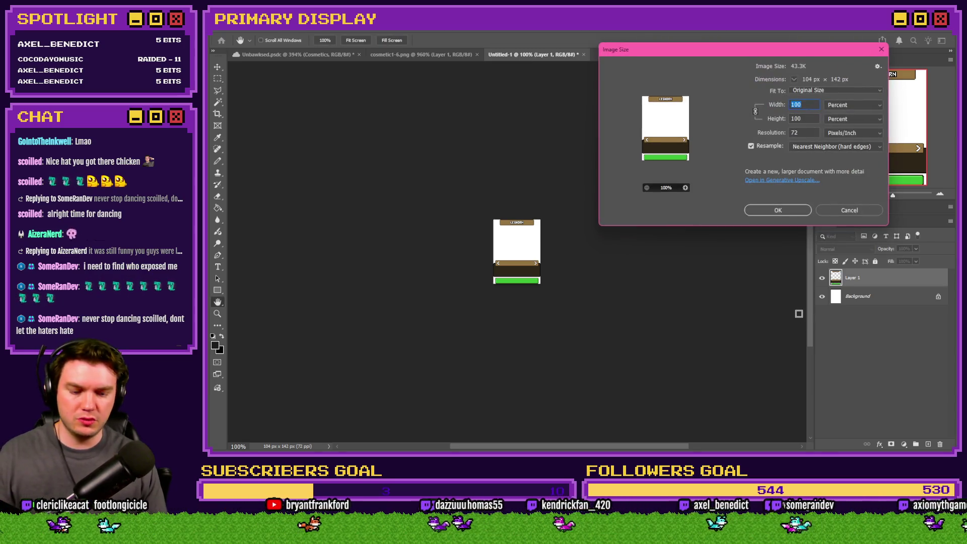
text(400)
key(Return)
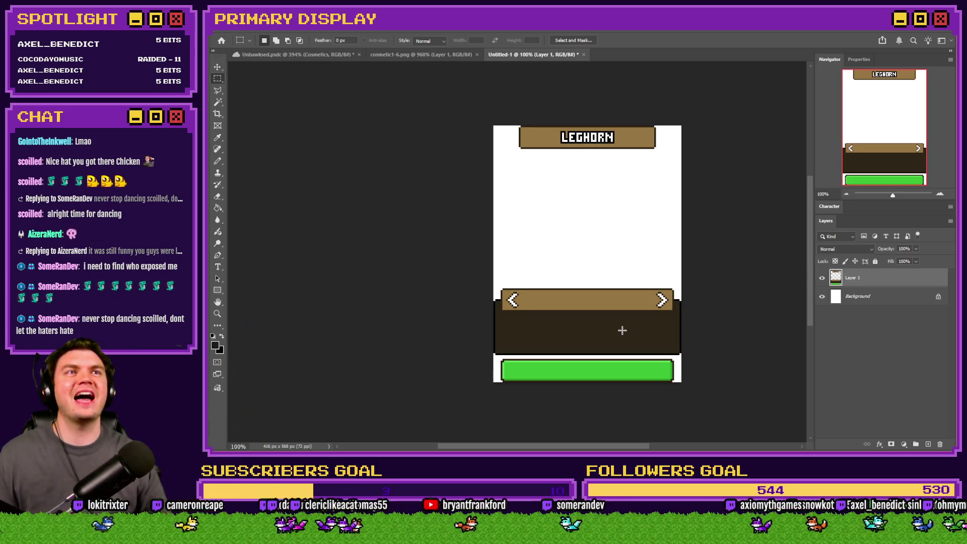
- Reselect the left UI panel in the game layout, then return to the new document
click(320, 55)
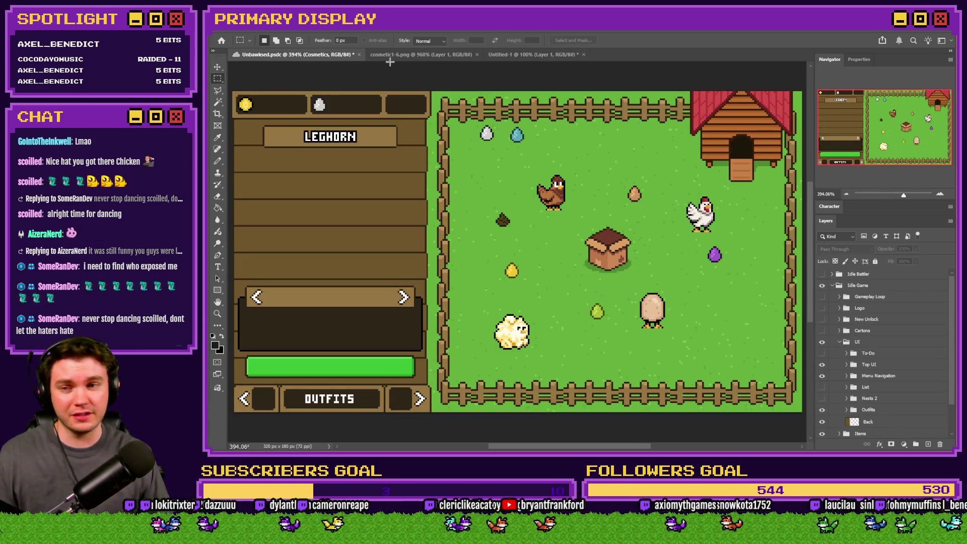
scroll(406, 134, left, 2)
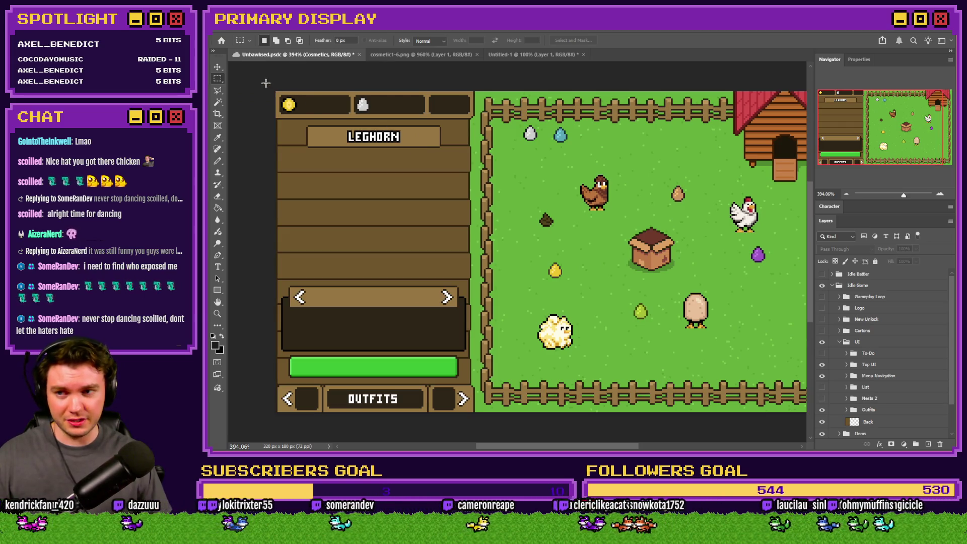
mouse_move(266, 84)
mouse_down()
mouse_move(449, 347)
mouse_move(470, 419)
mouse_up()
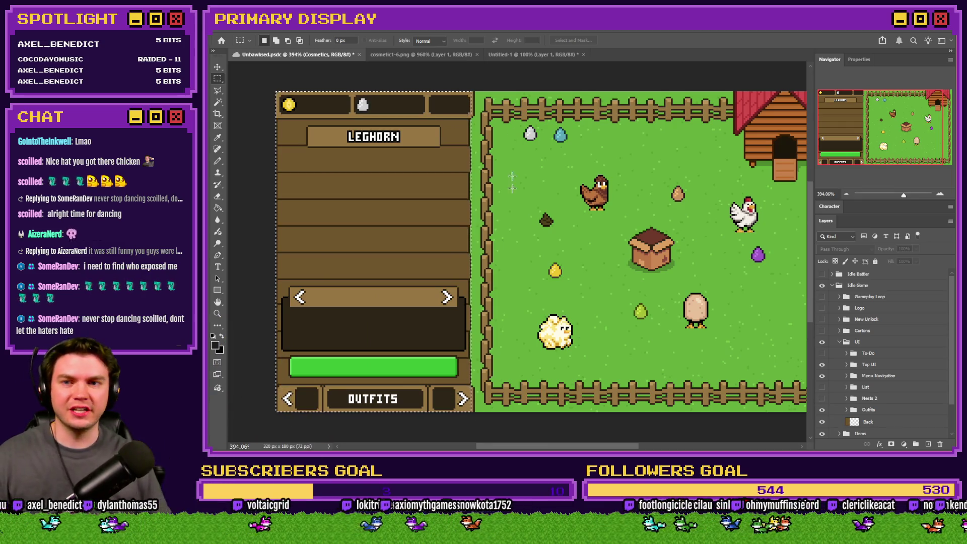
click(552, 54)
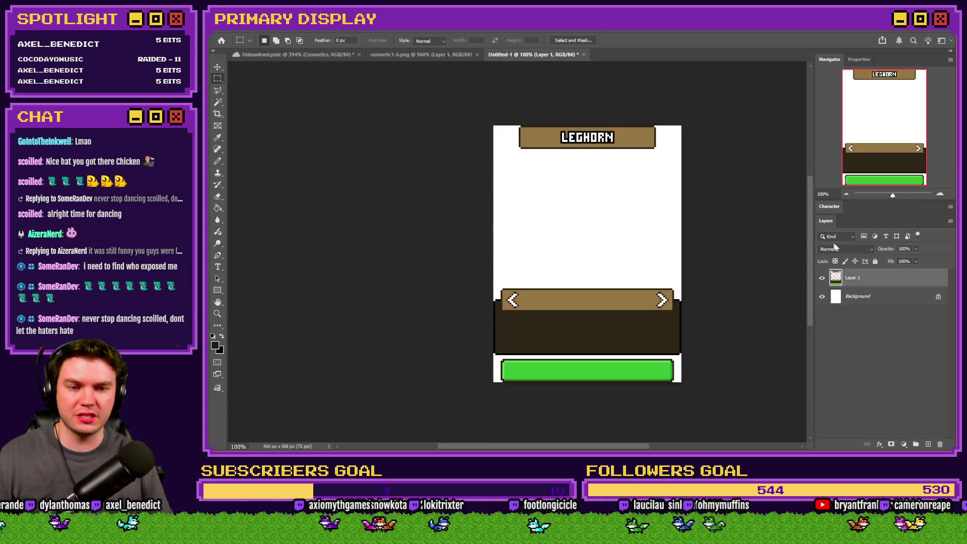
- Delete the white Background layer, leaving the panel on transparency, then open the img folder in Explorer
click(855, 297)
key(Delete)
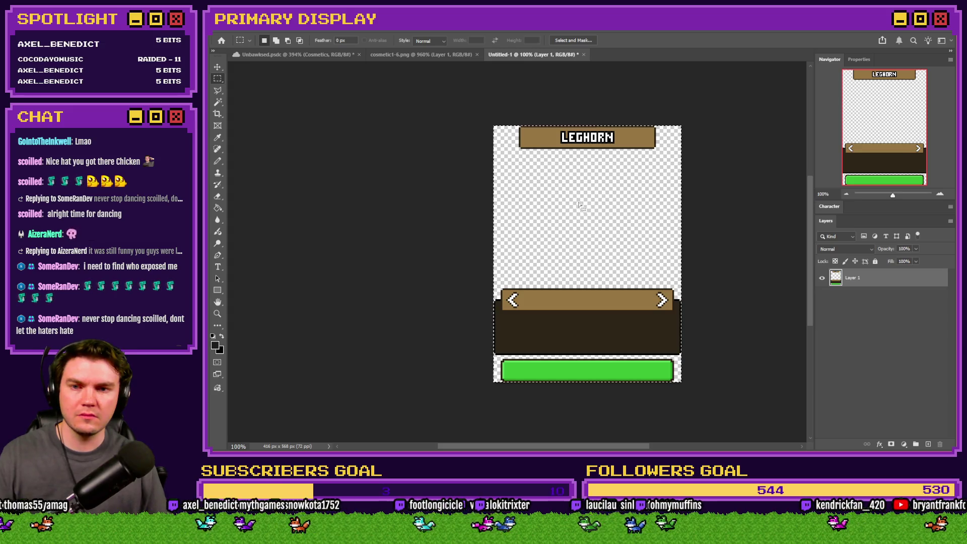
key(Delete)
key(ctrl+z)
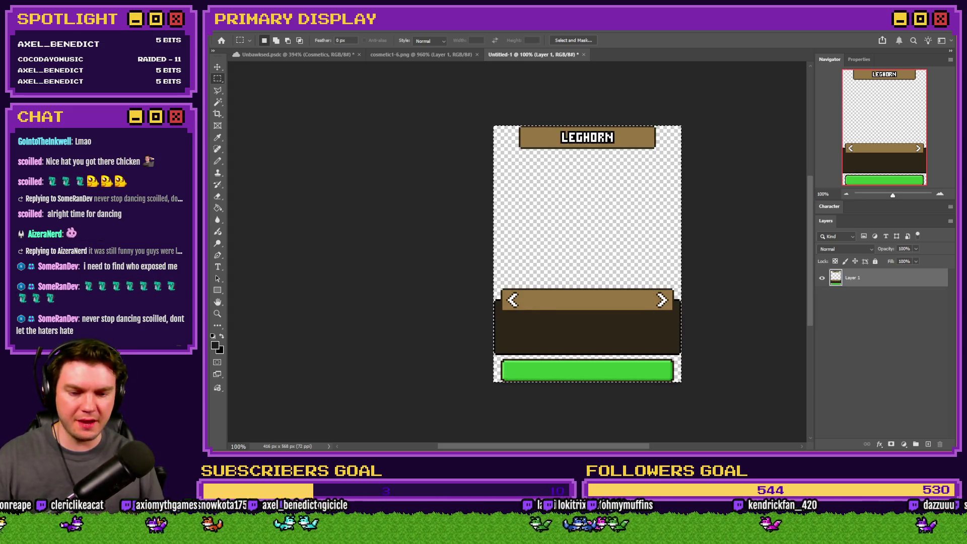
key(alt+Tab)
click(436, 44)
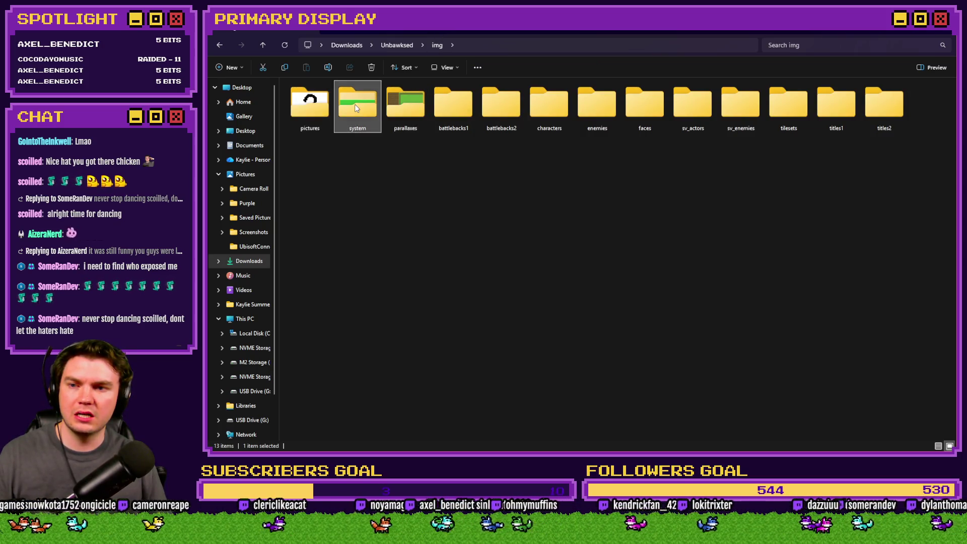
- Open the pictures folder, locate Menu 2.png, and return to Photoshop
double_click(317, 105)
scroll(468, 181, down, 15)
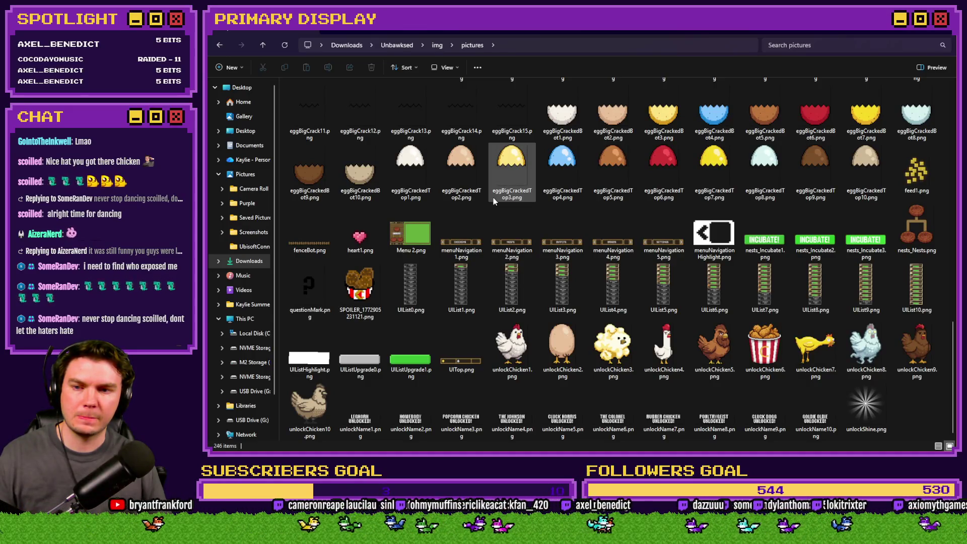
click(410, 235)
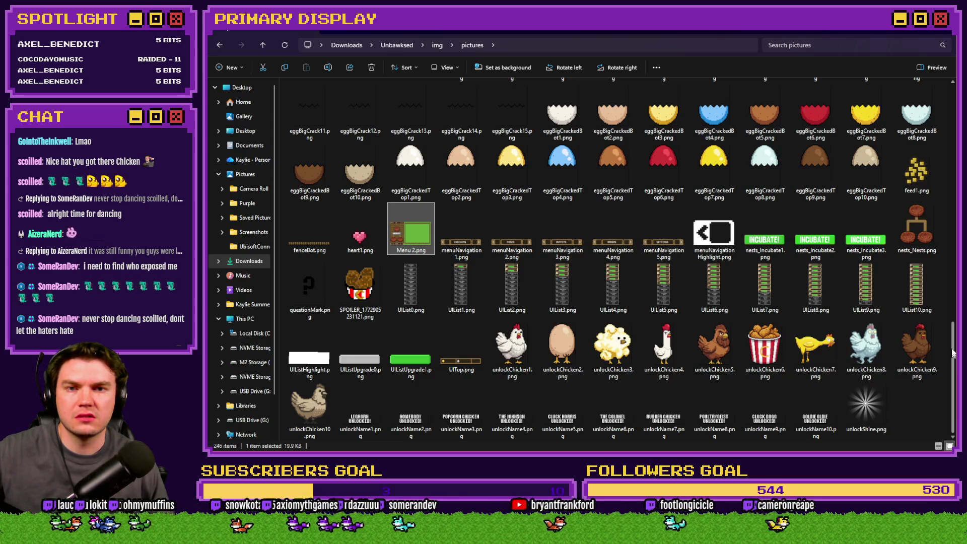
mouse_move(953, 364)
mouse_down()
mouse_move(938, 238)
mouse_move(951, 364)
mouse_up()
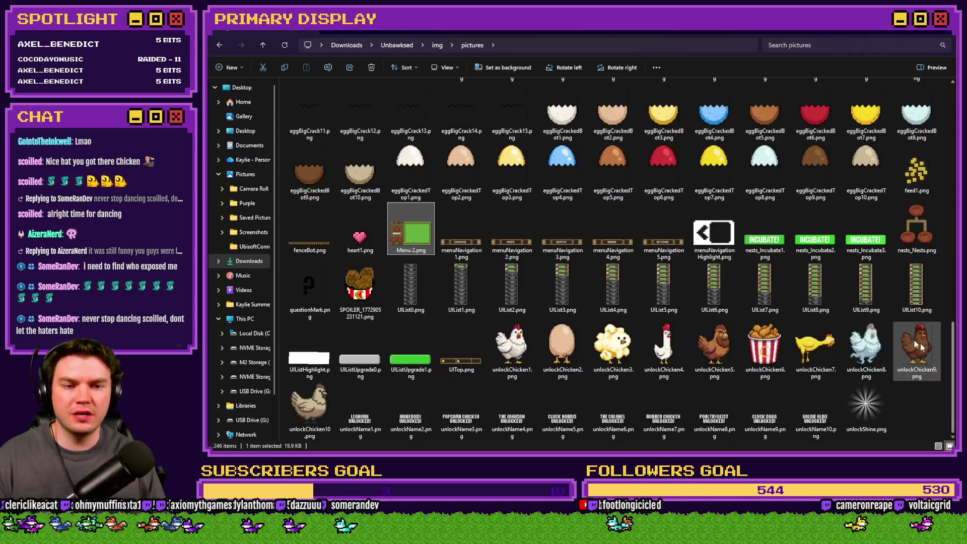
key(alt+Tab)
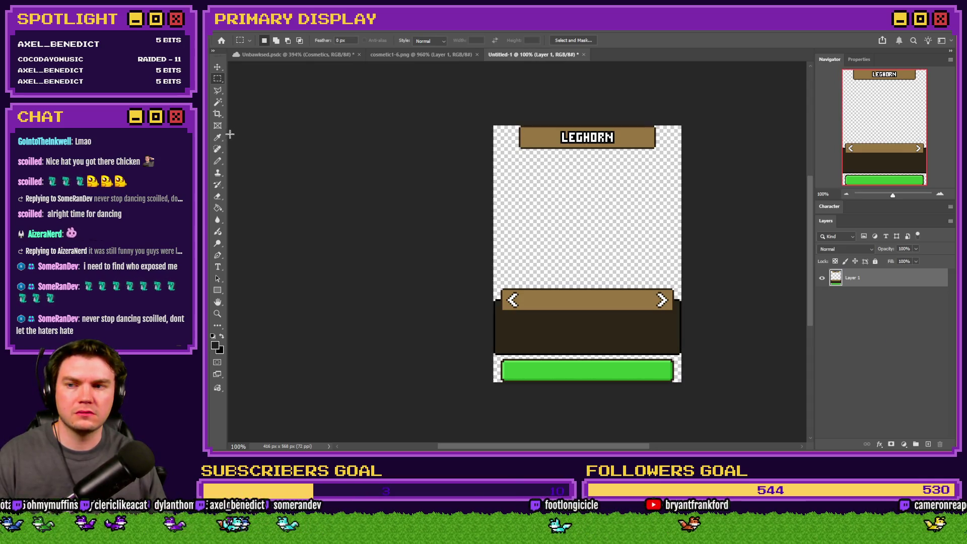
- Paint over the LEGHORN name with sampled banner brown using a 30 px Pencil
click(218, 160)
scroll(601, 141, up, 6)
alt+click(423, 110)
scroll(499, 111, up, 2)
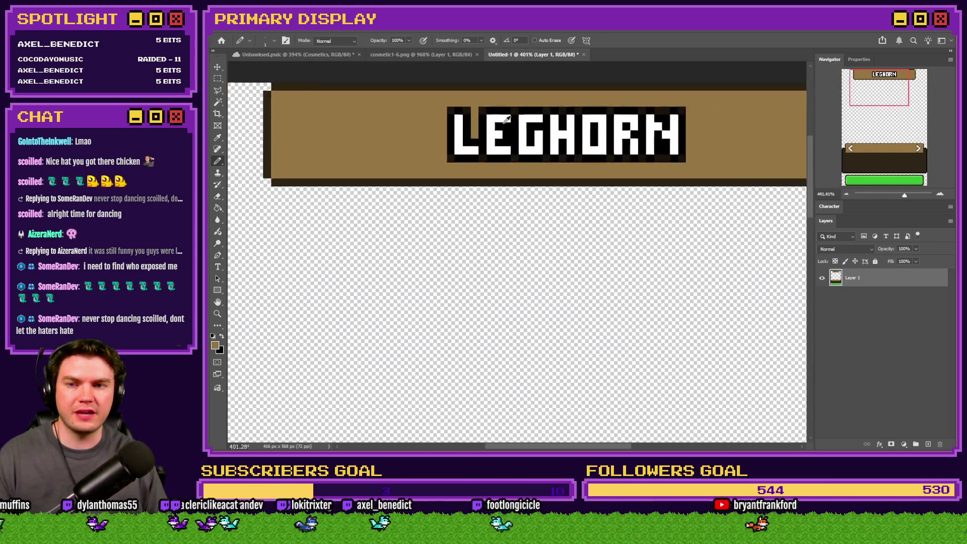
right_click(513, 154)
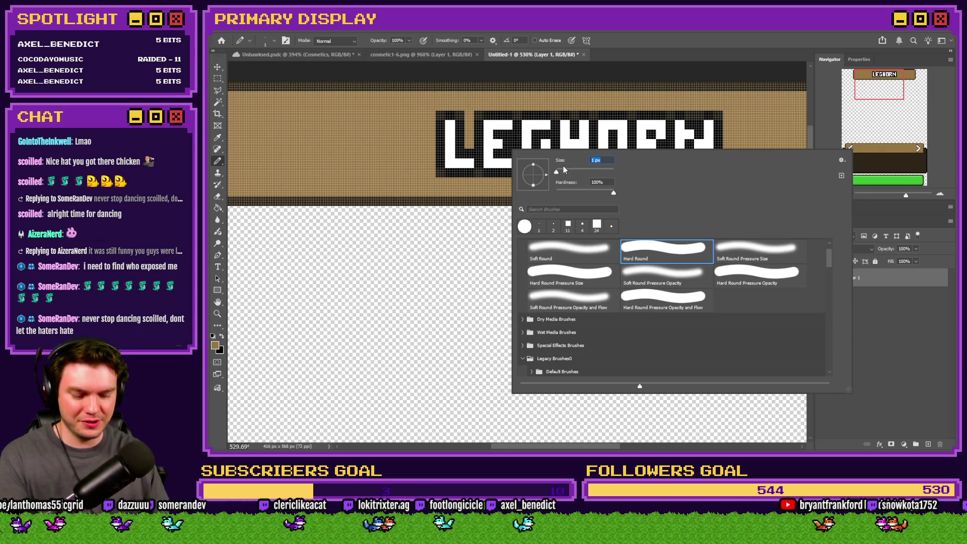
text(30)
key(Return)
mouse_move(431, 151)
mouse_down()
mouse_move(611, 141)
mouse_move(730, 150)
mouse_move(470, 155)
mouse_move(489, 178)
mouse_up()
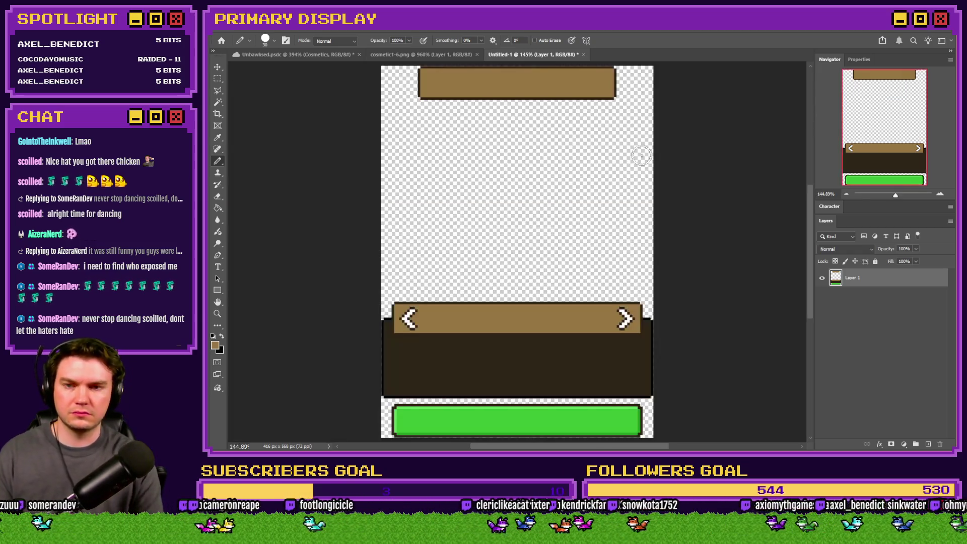
- Fit the panel in the window, switch to Rectangular Marquee, and open then dismiss the file dialog
key(ctrl+0)
click(217, 79)
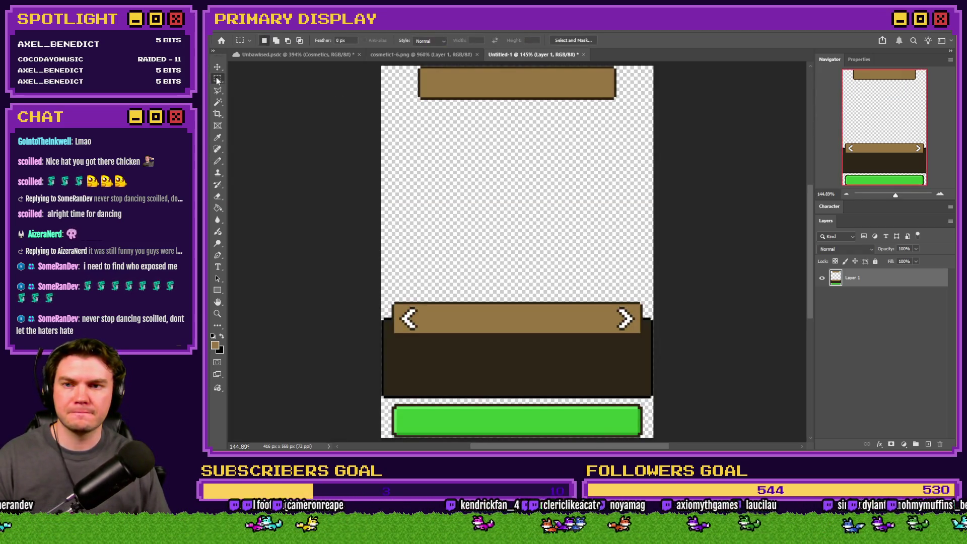
key(ctrl+o)
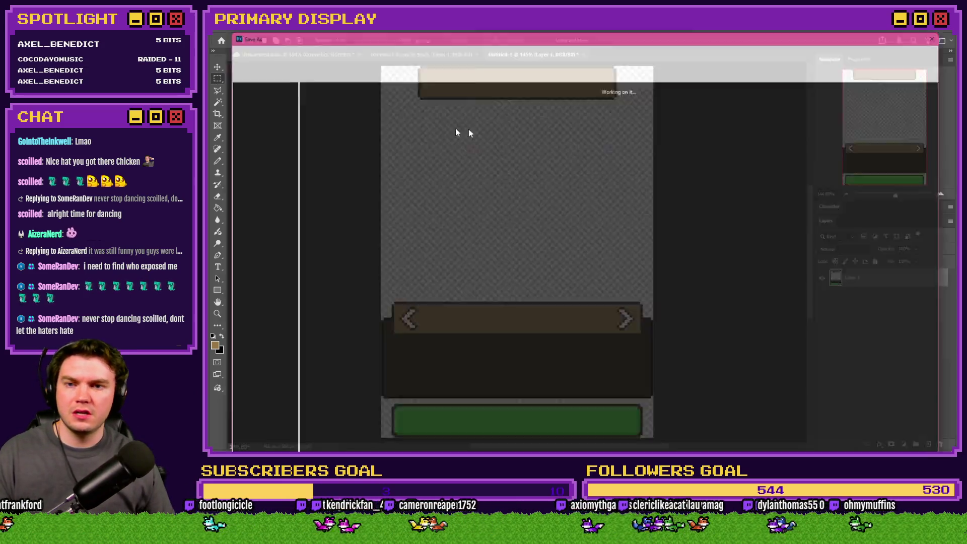
key(Escape)
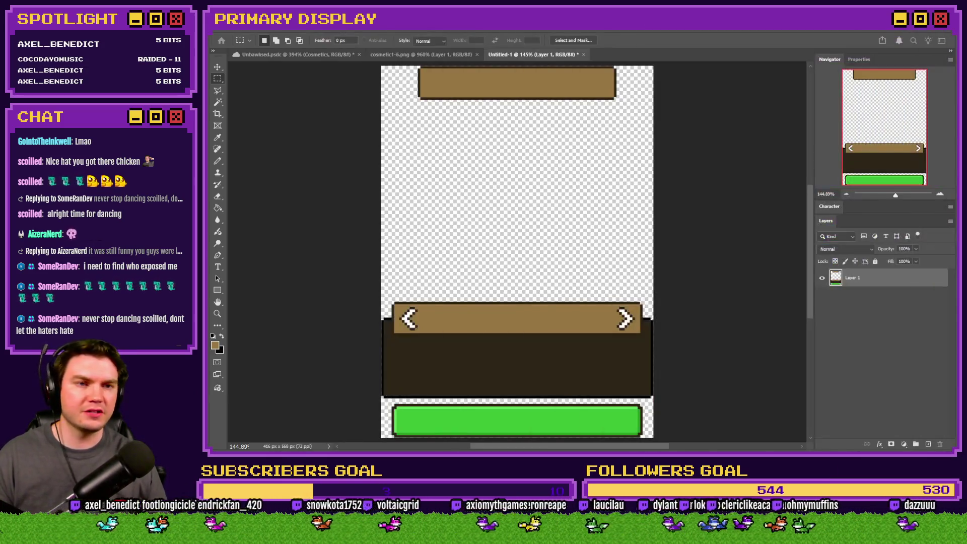
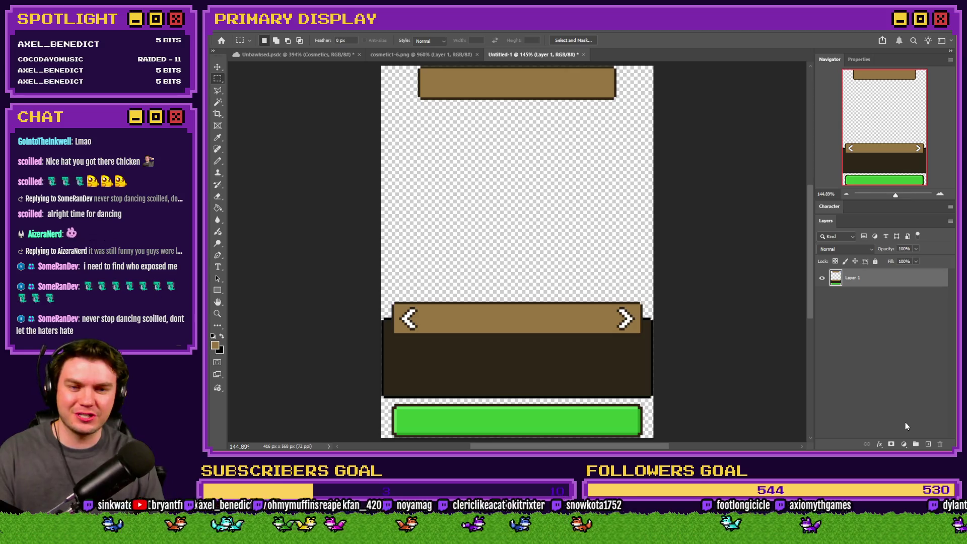
- Glance at the cosmetic chicken image, return to the Untitled-1 mockup, then bring the pictures folder forward
click(421, 54)
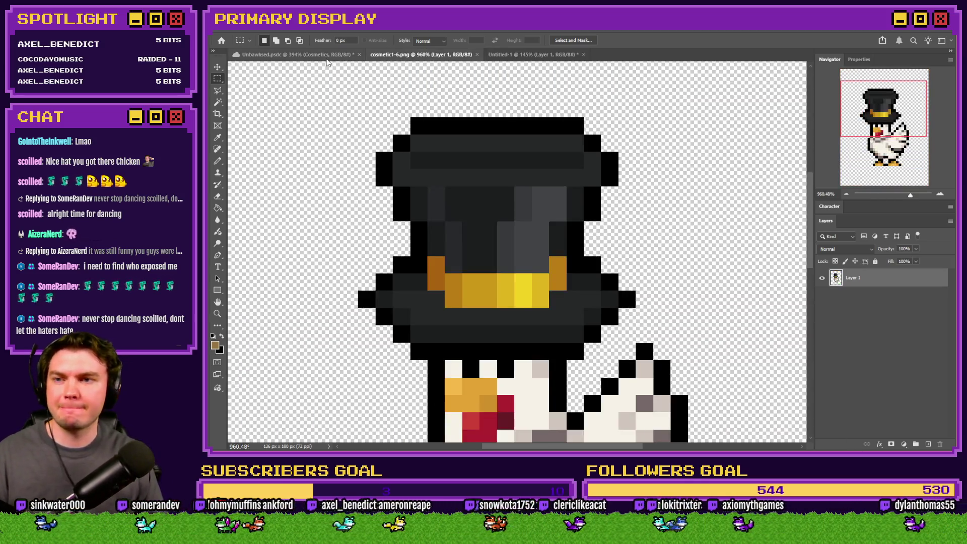
click(507, 53)
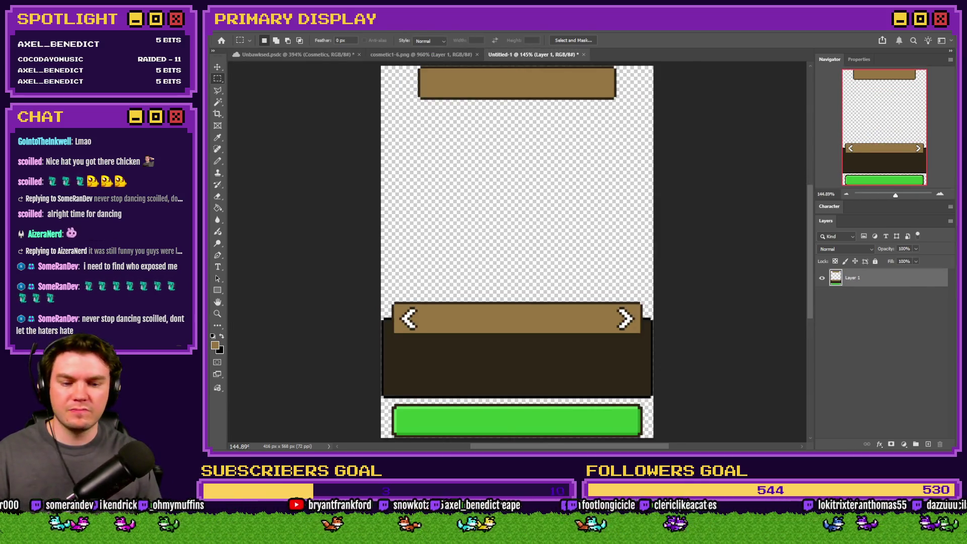
key(alt+Tab)
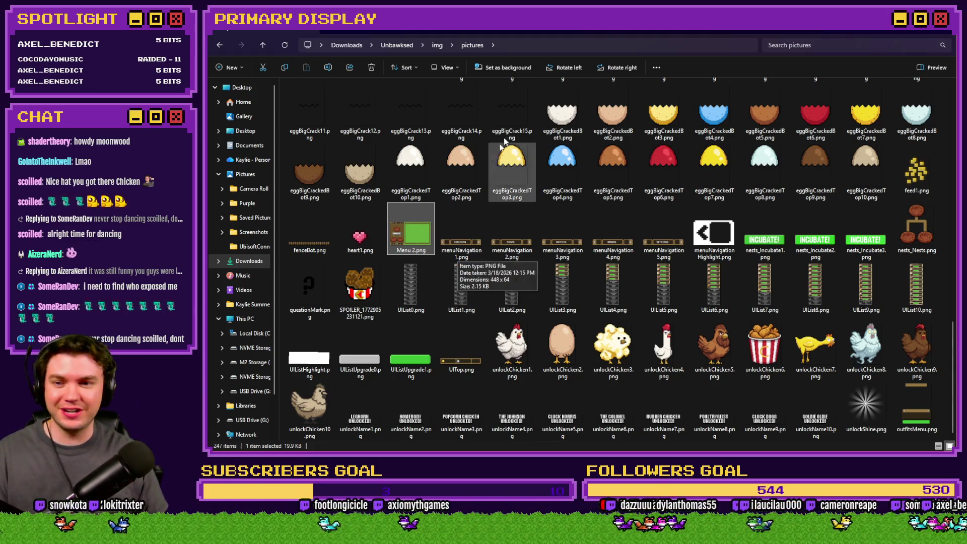
- Open Coop.png from img/parallaxes as a new Photoshop document
click(437, 45)
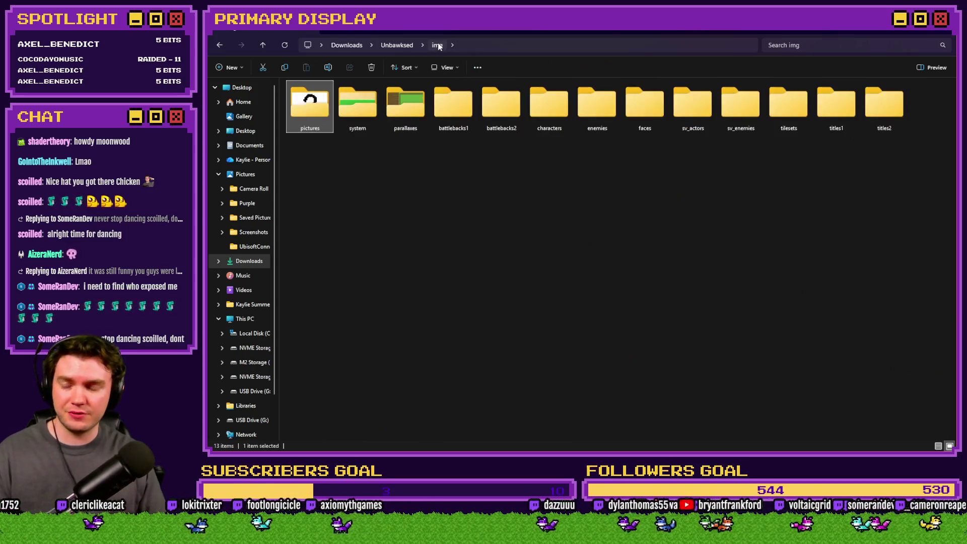
double_click(358, 107)
click(309, 113)
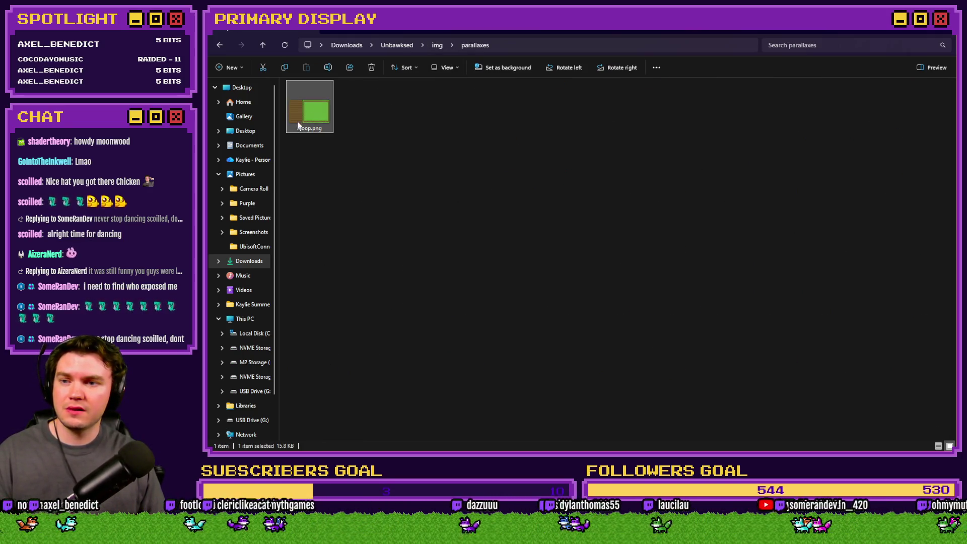
mouse_move(309, 113)
mouse_down()
mouse_move(720, 451)
mouse_move(723, 157)
mouse_move(683, 72)
mouse_up()
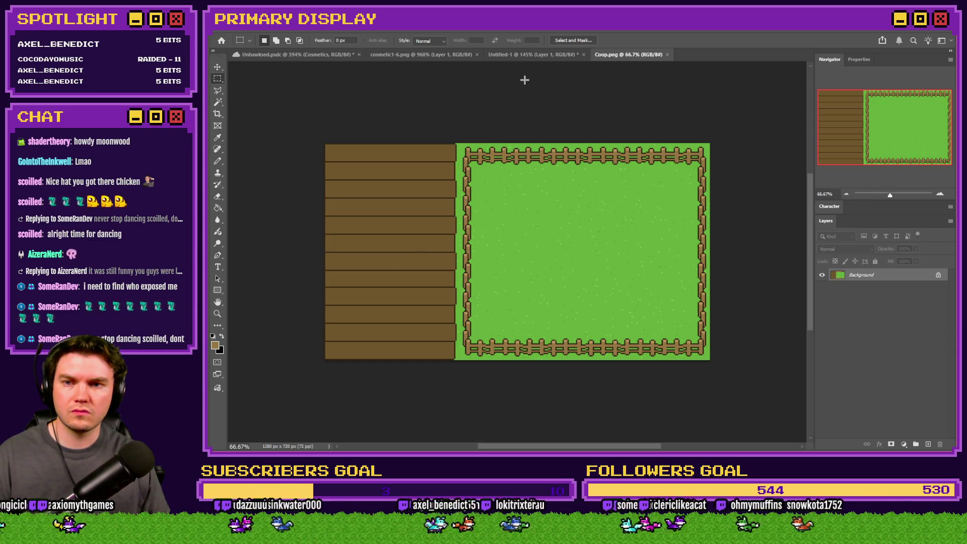
- Paste the menu panel into Coop.png and move it onto the wood area, checking against Unbawksed
key(ctrl+v)
drag(546, 198, 414, 195)
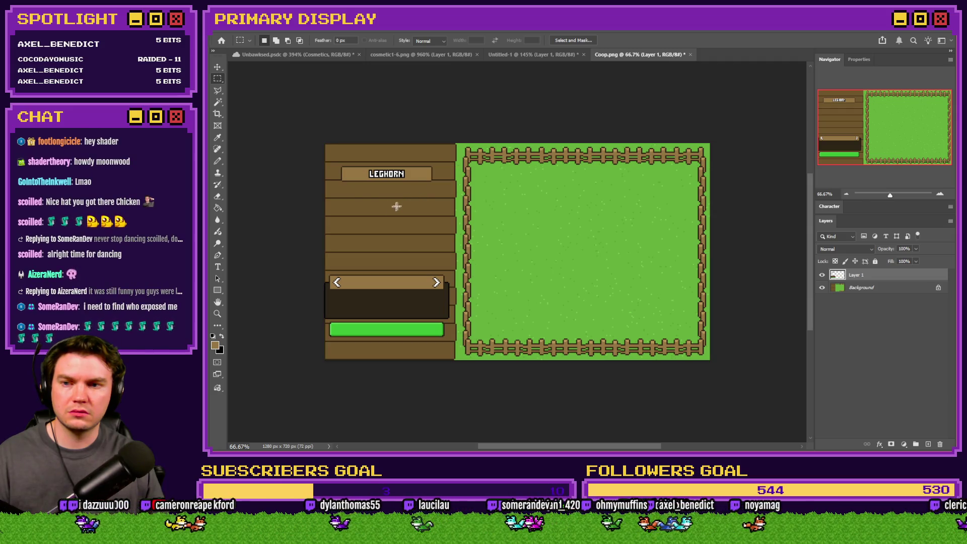
scroll(345, 188, up, 2)
scroll(345, 189, up, 2)
click(268, 56)
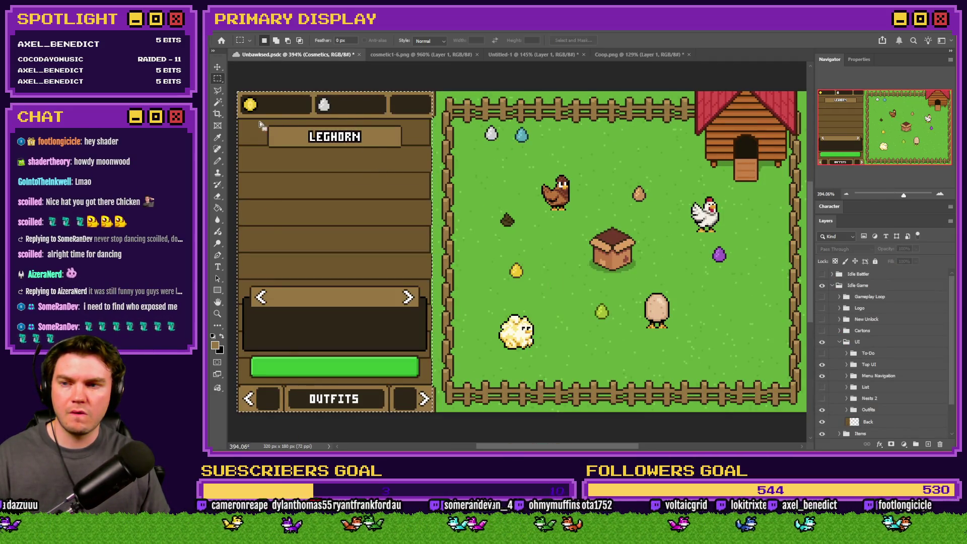
scroll(262, 166, up, 8)
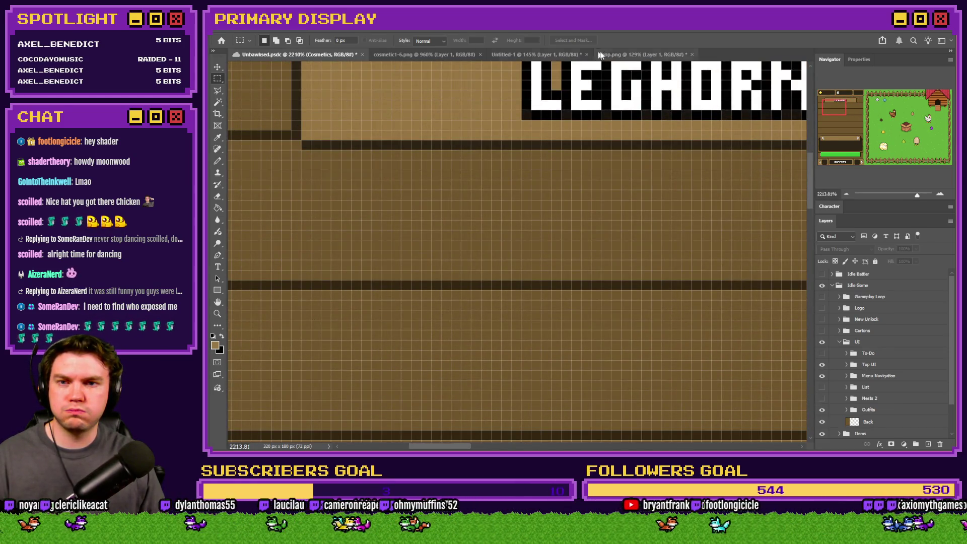
click(639, 54)
- Measure the name-label gap in the Unbawksed mockup and shift the panel to line up with the planks
scroll(252, 128, up, 2)
scroll(253, 129, up, 3)
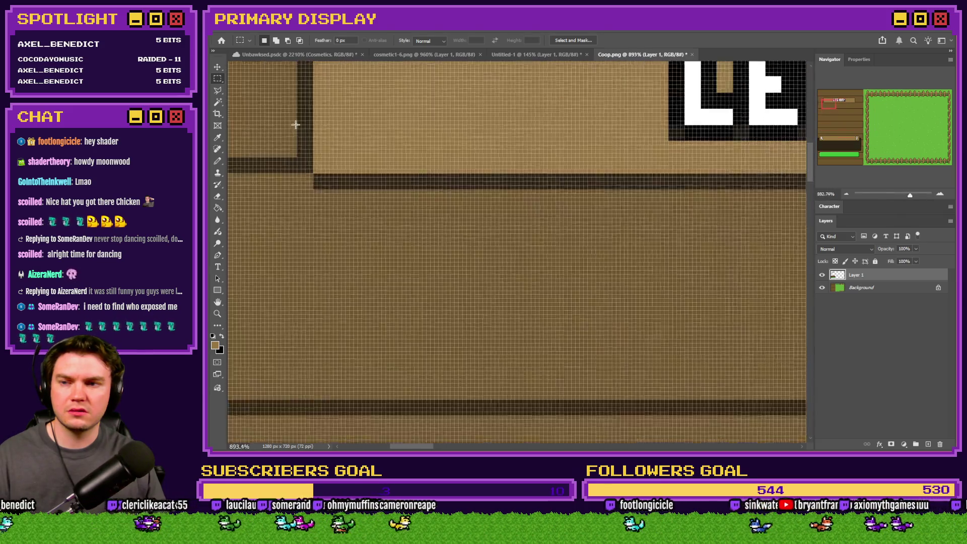
scroll(300, 136, down, 2)
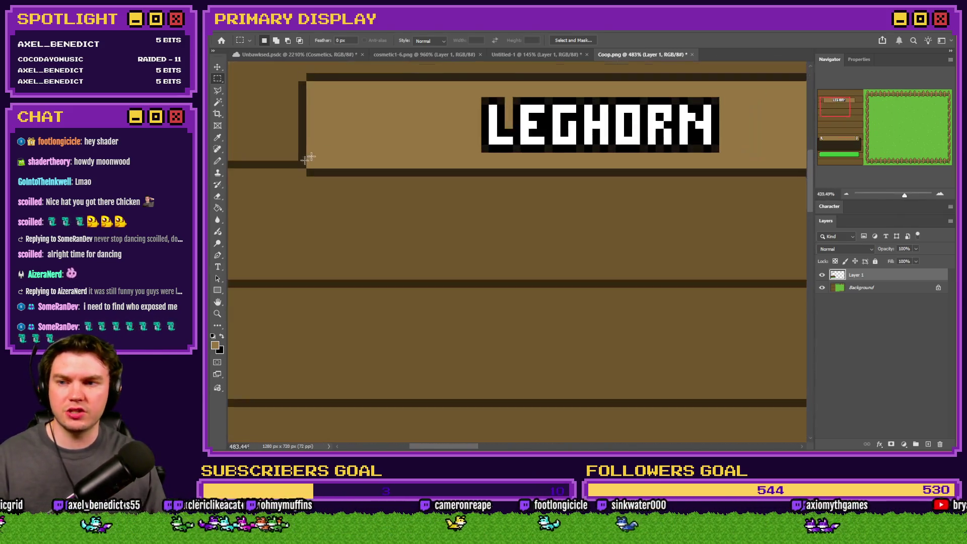
key(ctrl+Tab)
scroll(301, 191, up, 3)
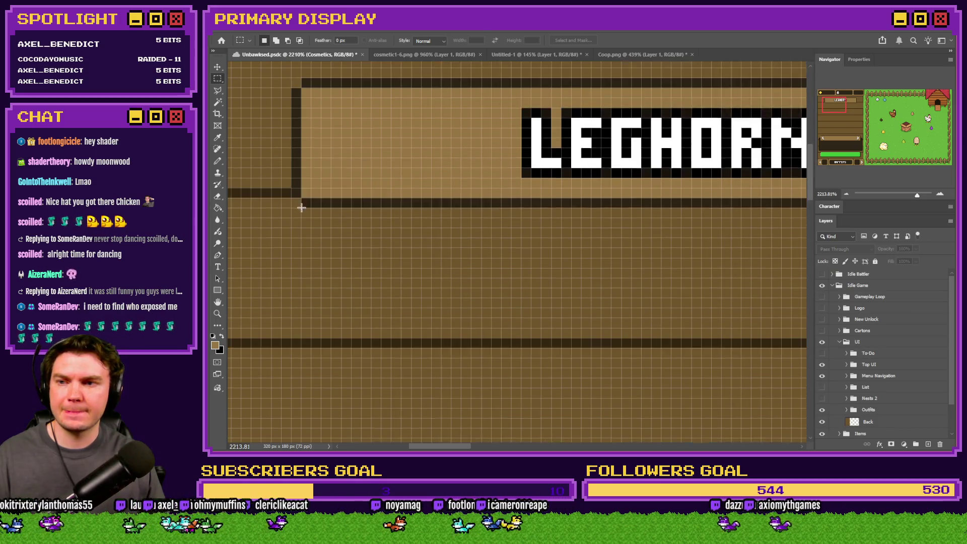
scroll(305, 209, left, 5)
drag(301, 201, 446, 219)
click(445, 218)
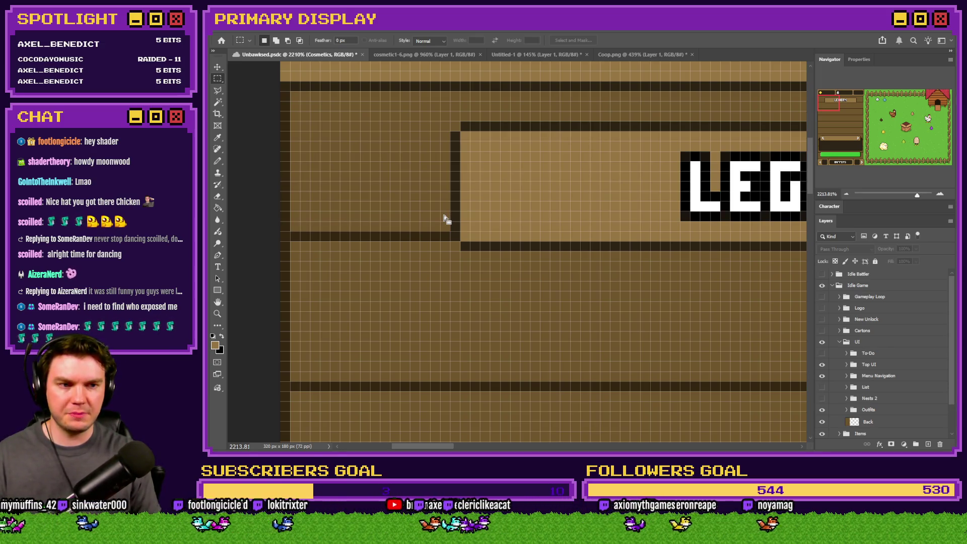
click(632, 54)
scroll(514, 157, up, 5)
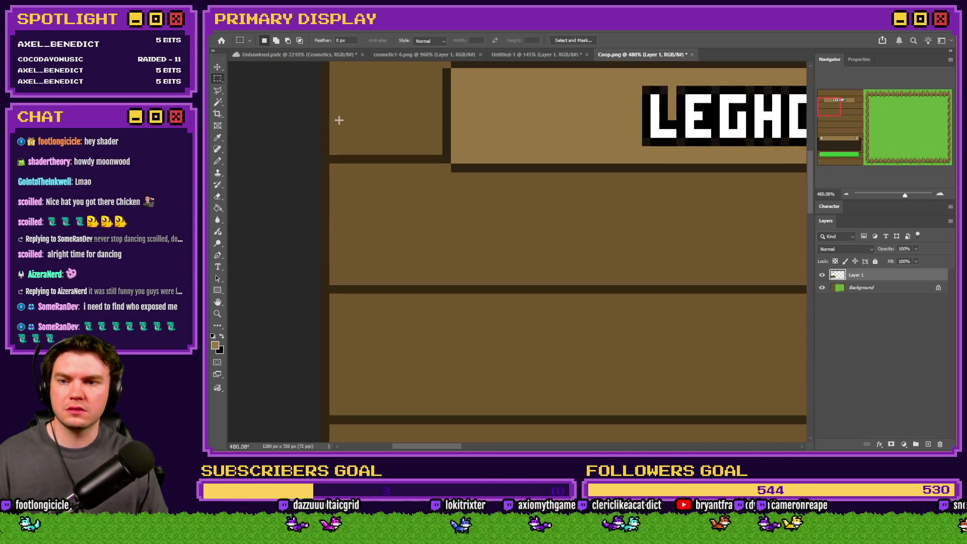
mouse_move(677, 200)
mouse_down()
mouse_move(292, 206)
mouse_move(776, 208)
mouse_up()
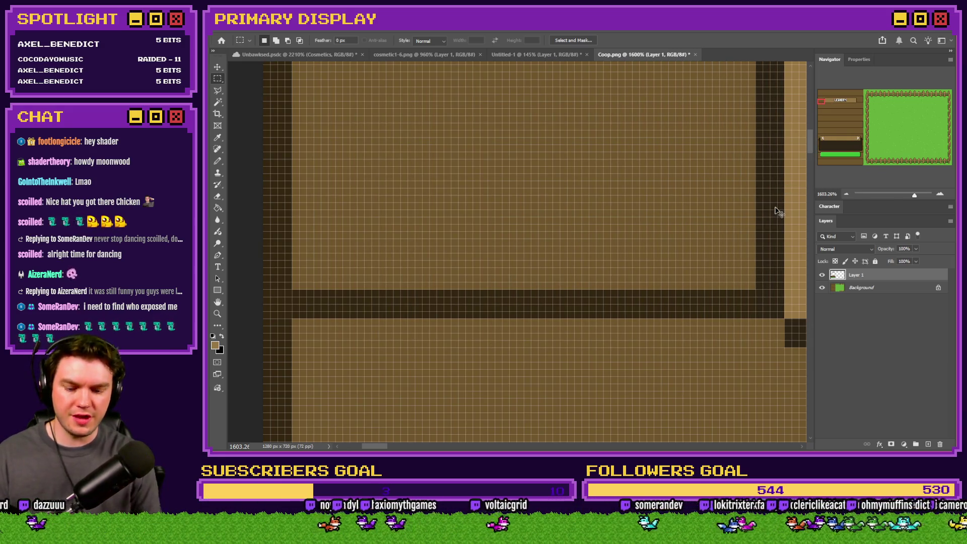
key(ctrl+0)
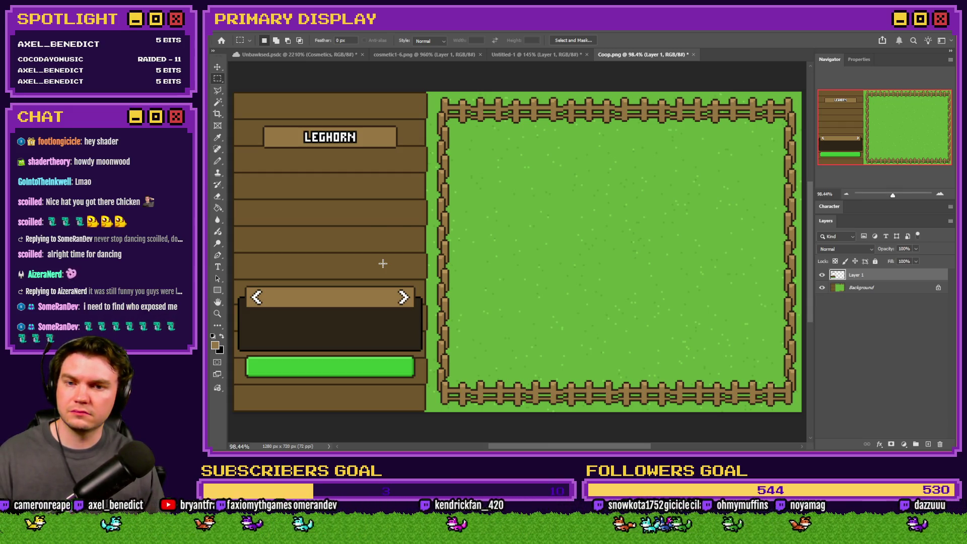
key(alt+Tab)
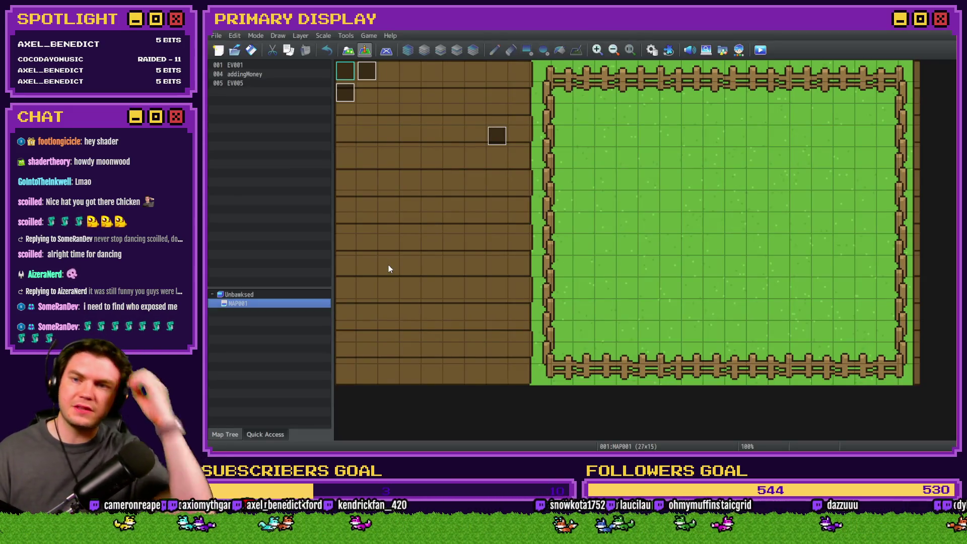
- Open the Database's Common Events and select 0016 Showing/Hiding Menus
key(F9)
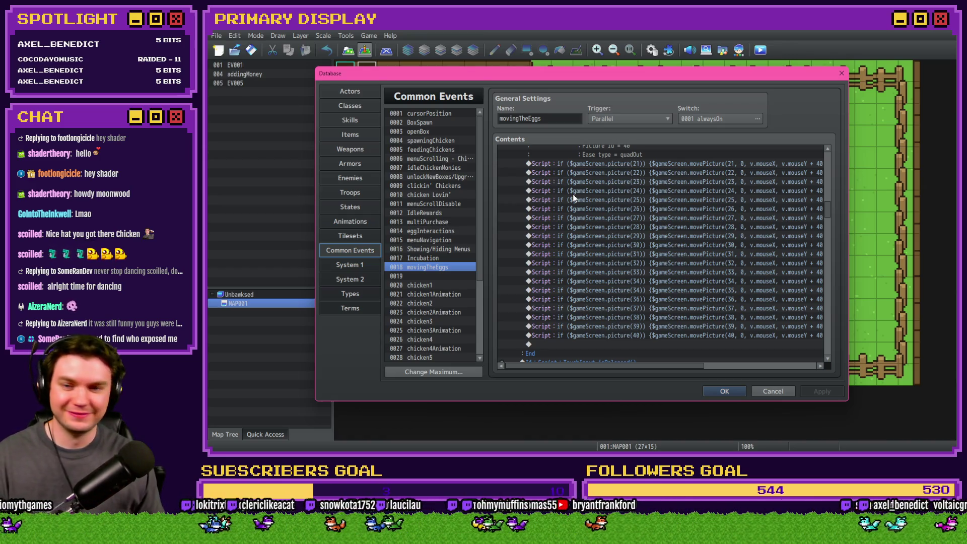
scroll(566, 247, down, 2)
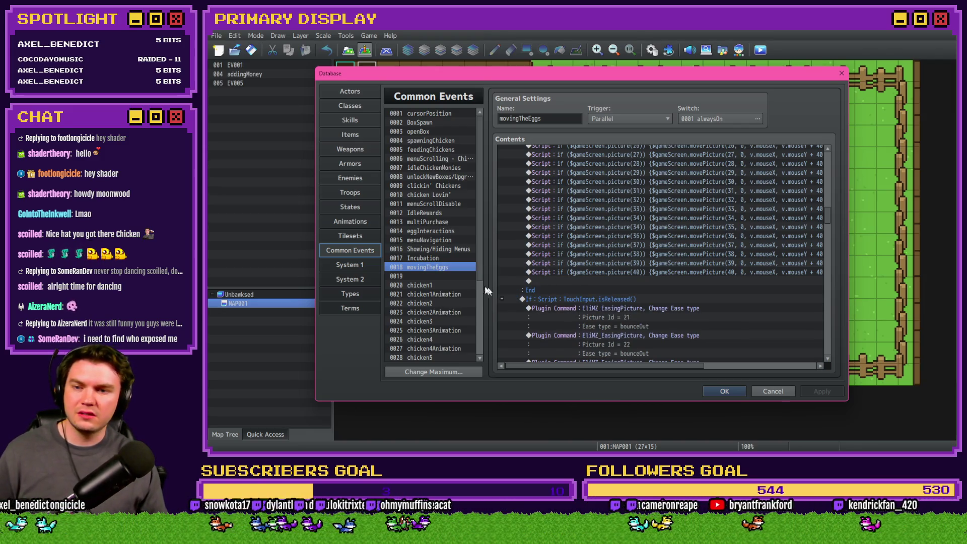
click(443, 249)
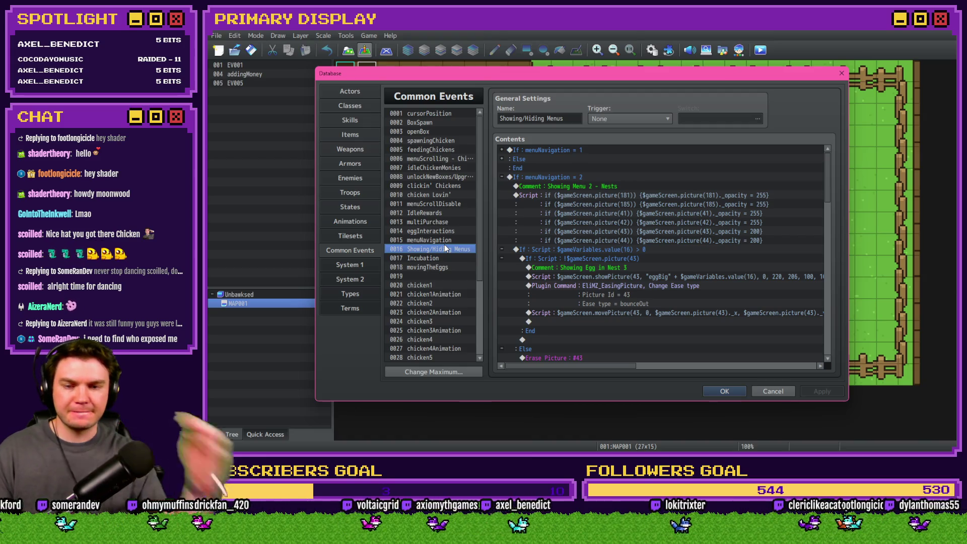
- Inspect the menuNavigation = 1 show and hide branches, then scroll through the event
click(502, 150)
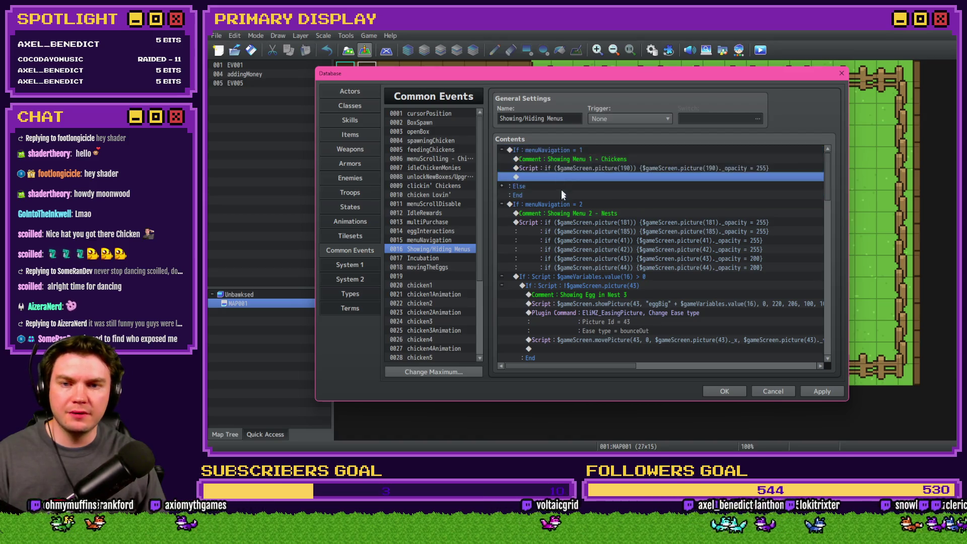
click(501, 150)
click(501, 158)
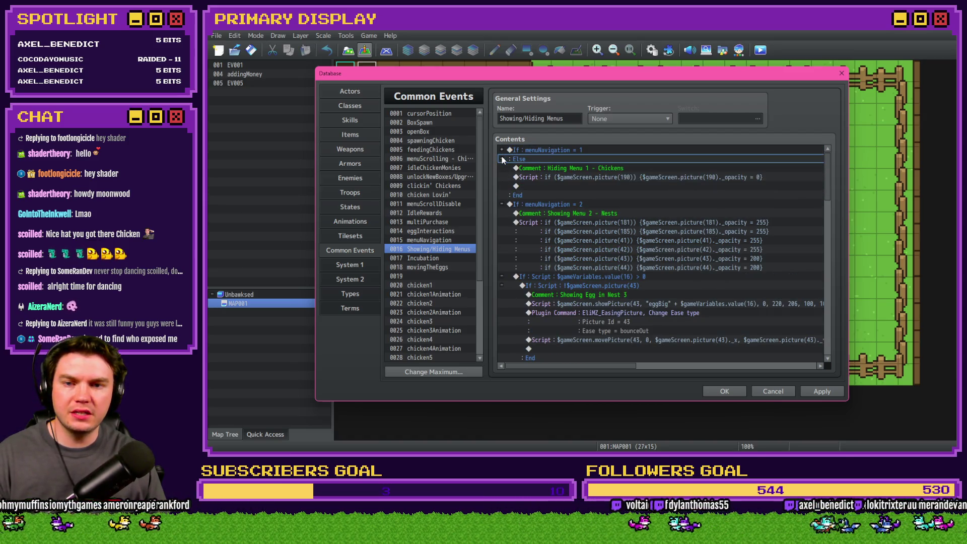
click(501, 158)
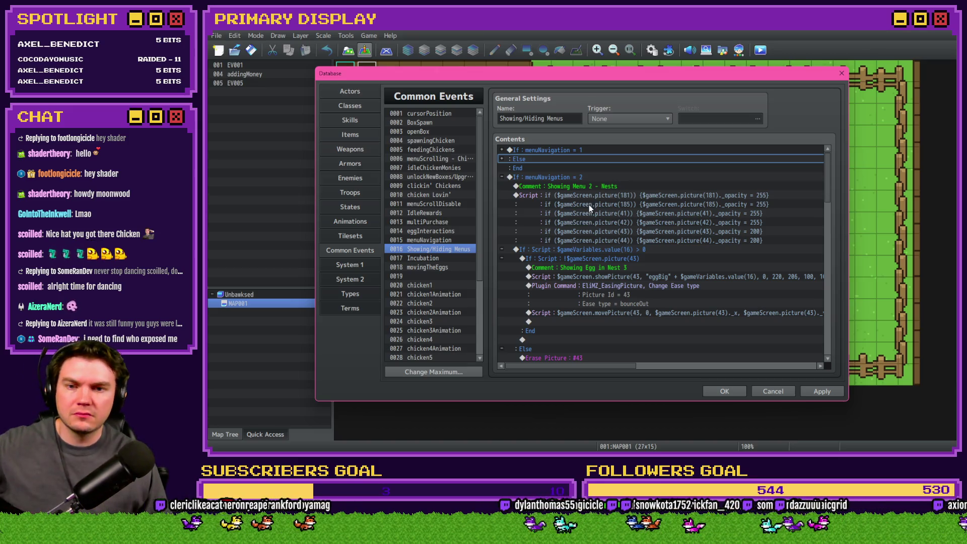
scroll(588, 205, down, 7)
scroll(602, 213, down, 3)
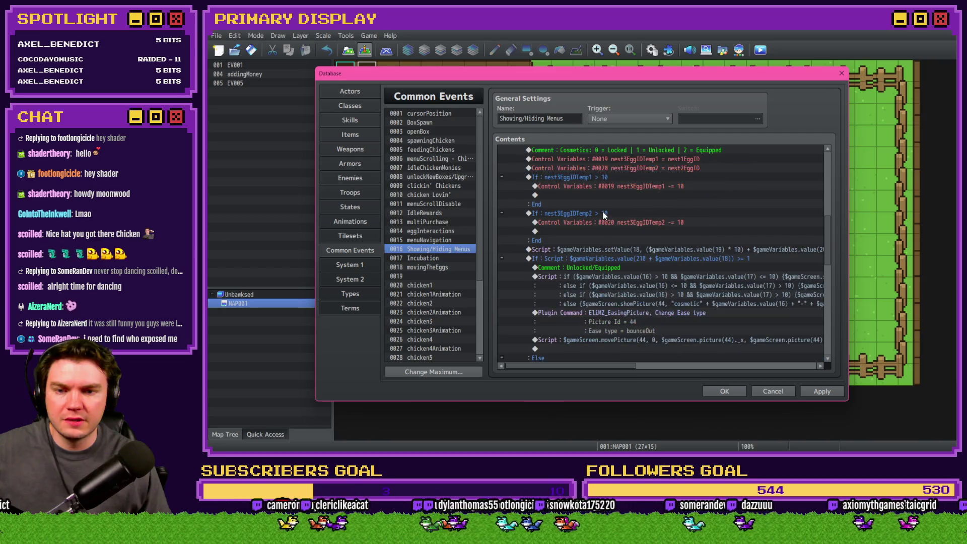
scroll(603, 214, down, 10)
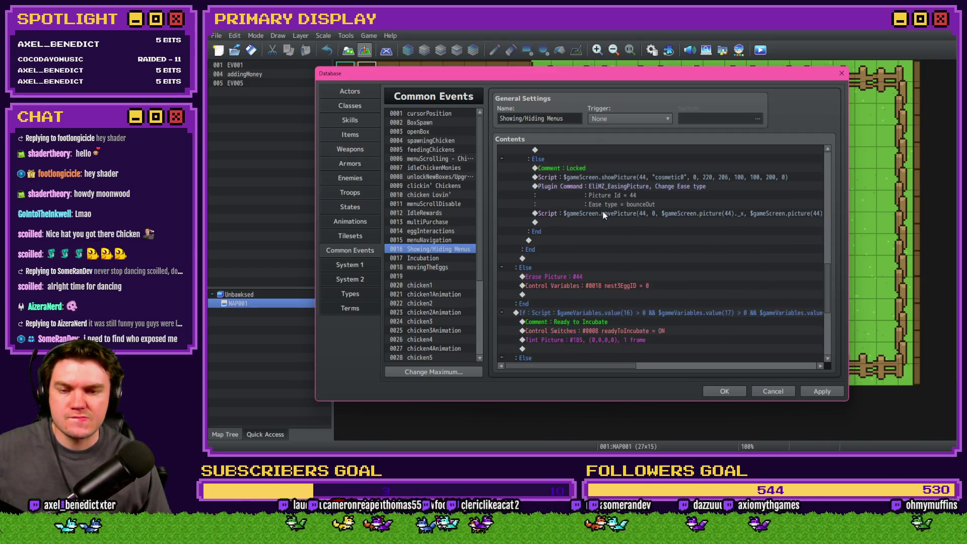
scroll(603, 215, down, 4)
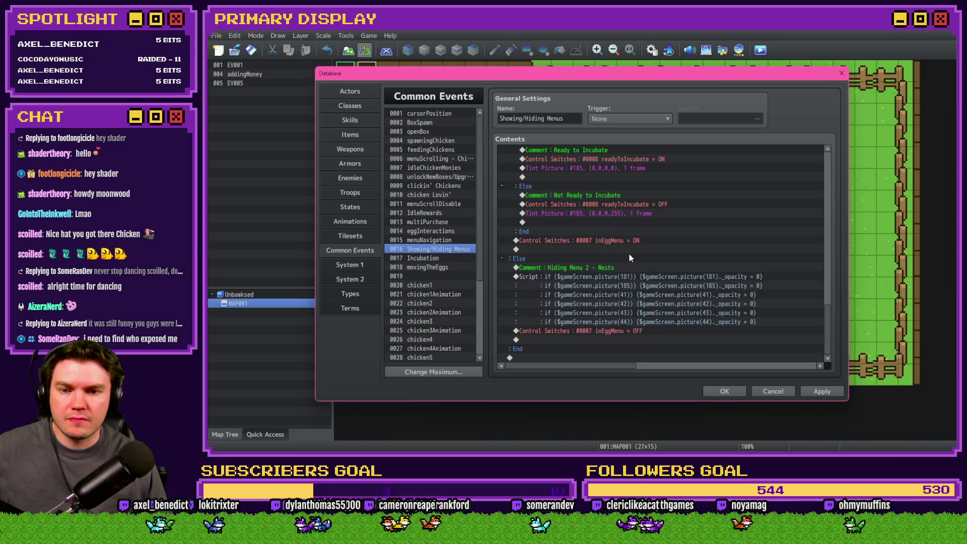
drag(825, 328, 831, 162)
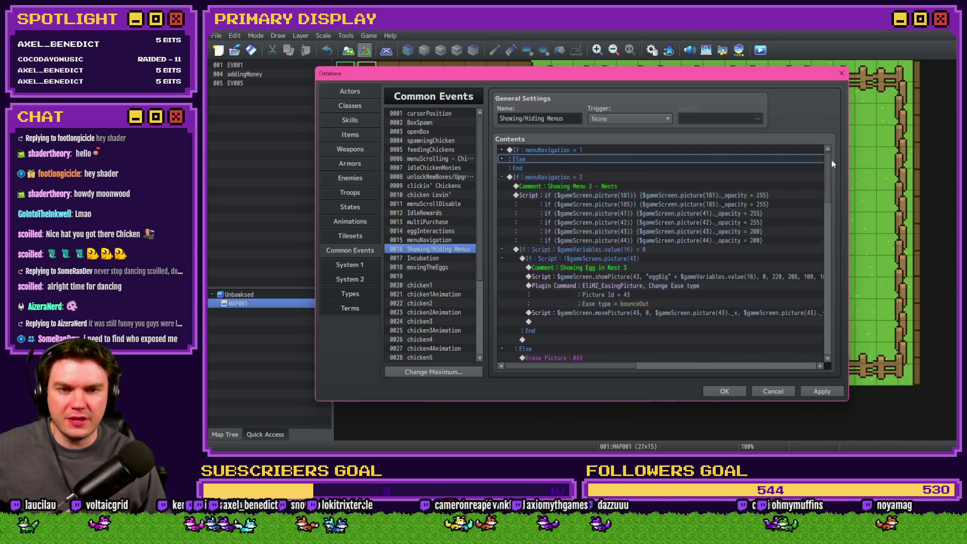
- Fold the menuNavigation = 2 branches and paste a copy of the menuNavigation = 1 If block below
click(501, 178)
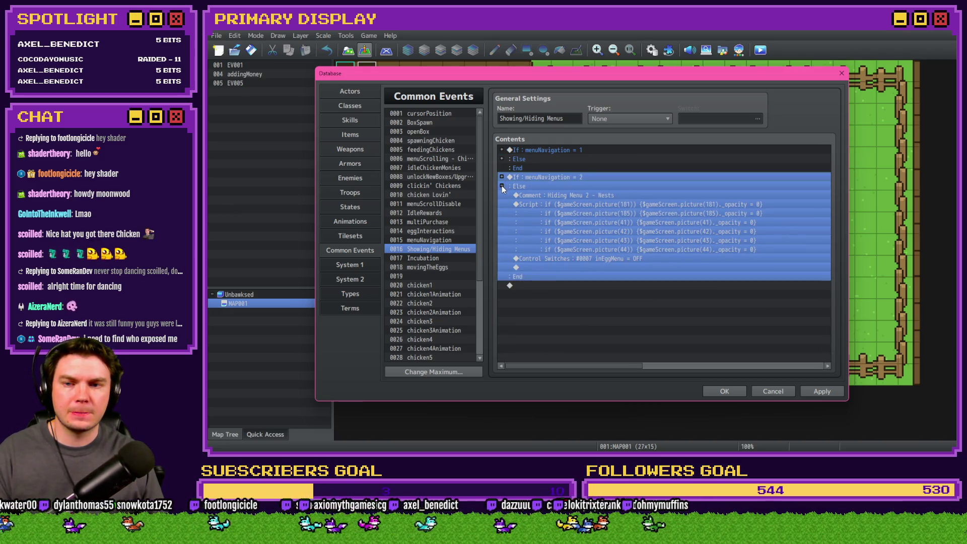
click(502, 185)
click(534, 150)
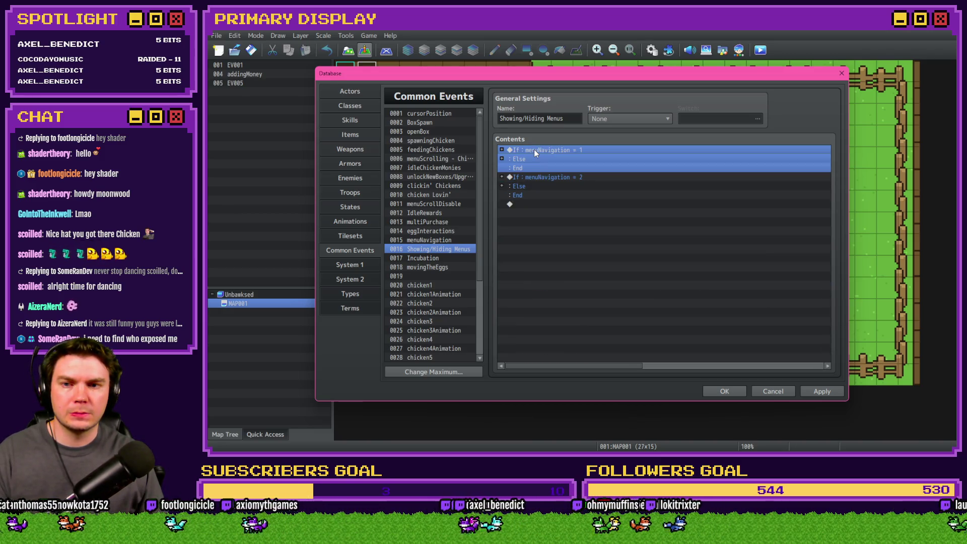
click(536, 207)
key(ctrl+v)
- Set the copied branch's condition to menuNavigation = 3 and change its showing comment to 'Menu 3 - Cosmetics'
double_click(549, 203)
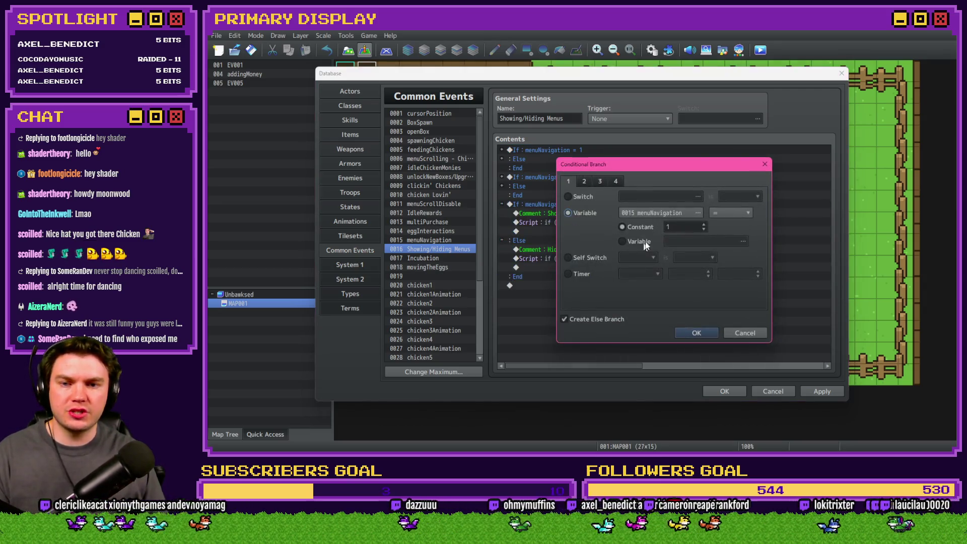
click(697, 333)
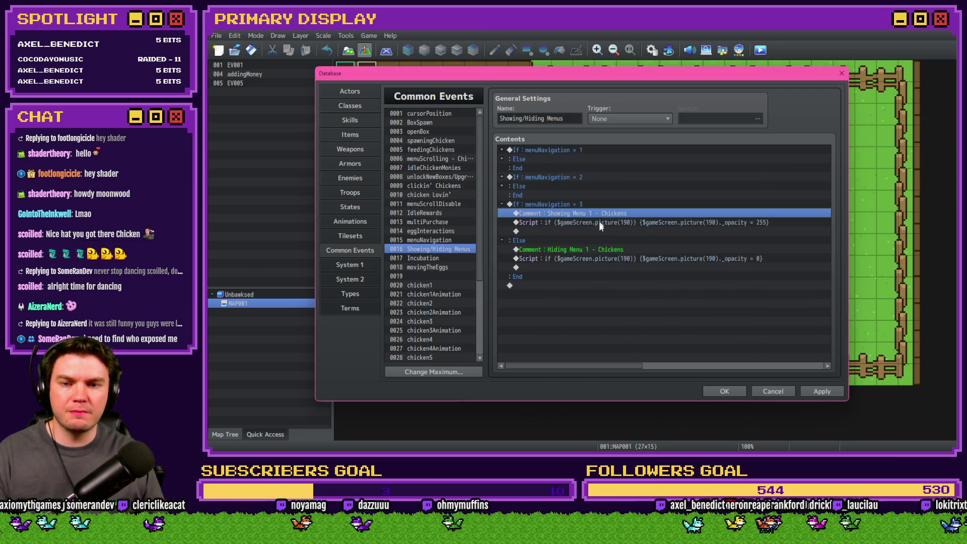
click(599, 222)
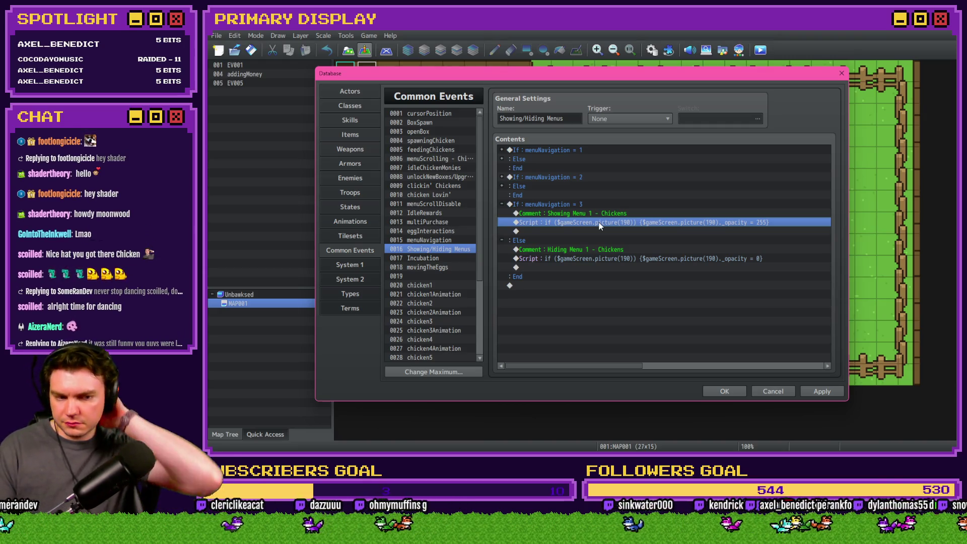
double_click(599, 214)
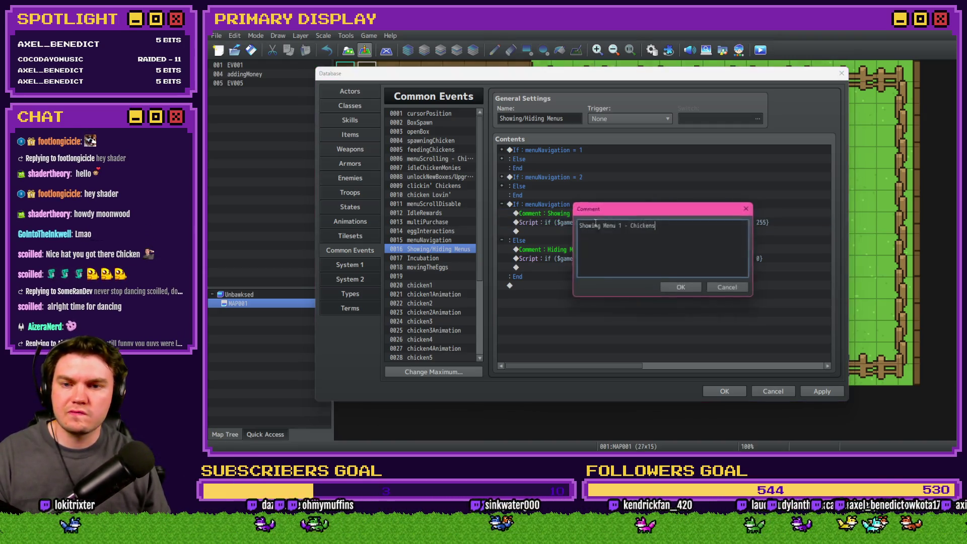
double_click(619, 225)
text(3)
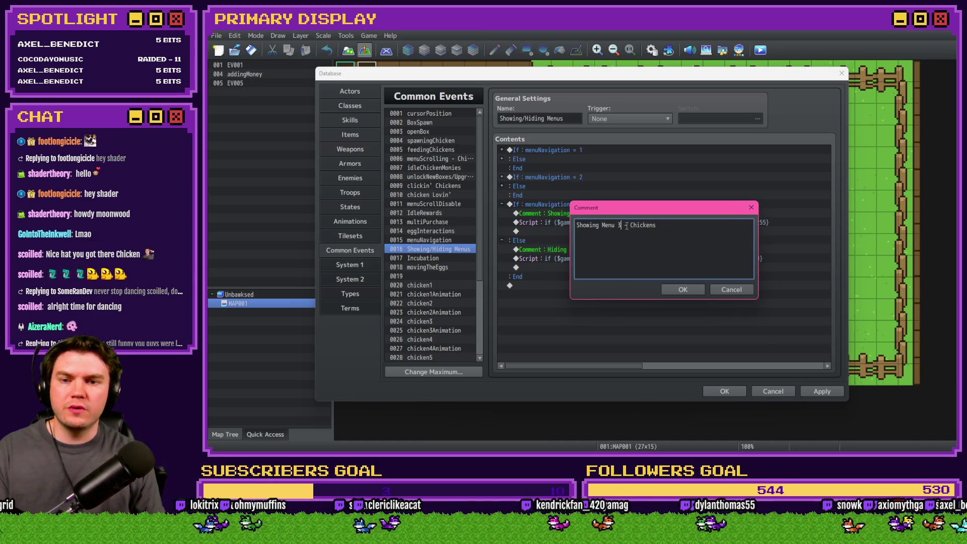
double_click(635, 224)
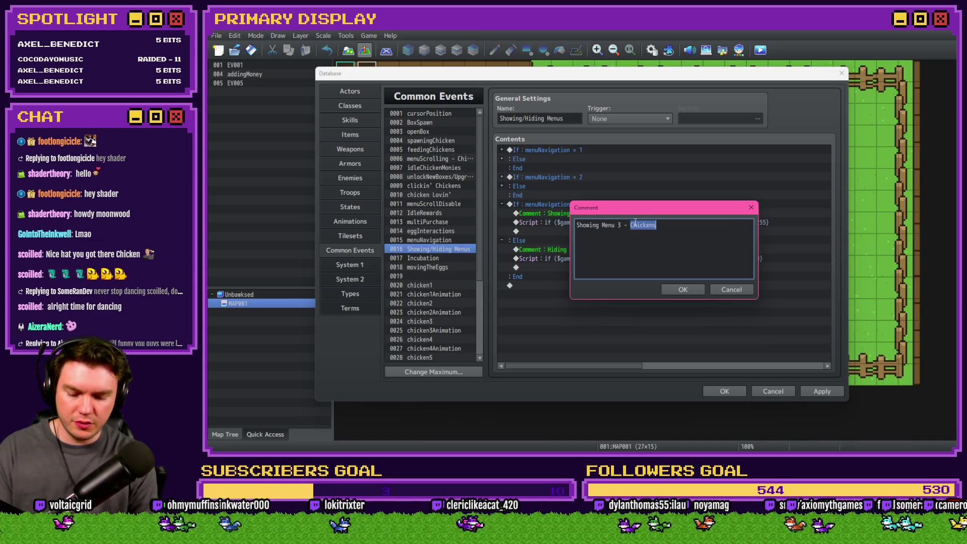
text(Cosmetics)
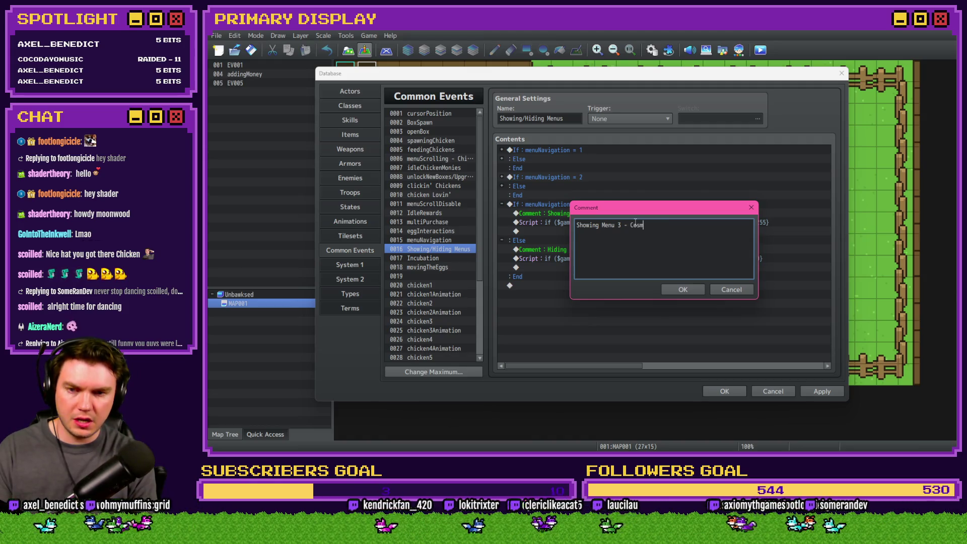
key(Return)
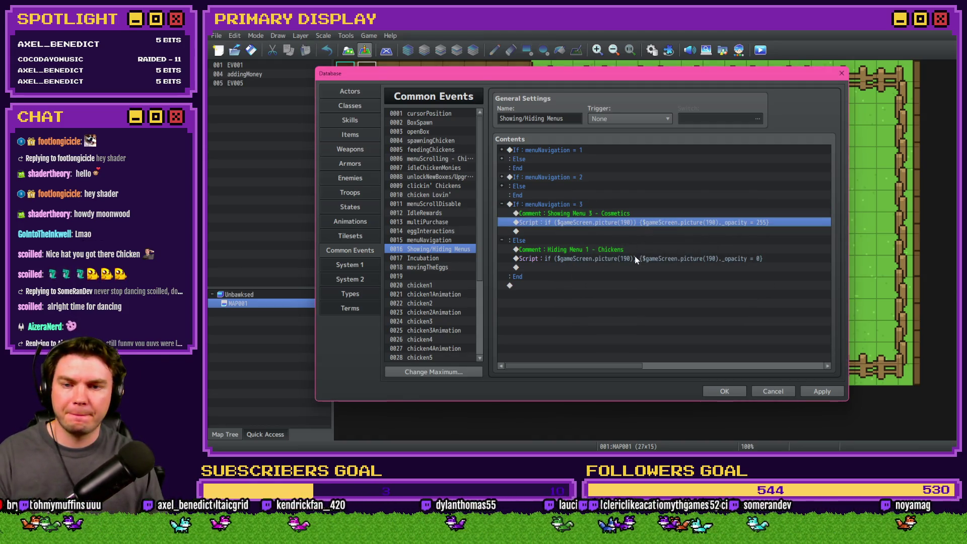
- Change the hiding comment to 'Menu 3 - Cosmetics' and close the Database
double_click(635, 250)
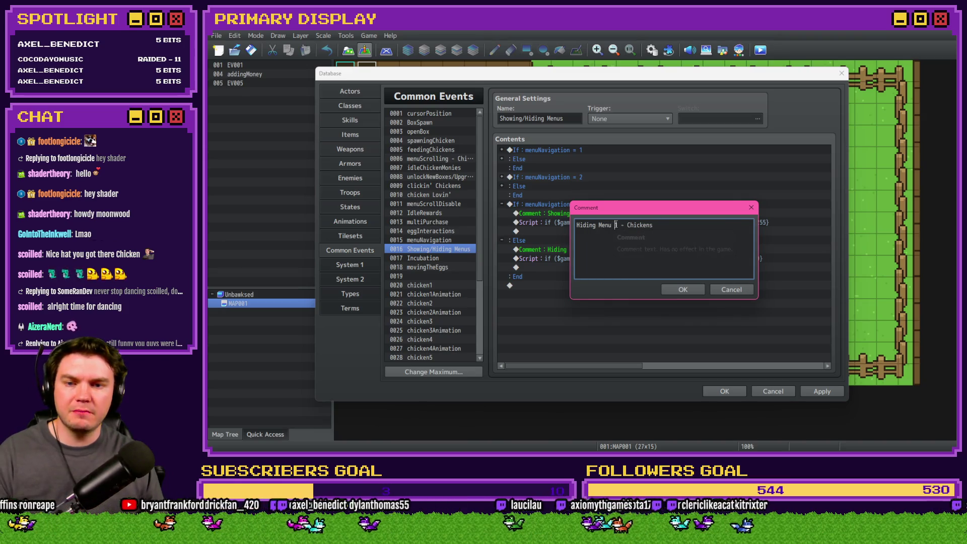
double_click(616, 225)
text(3)
double_click(636, 225)
text(C)
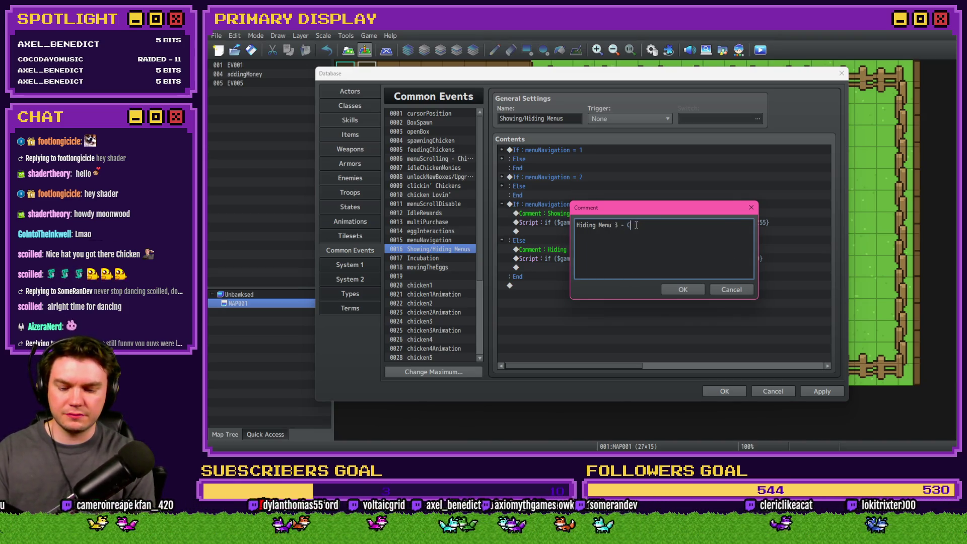
text(osmetics)
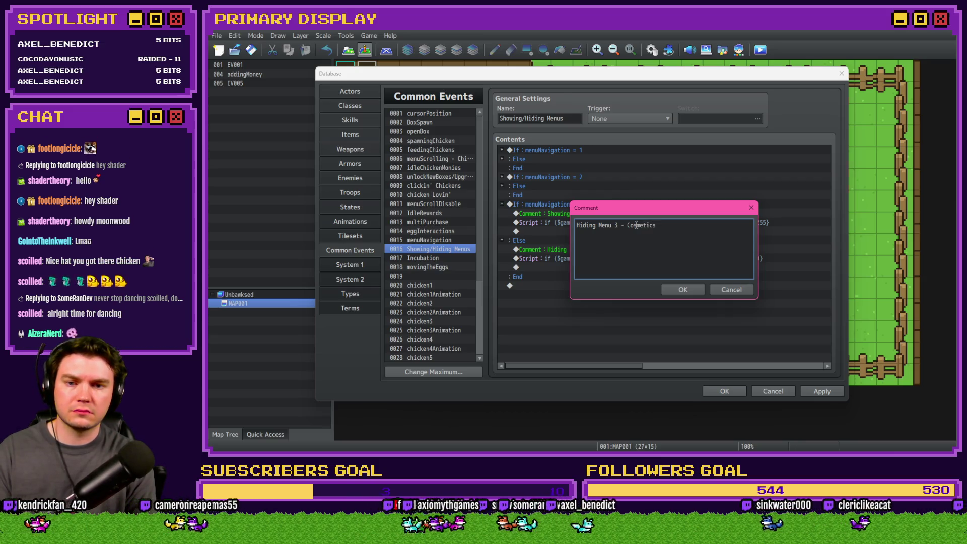
key(Return)
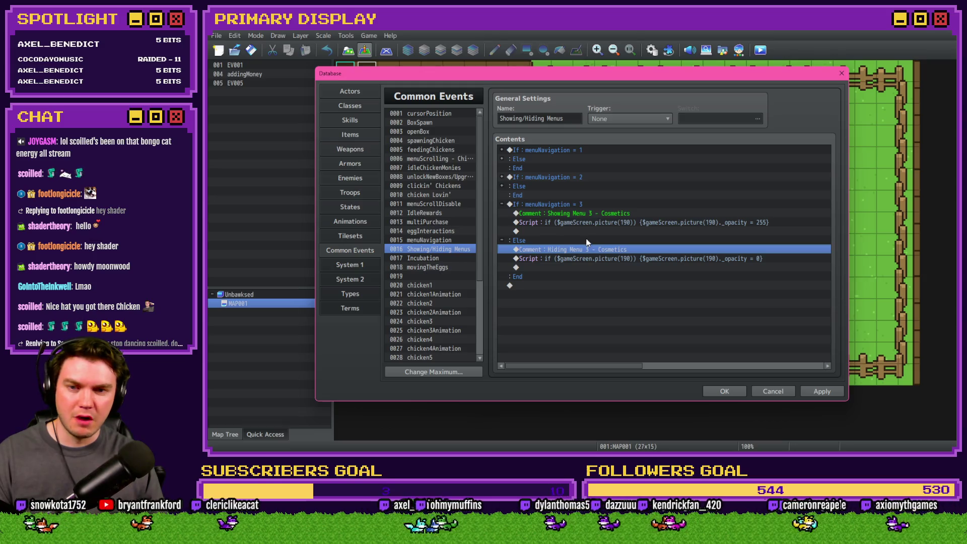
click(589, 221)
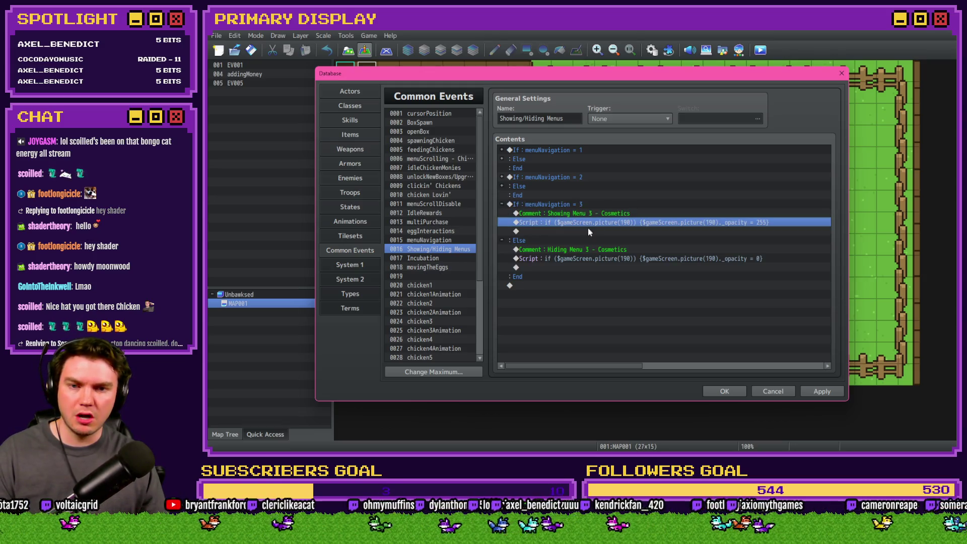
click(720, 391)
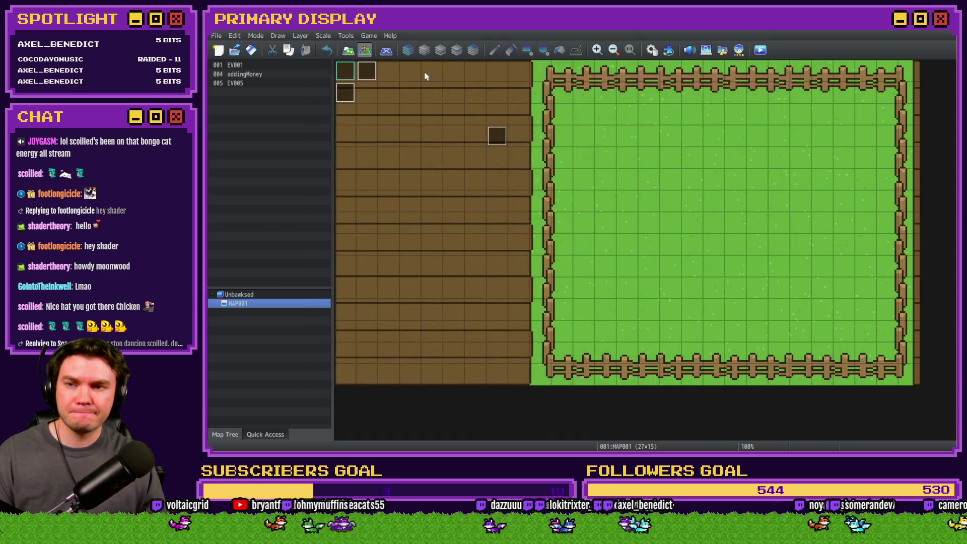
- Duplicate the Show Picture #181 line in event EV001
double_click(370, 75)
drag(800, 172, 792, 352)
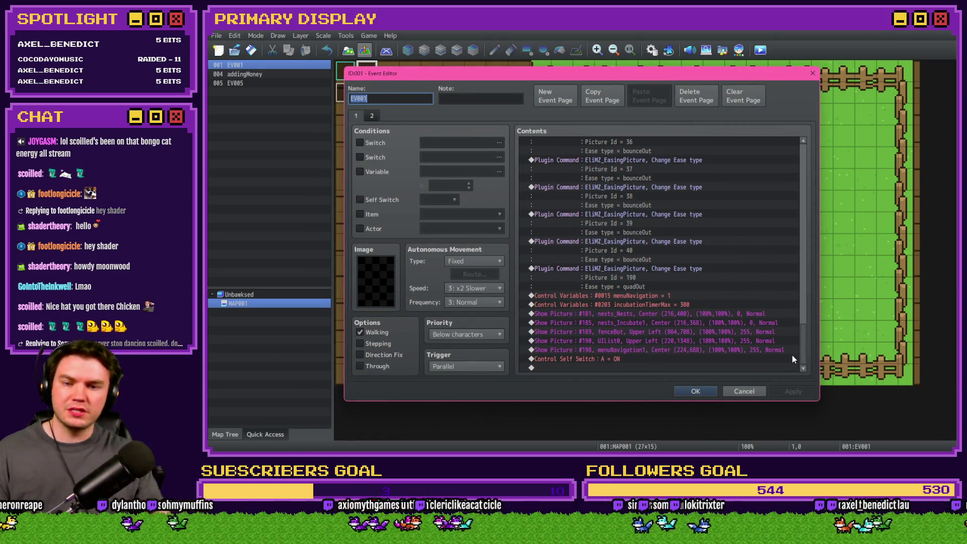
click(673, 313)
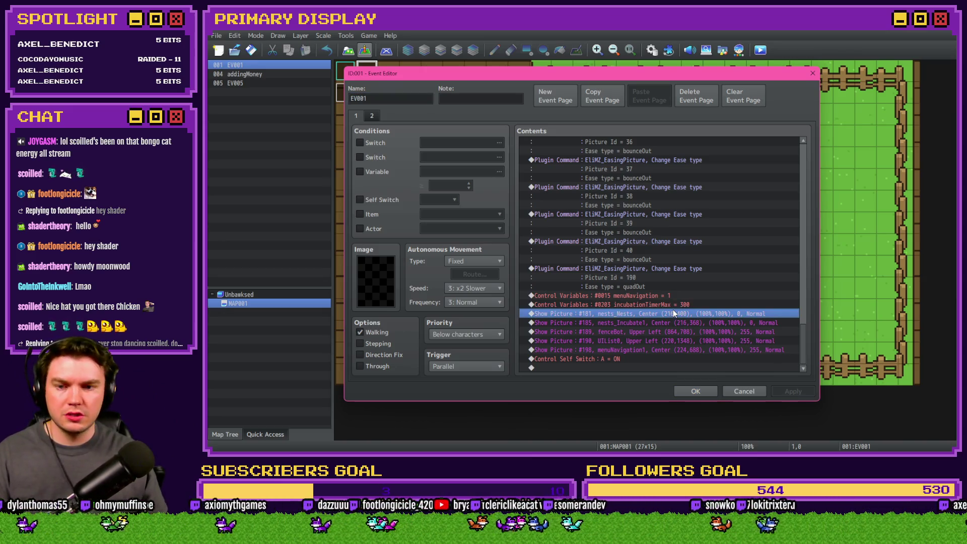
key(ctrl+c)
key(ctrl+v)
- Set the duplicated Show Picture to number 51 with the outfitsMenu image
double_click(679, 312)
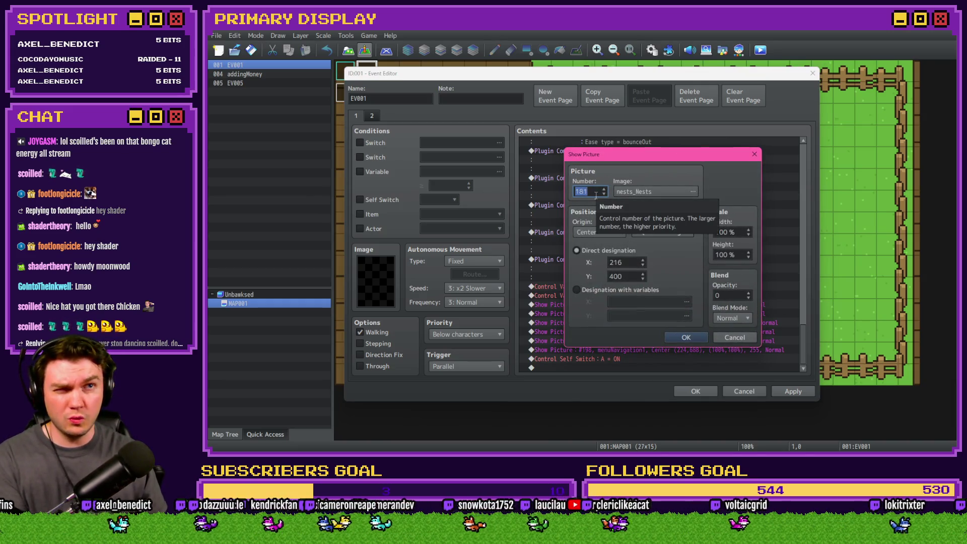
text(51)
click(635, 194)
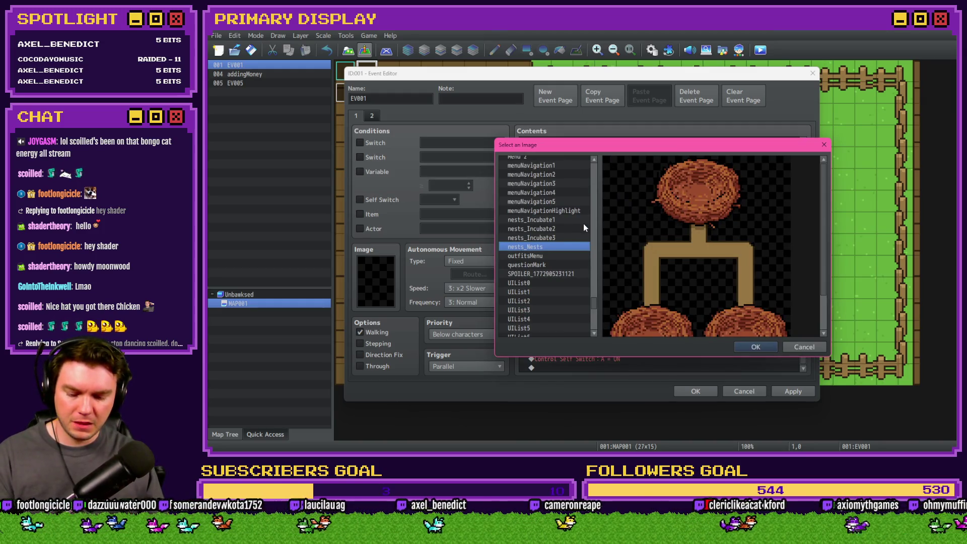
key(c)
key(o)
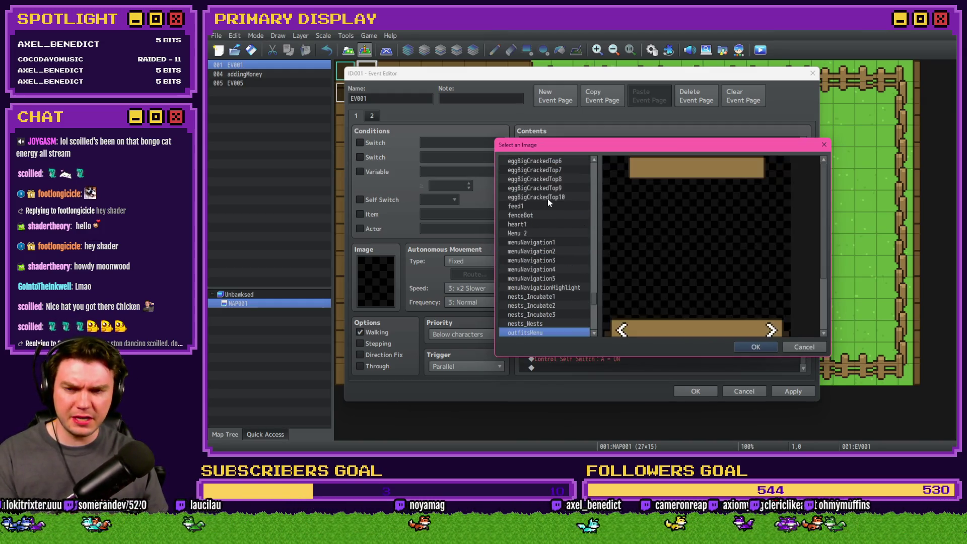
scroll(566, 267, down, 3)
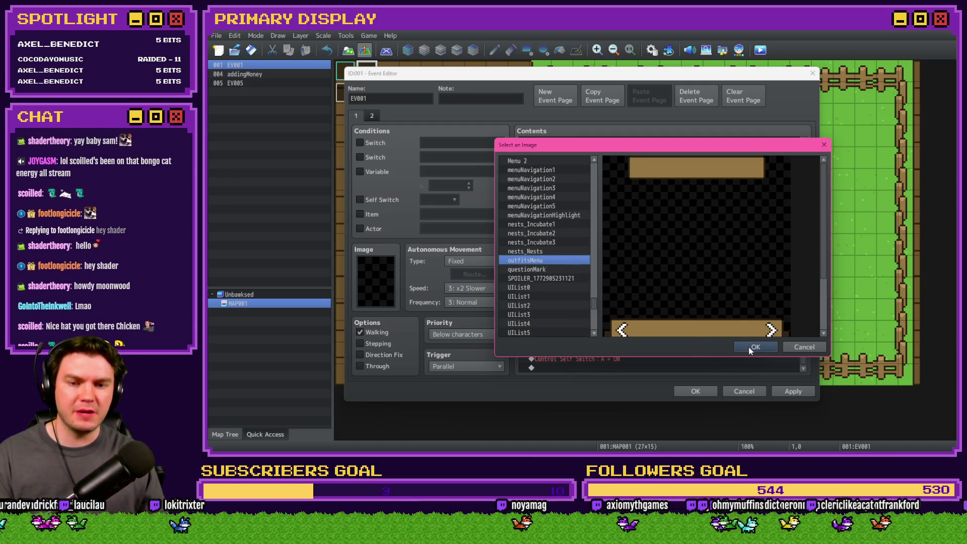
click(754, 346)
click(599, 232)
- In Photoshop, free-transform the menu layer to the mockup's top-left corner
key(alt+Tab)
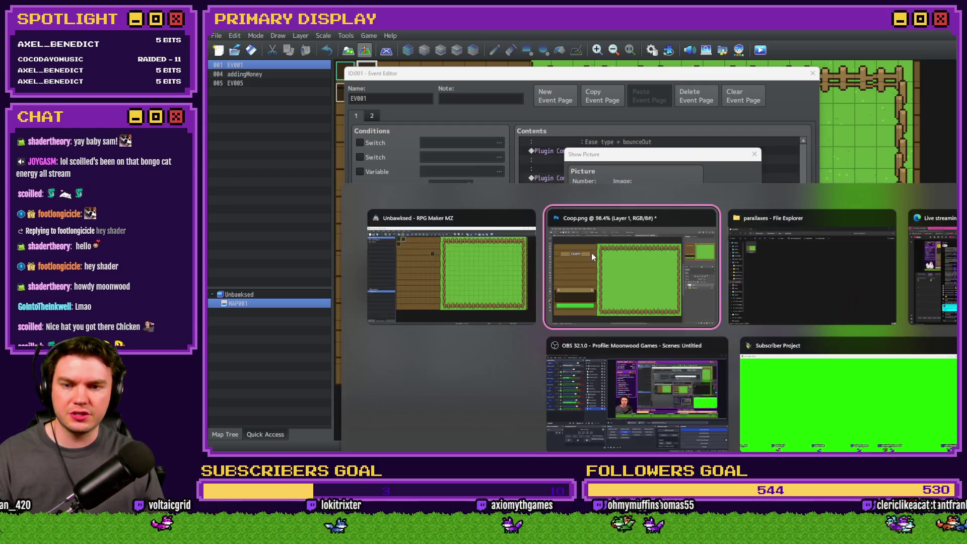
right_click(393, 226)
click(414, 313)
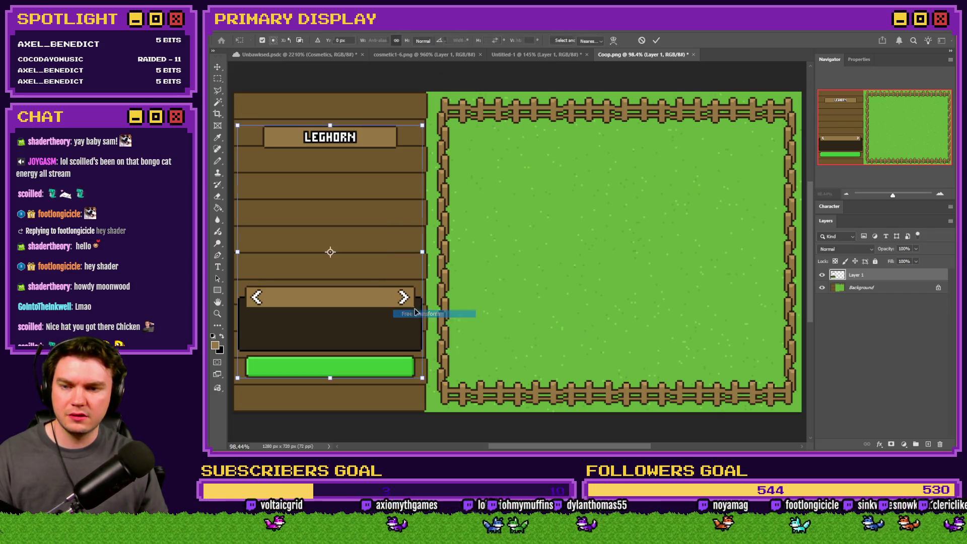
mouse_move(372, 282)
mouse_down()
mouse_move(353, 242)
mouse_move(281, 162)
mouse_move(269, 114)
mouse_up()
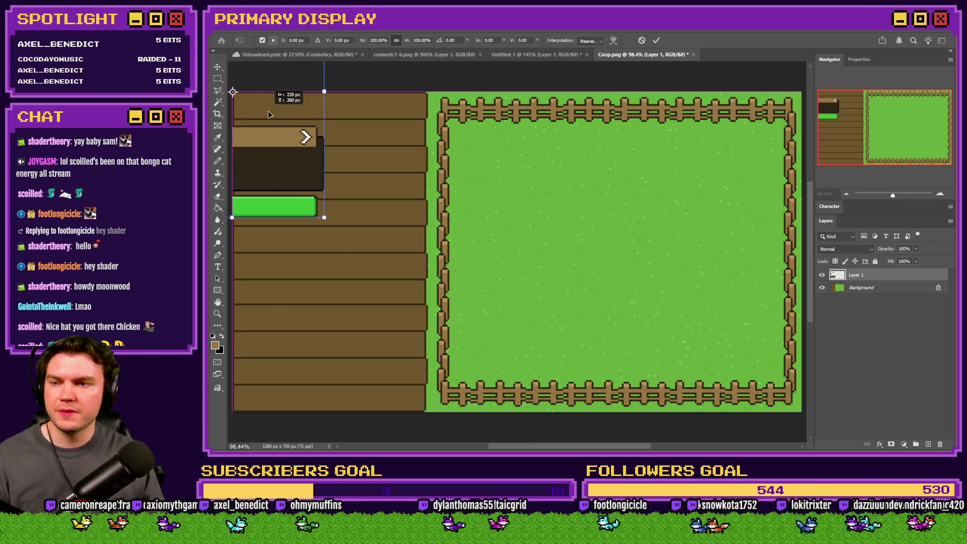
key(alt+Tab)
- Position picture 51 at X 220, Y 360 and save the EV001 event
double_click(624, 262)
text(2)
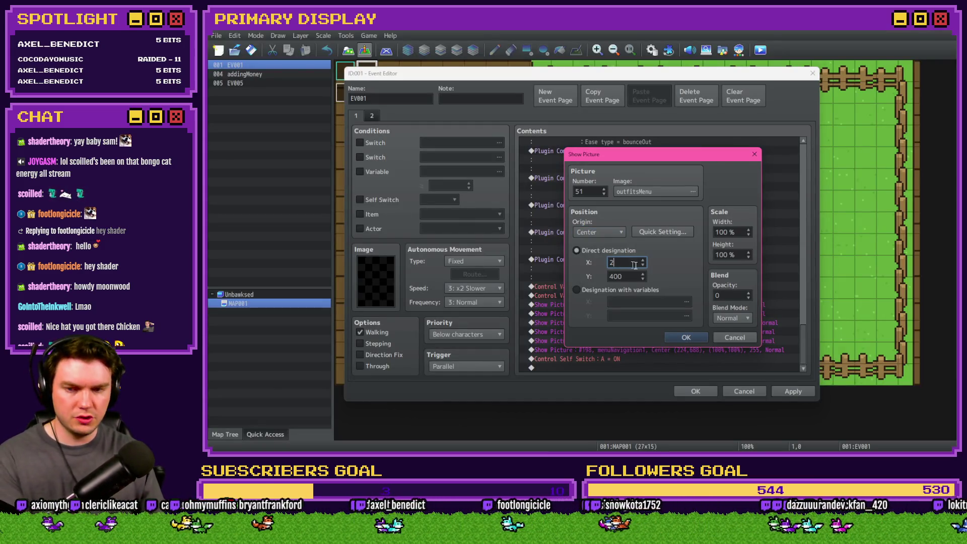
text(20)
double_click(625, 276)
text(360)
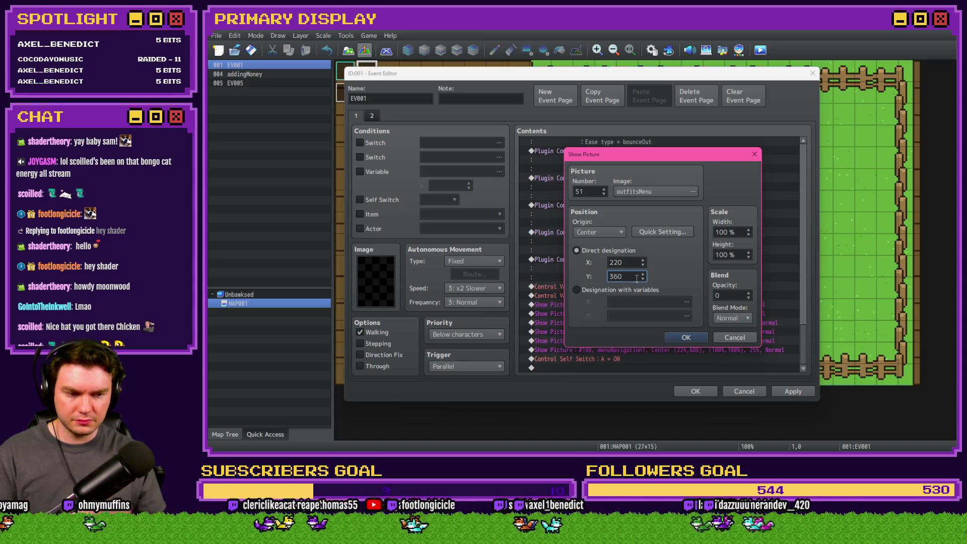
click(693, 340)
click(640, 304)
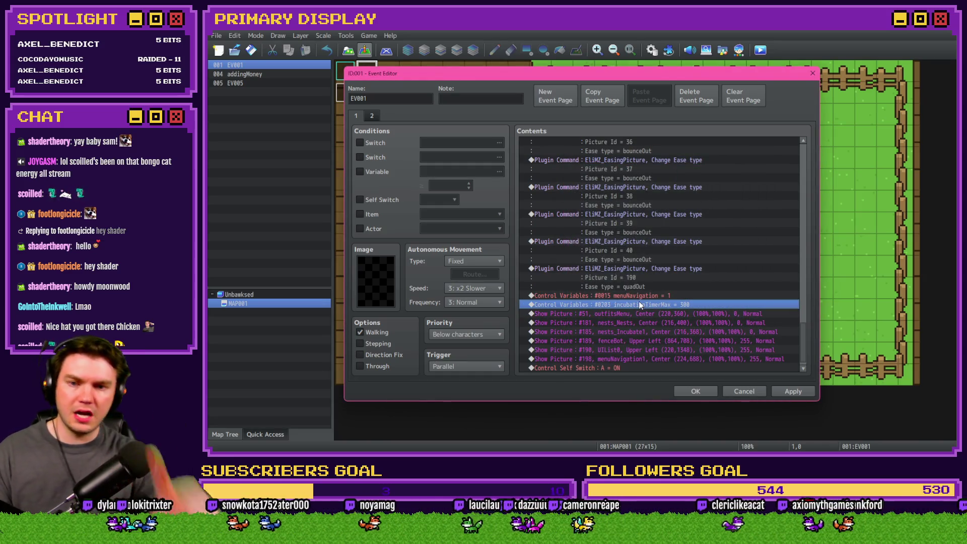
click(695, 391)
- Change the showing script to set picture(51) opacity to 255 instead of picture(190)
click(652, 50)
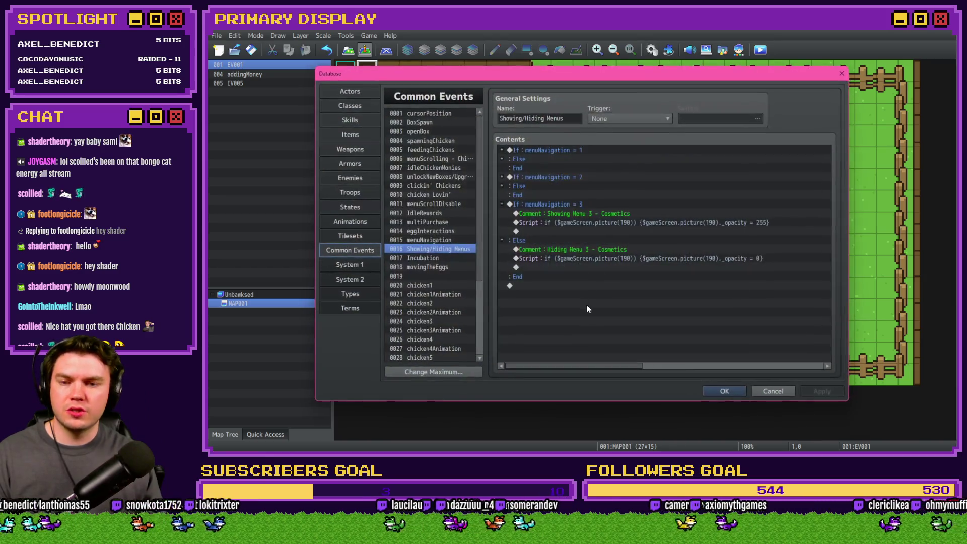
click(603, 232)
double_click(606, 225)
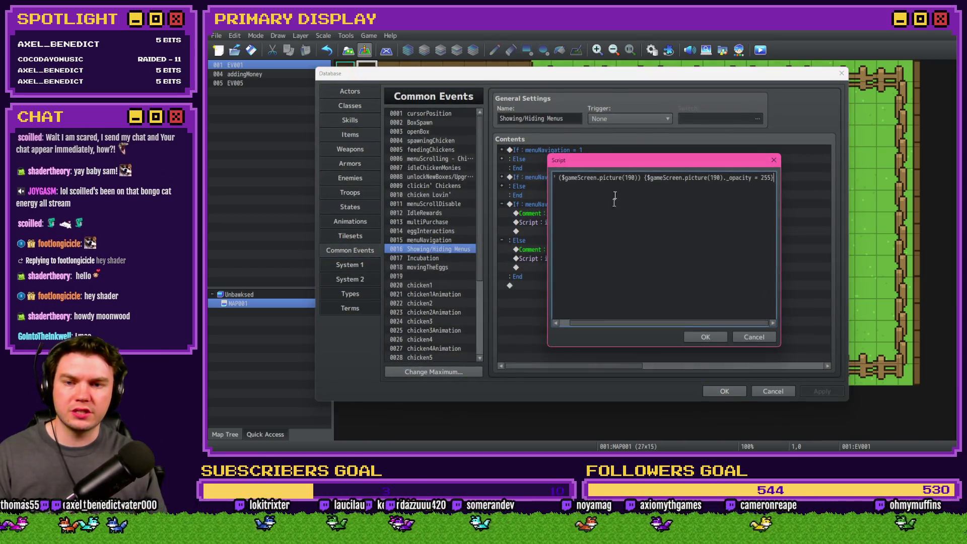
drag(554, 177, 626, 177)
double_click(633, 179)
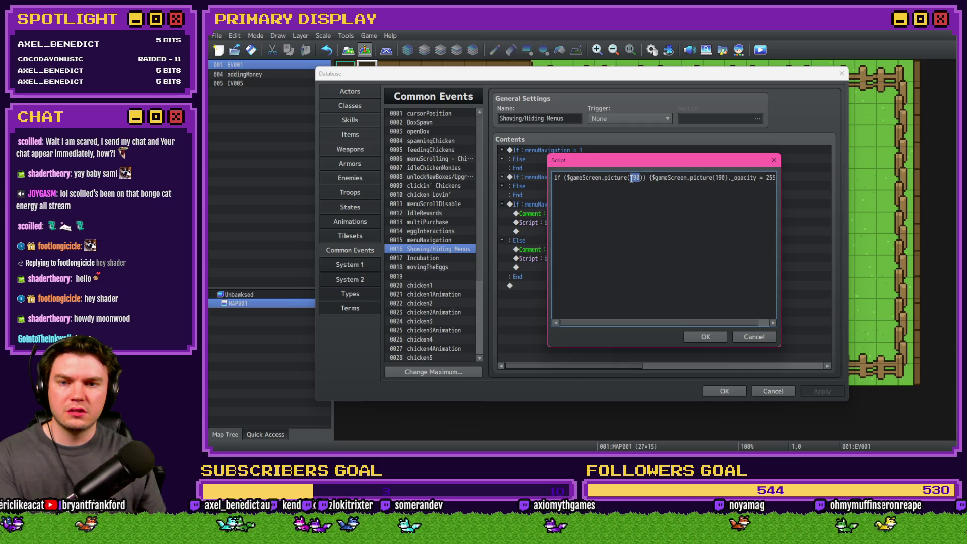
text(51)
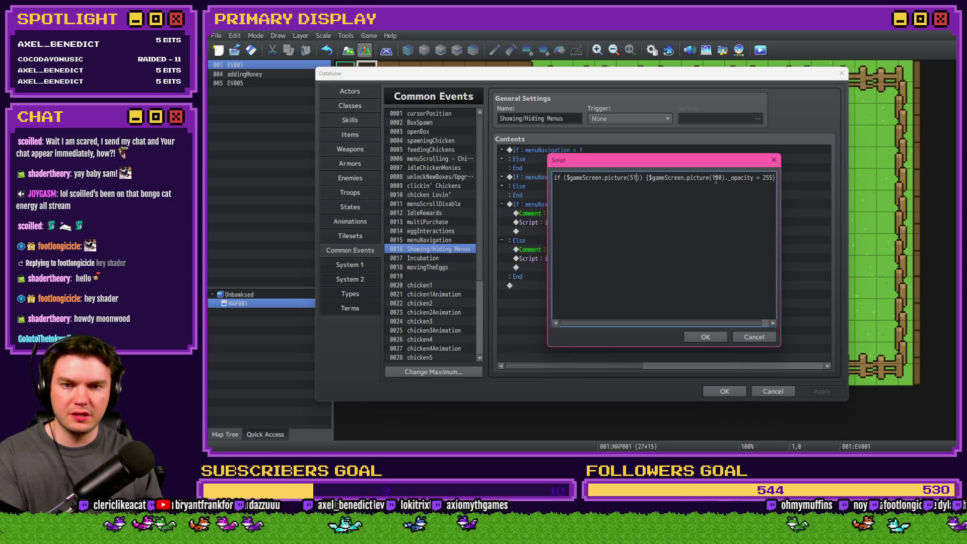
double_click(766, 178)
click(705, 337)
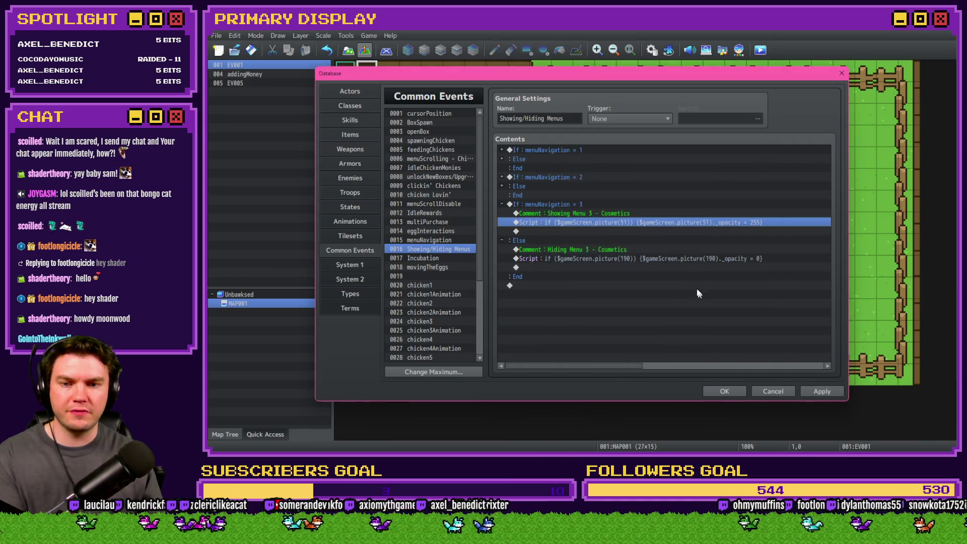
- Replace both picture(190) references in the hiding script with picture(51) and close the Database
double_click(684, 258)
double_click(633, 177)
text(51)
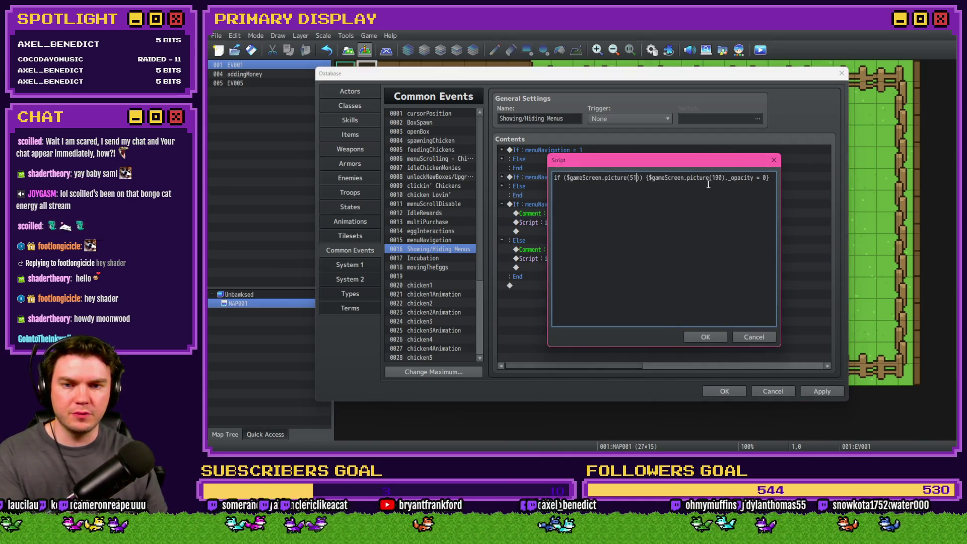
double_click(716, 177)
text(51)
click(705, 337)
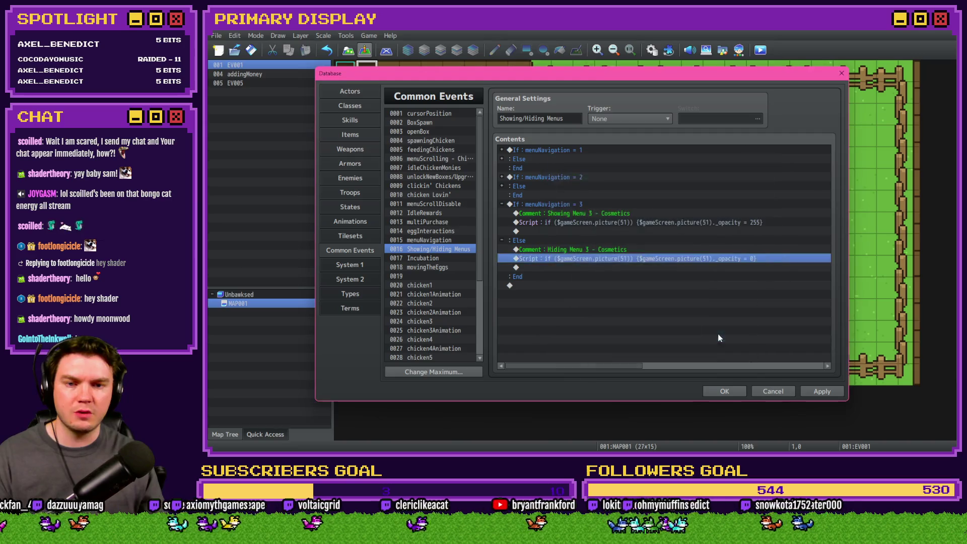
click(725, 391)
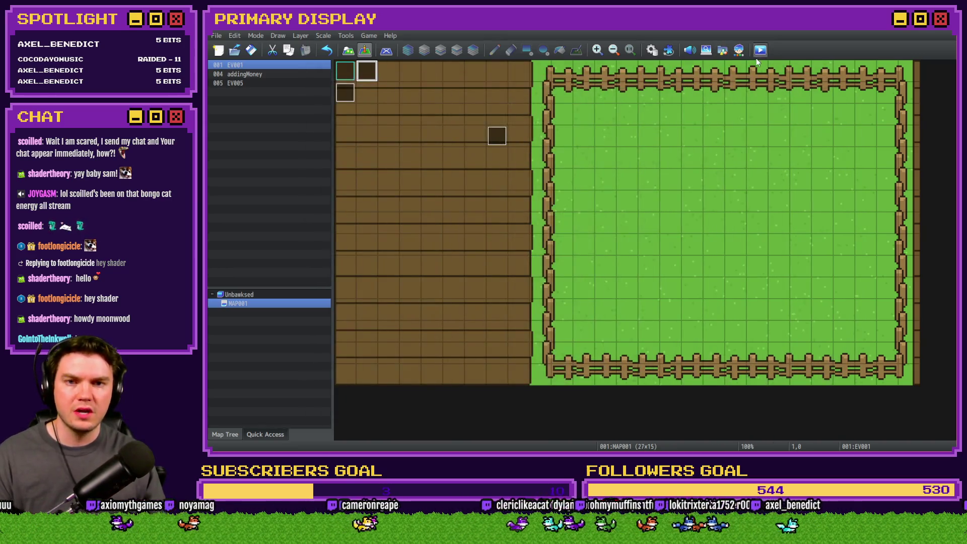
- Save and playtest the game, cycling the menu between OUTFITS and NESTS before returning to the editor
click(759, 50)
click(563, 252)
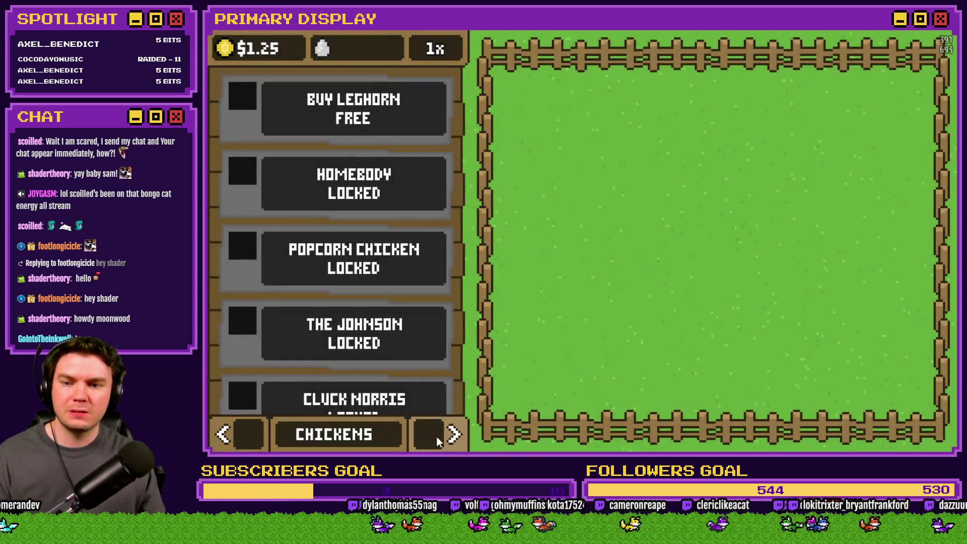
click(437, 436)
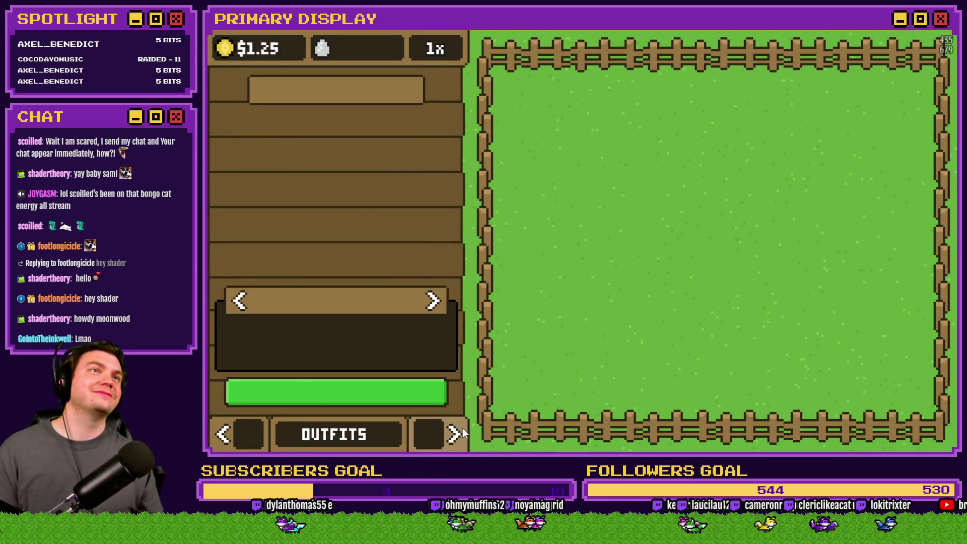
click(425, 433)
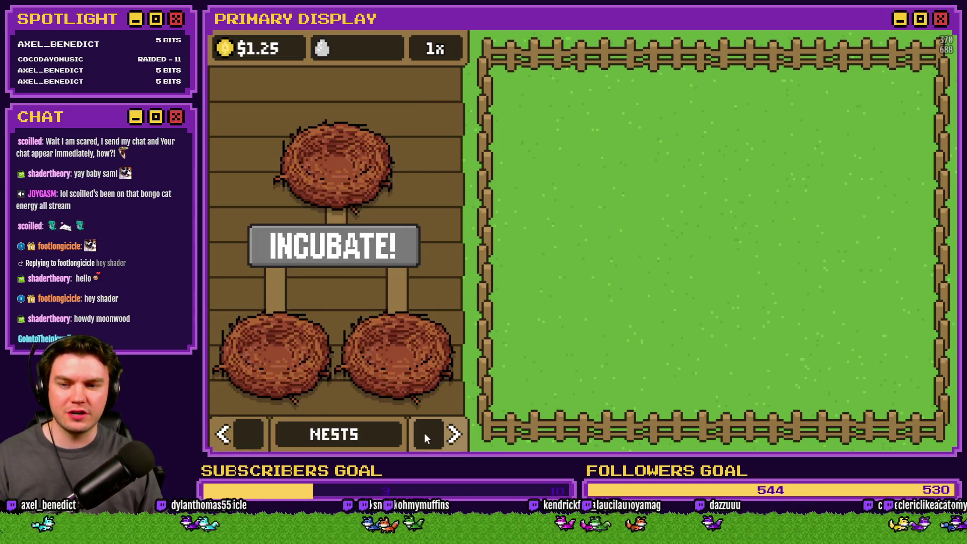
click(425, 434)
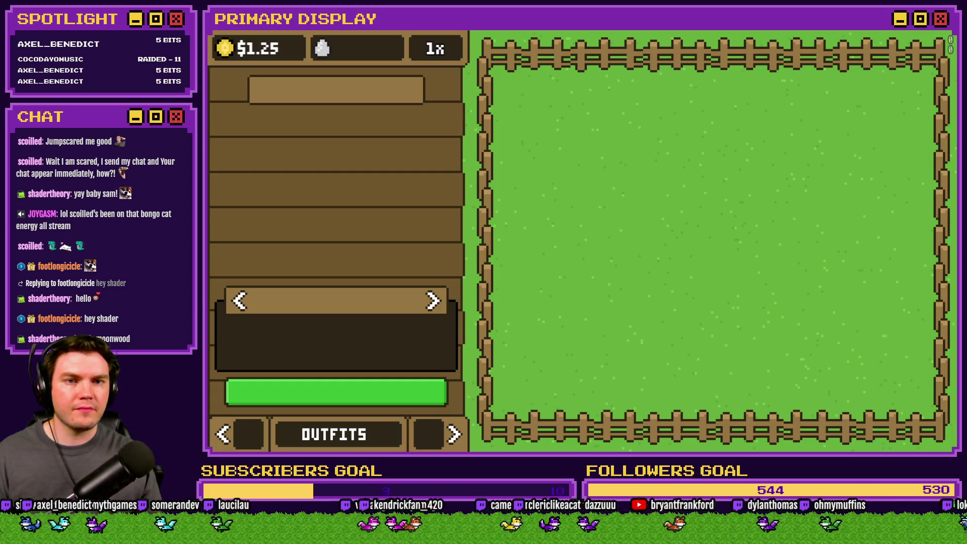
key(alt+Tab)
key(alt+Tab)
key(Tab)
key(Tab)
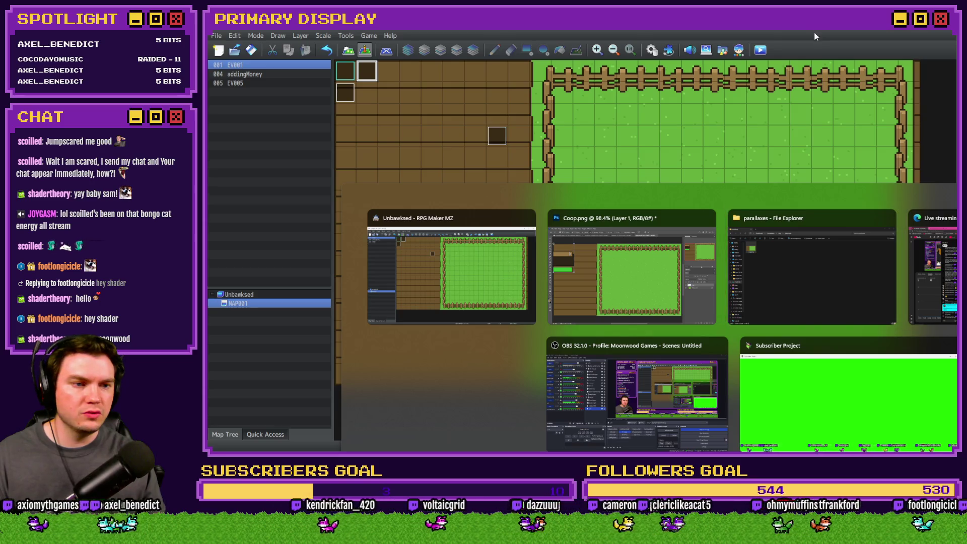
- Cancel the Free Transform so Coop.png returns to full size with the LEGHORN header
click(669, 254)
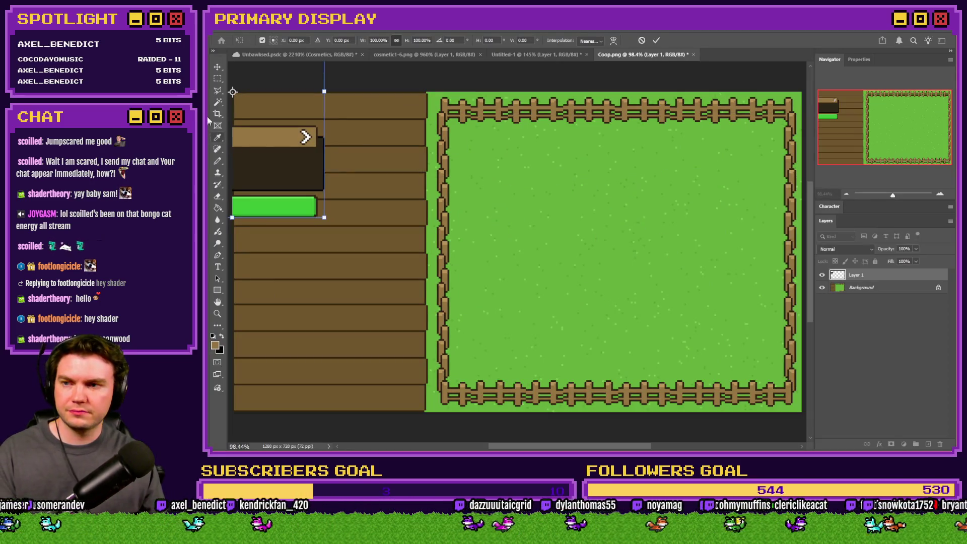
key(Escape)
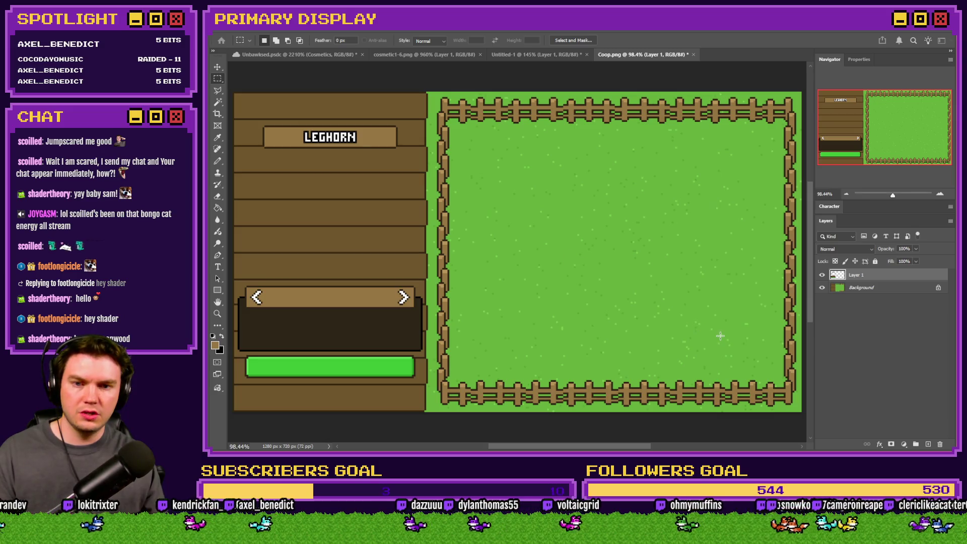
key(alt+Tab)
click(614, 249)
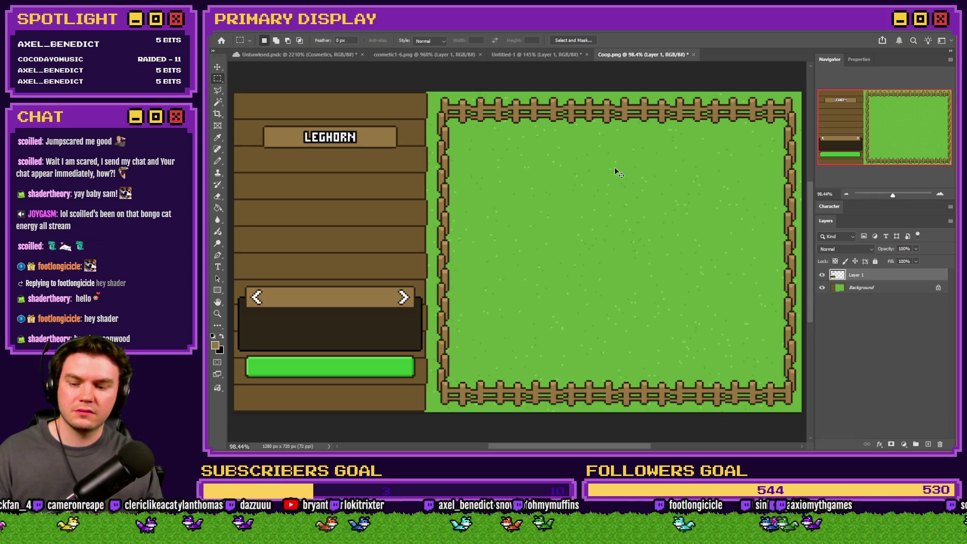
key(alt+Tab)
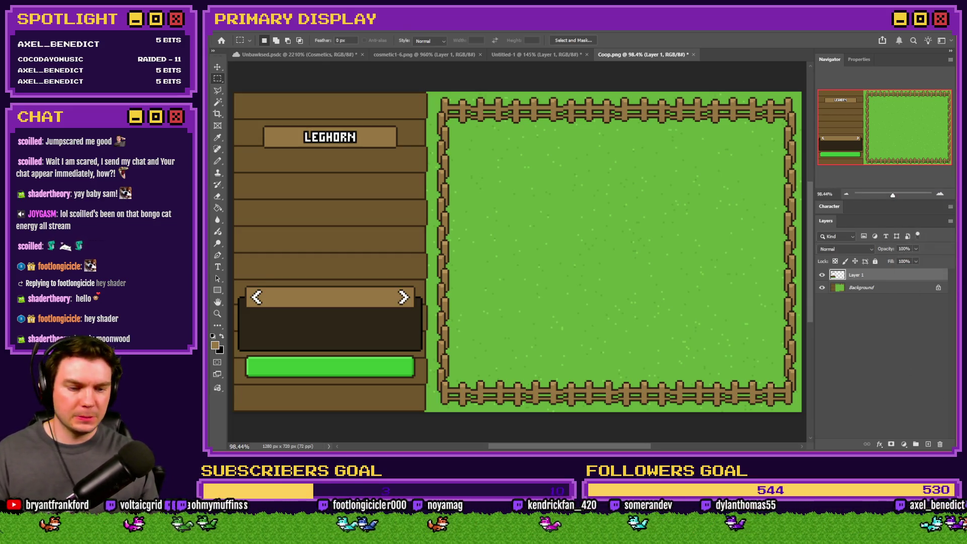
- Launch HUD Maker Ultra Pro from its folder inside the Unbawksed project
key(alt+Tab)
click(397, 46)
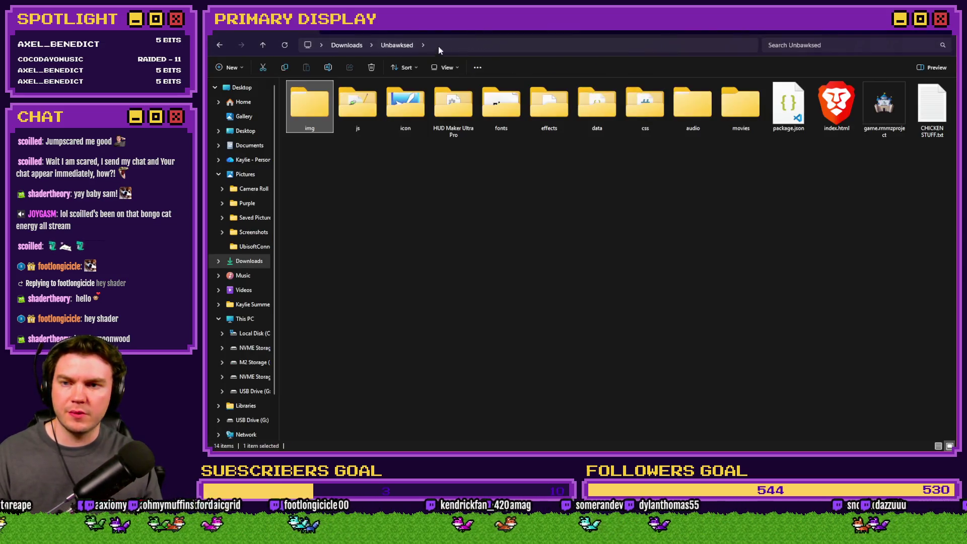
double_click(438, 107)
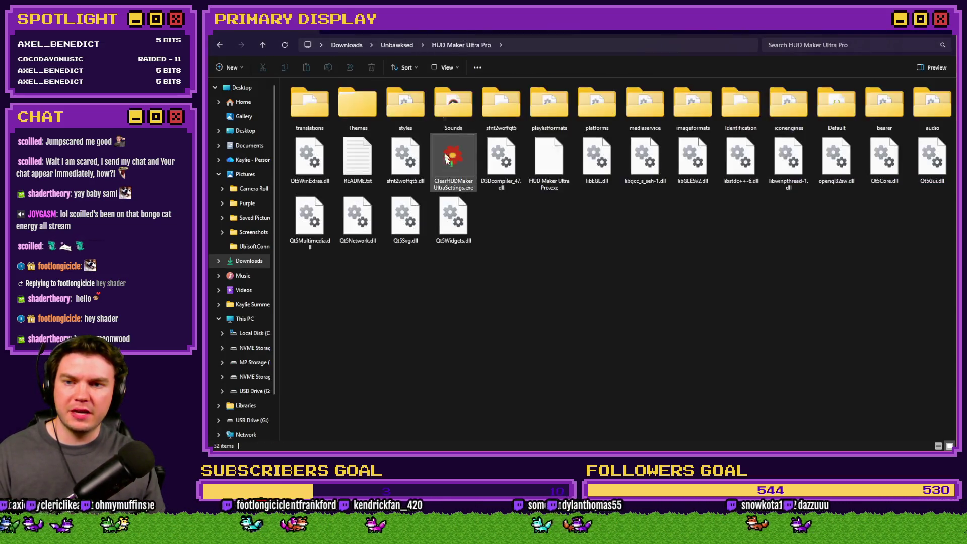
double_click(538, 161)
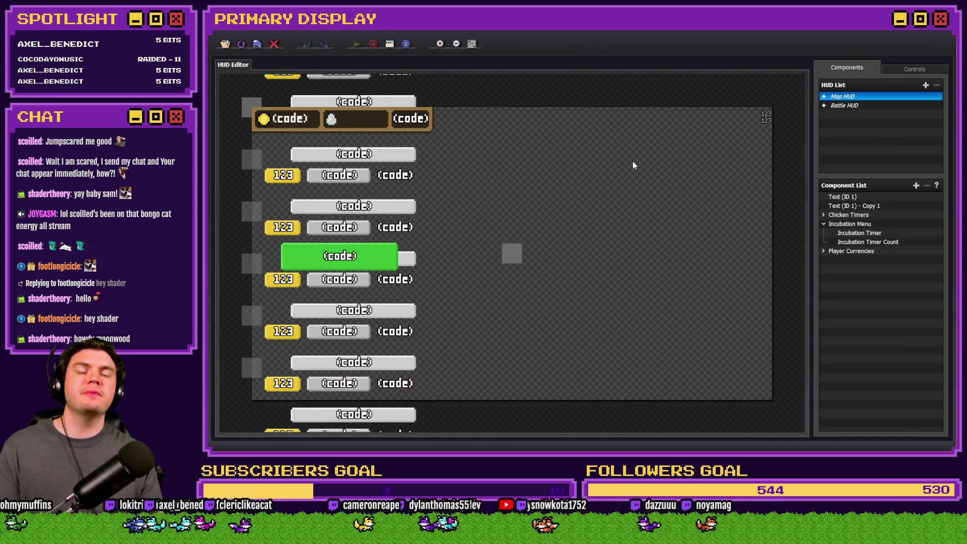
- Add a new Group component to the Map HUD and name it Cosmetic Menu
click(824, 224)
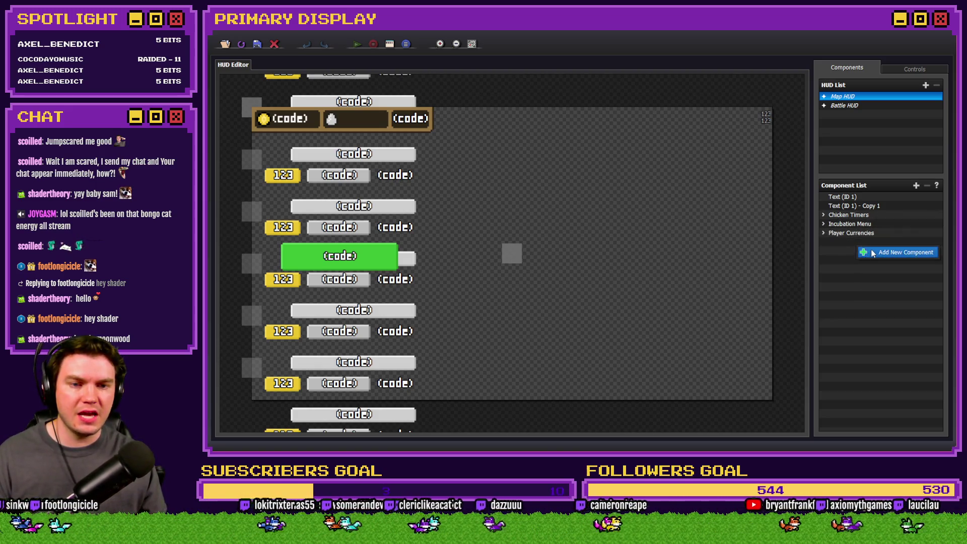
click(881, 251)
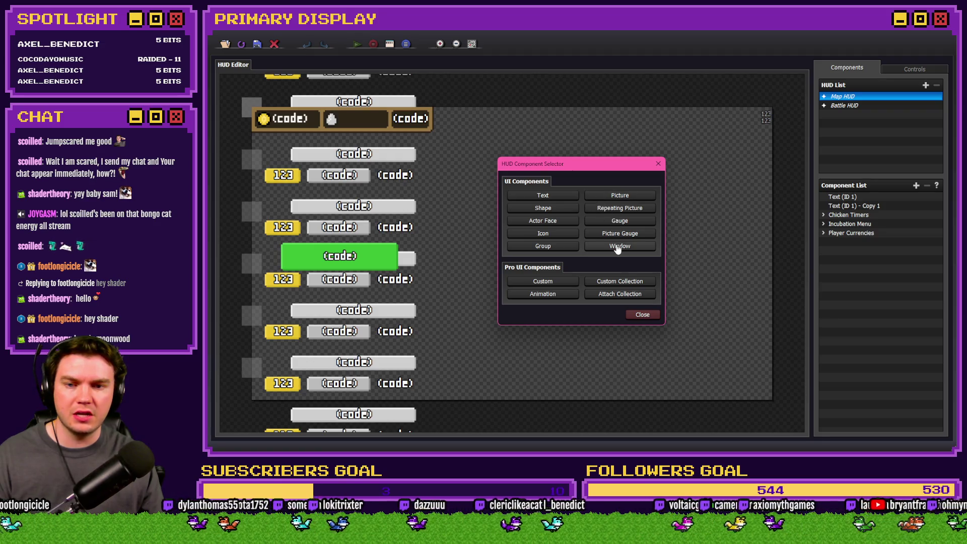
click(560, 250)
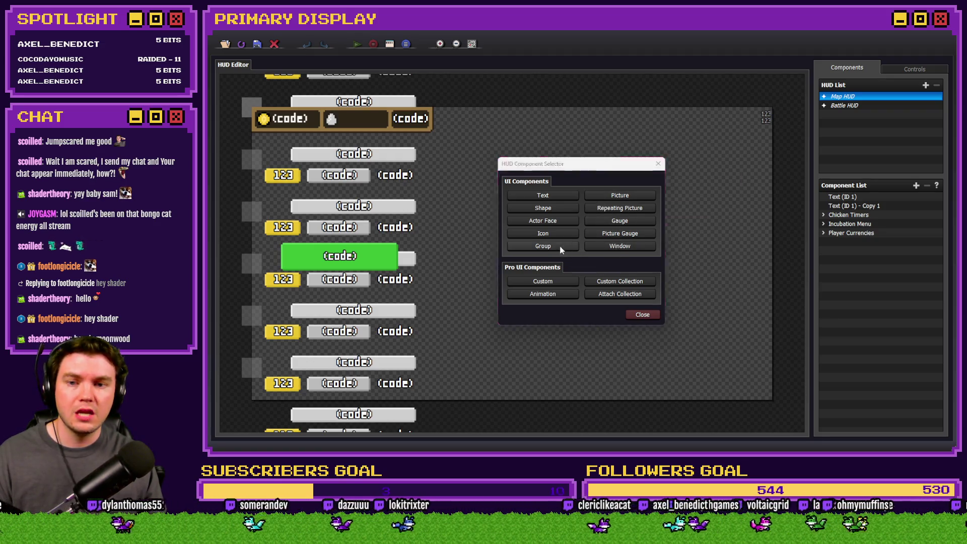
key(ctrl+a)
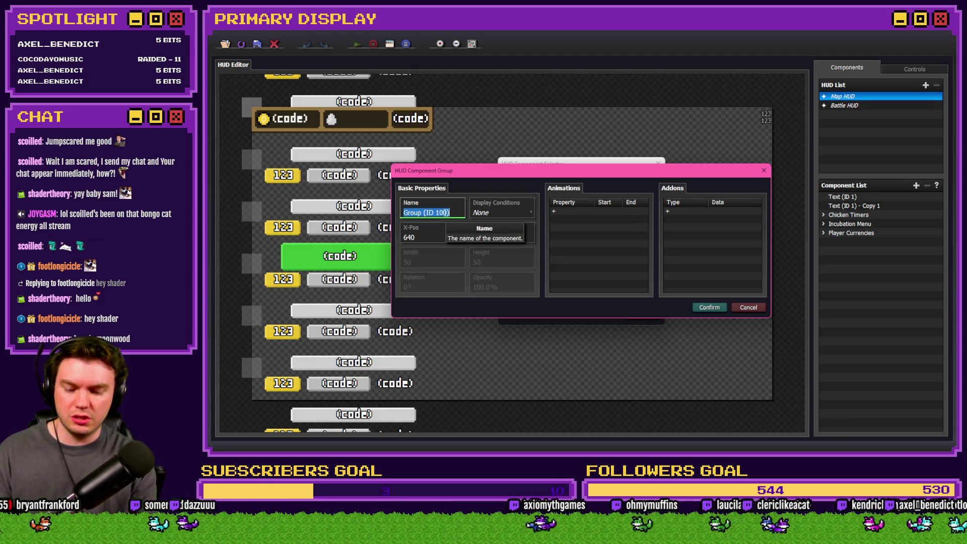
text(Cosmetic)
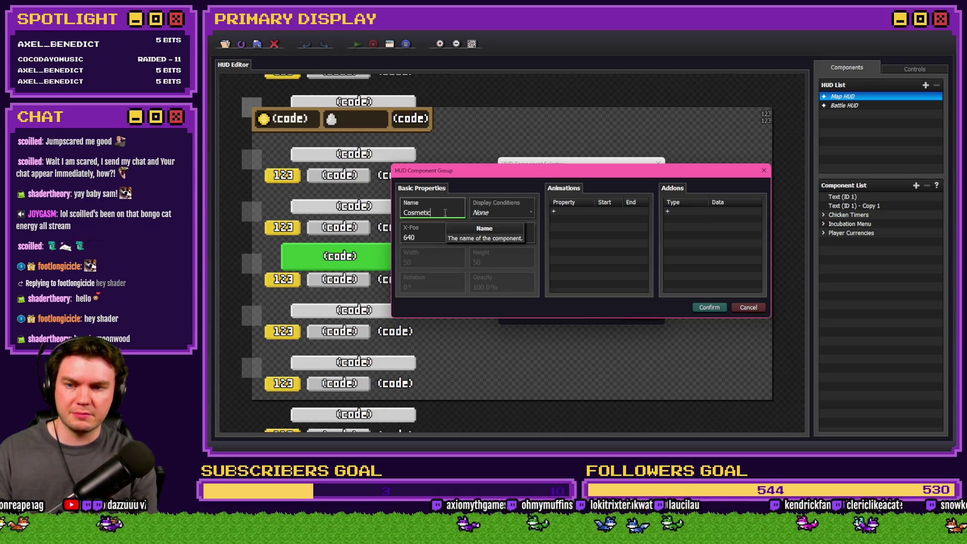
text( Menu)
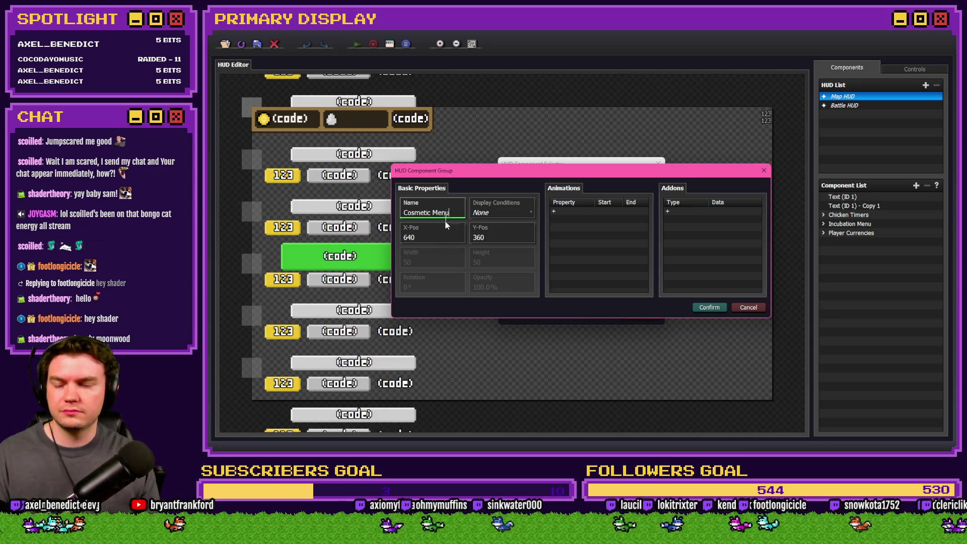
- Give the group a display condition of variable 0015 menuNavigation = 3 and create it
click(504, 212)
double_click(528, 210)
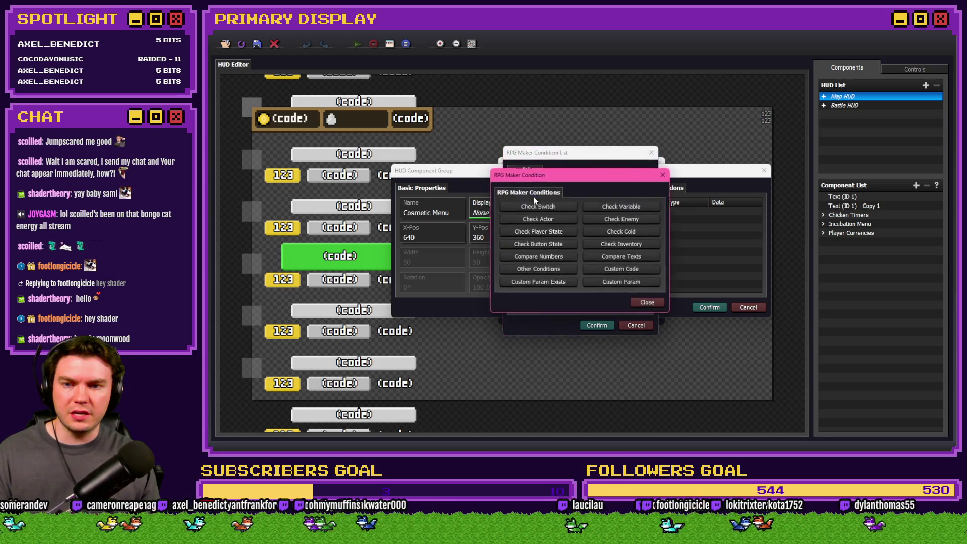
click(587, 207)
click(517, 255)
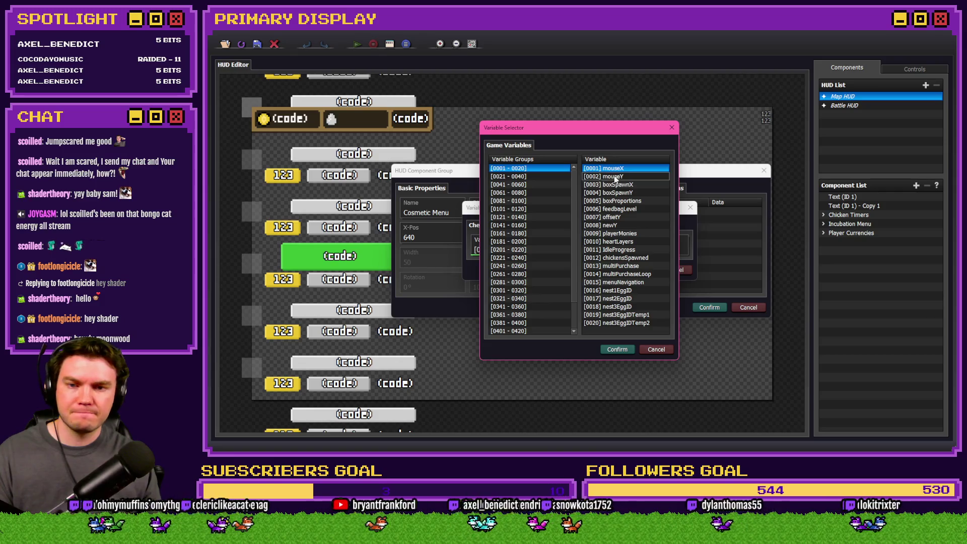
double_click(639, 283)
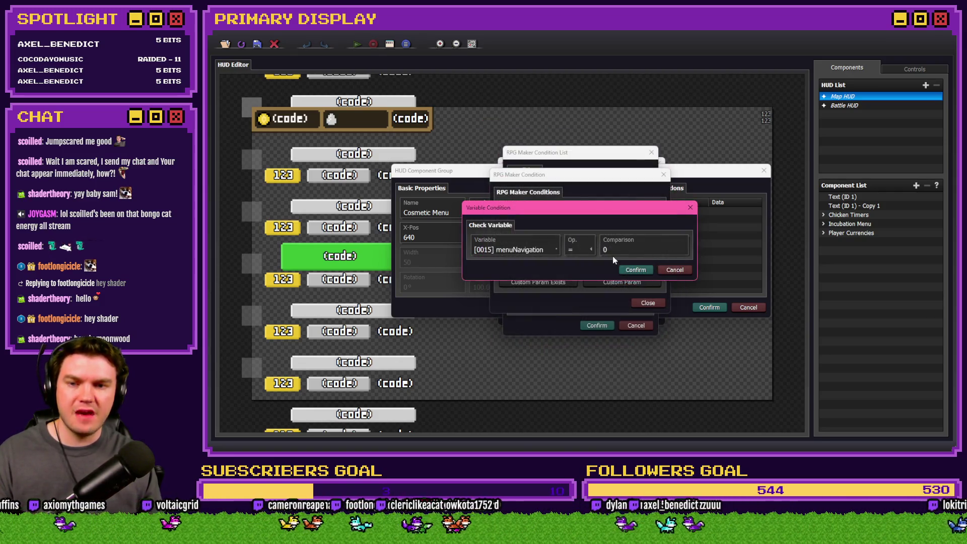
click(636, 270)
click(608, 326)
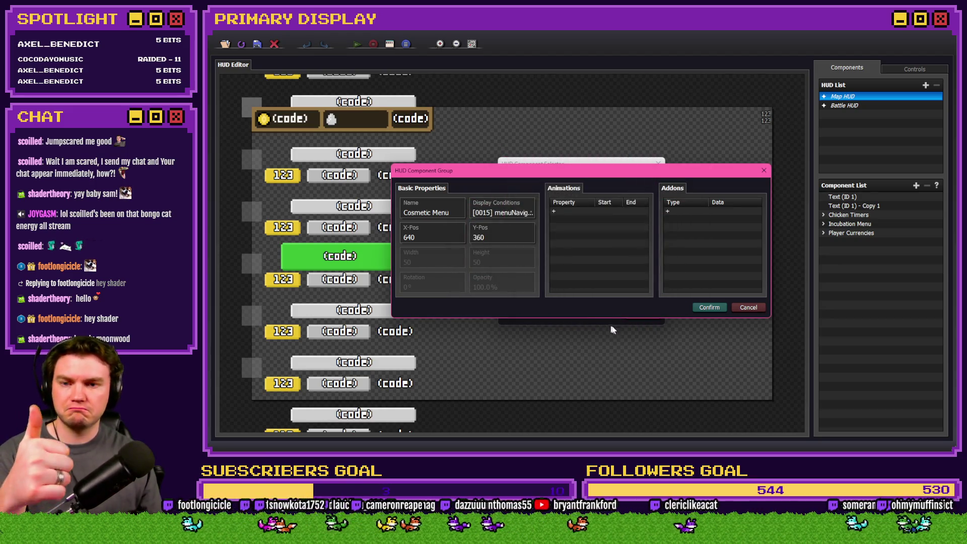
click(705, 308)
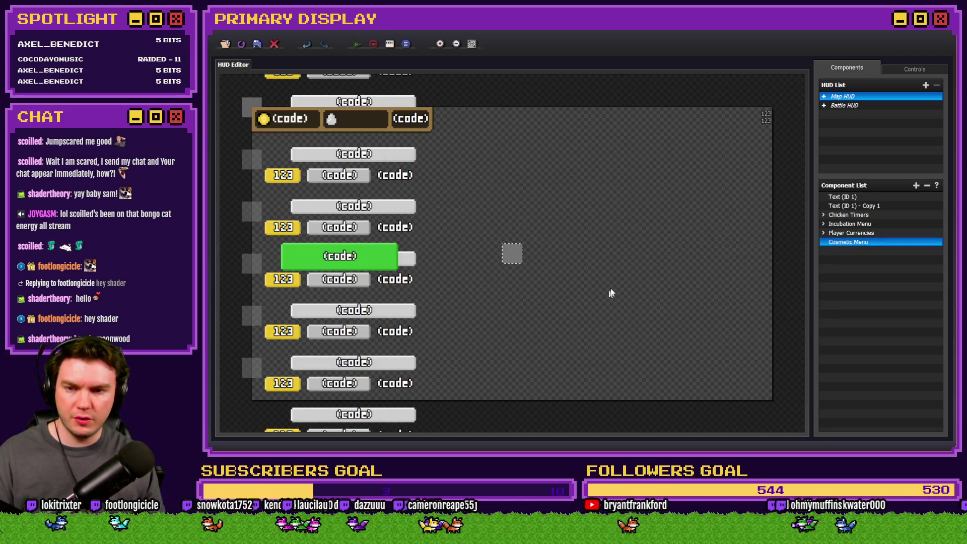
right_click(853, 250)
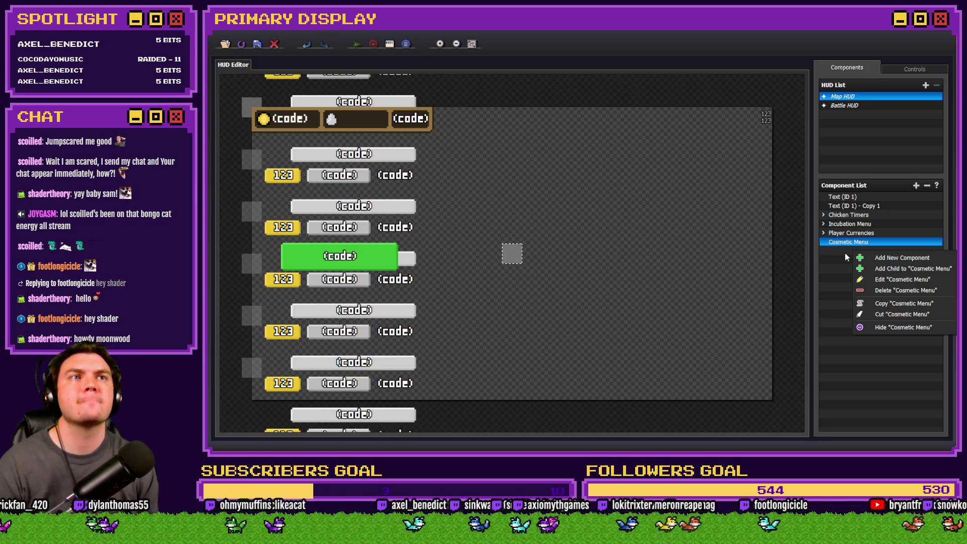
key(alt+Tab)
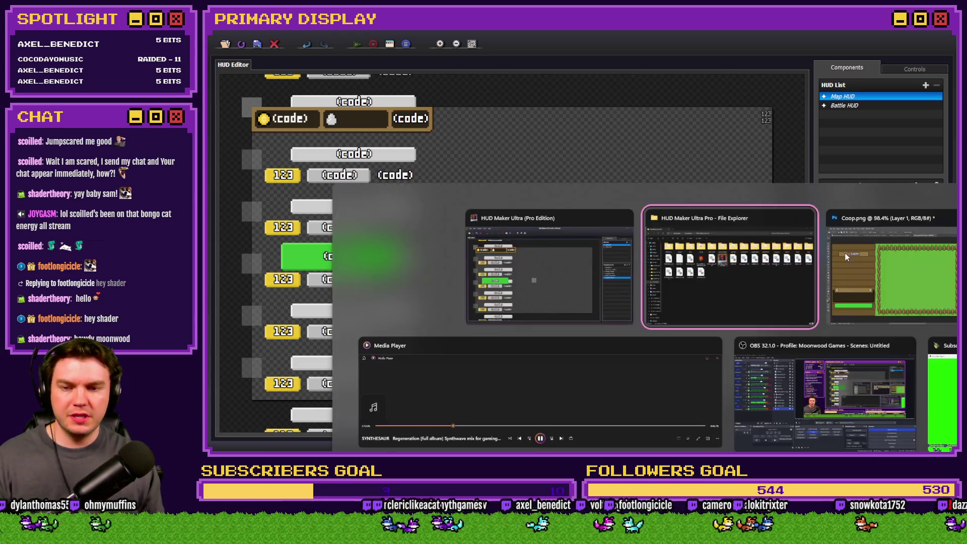
- Switch to the Unbawksed.psdc Cosmetics mockup document
key(Tab)
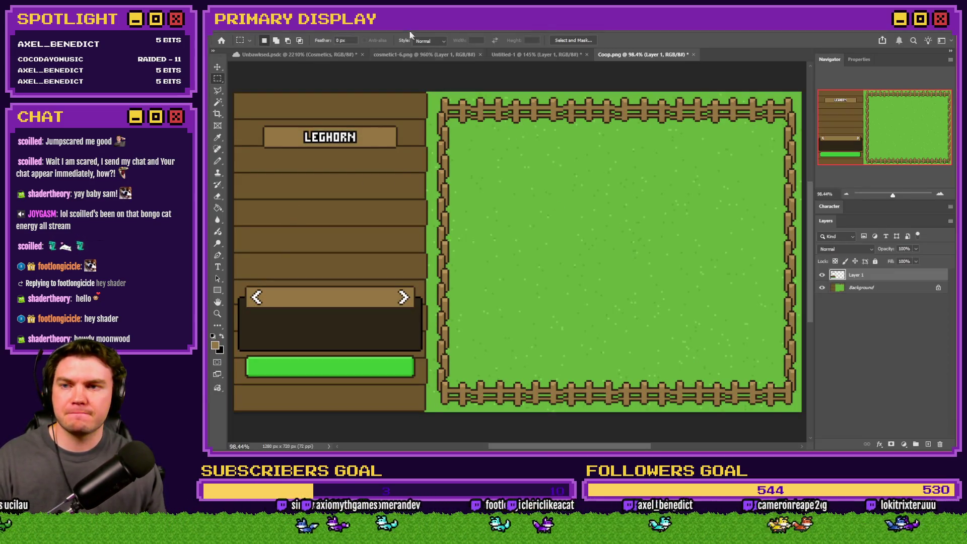
click(297, 55)
scroll(443, 156, down, 5)
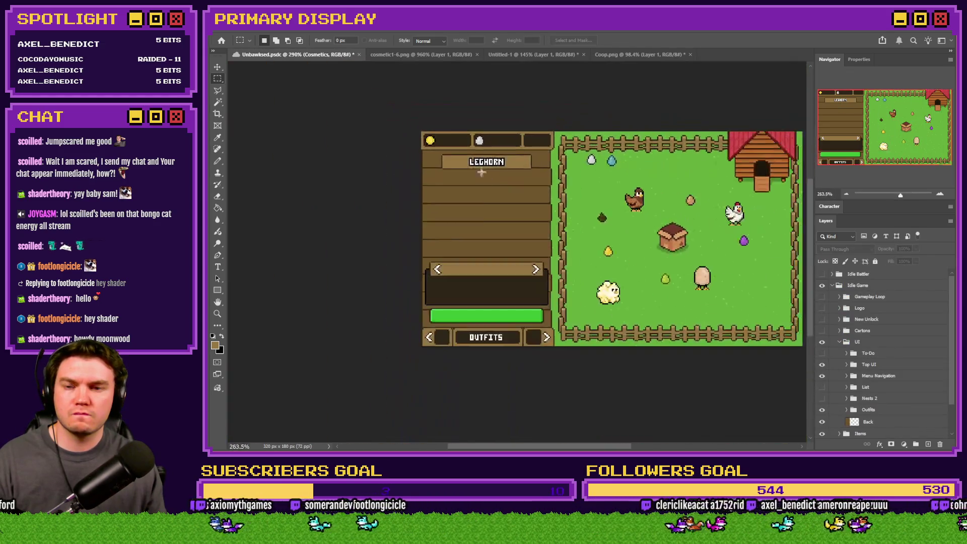
scroll(480, 218, up, 3)
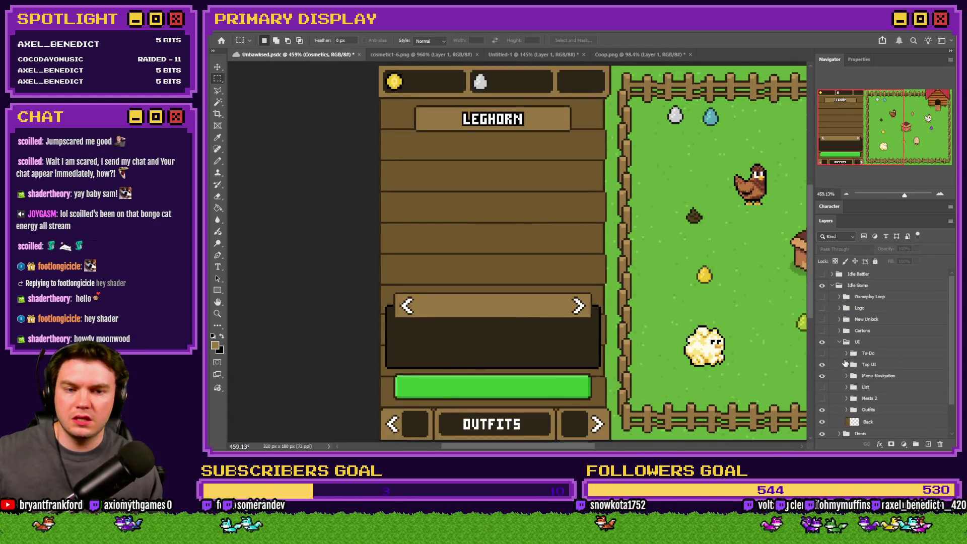
- Expand Outfits and show the white Chicken, UPGRADE label and outfit Info layers
click(847, 410)
scroll(859, 406, down, 3)
click(822, 365)
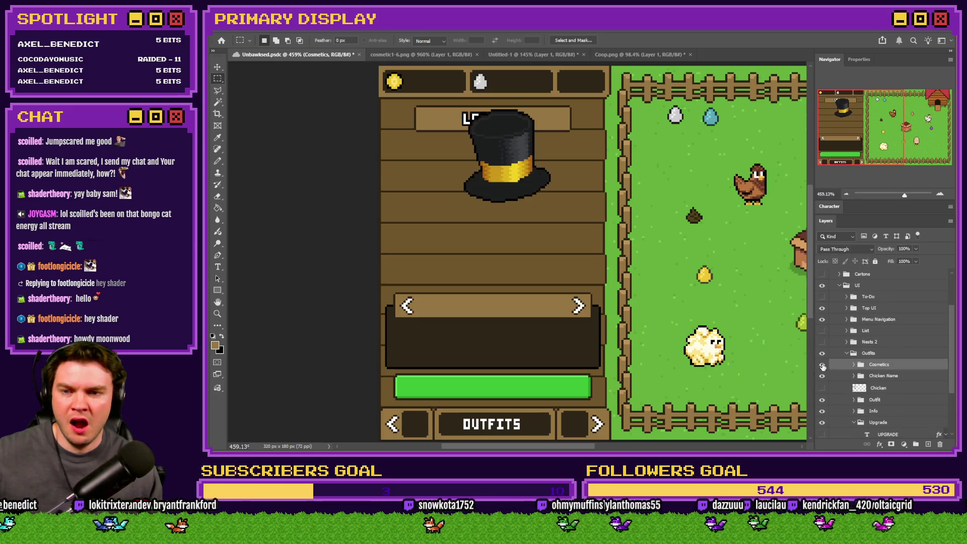
click(821, 365)
click(821, 388)
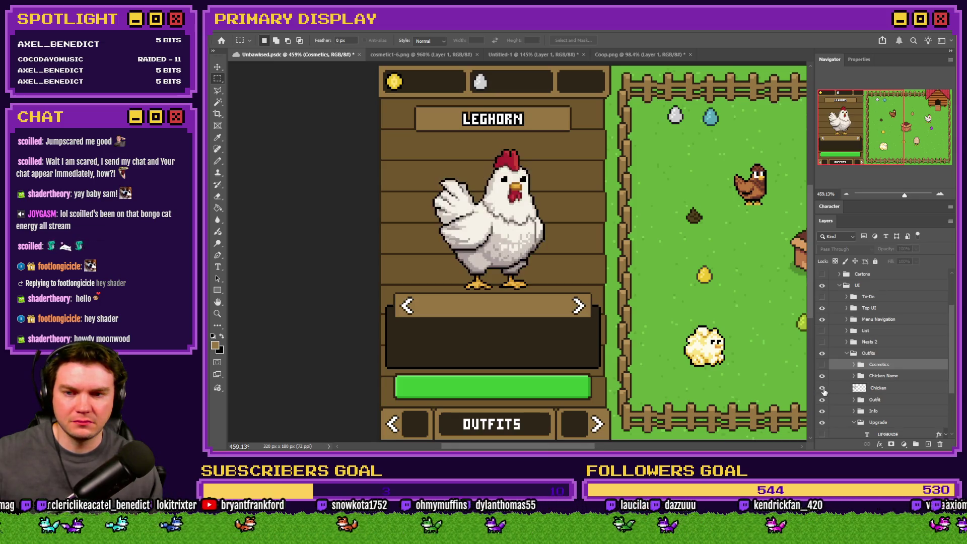
scroll(836, 405, down, 2)
click(822, 400)
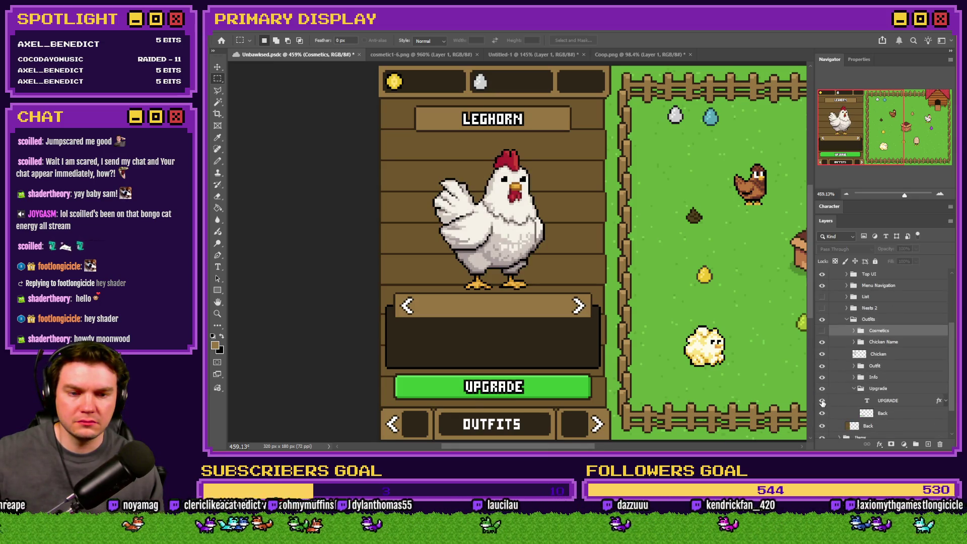
click(854, 381)
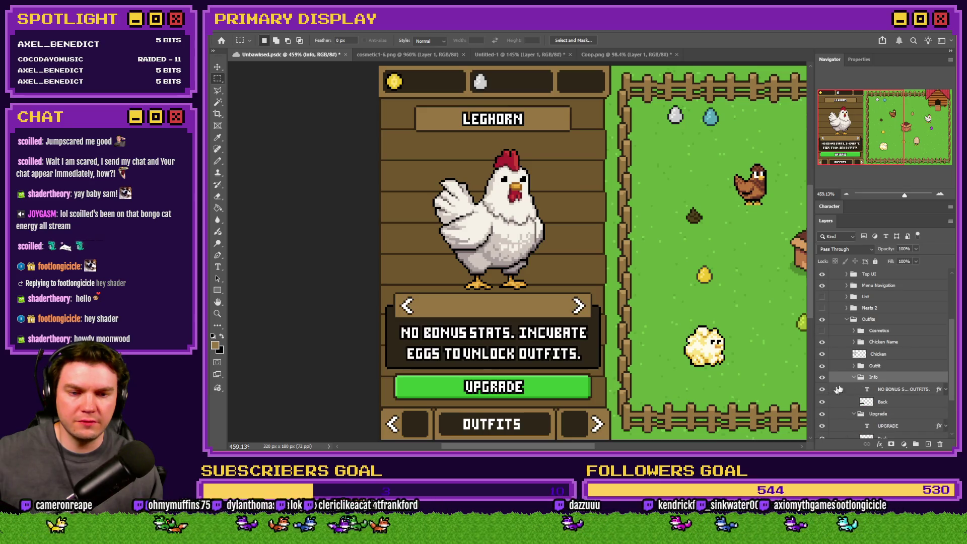
- Show the 0 NO OUTFIT caption inside the Outfit group
click(822, 330)
click(821, 330)
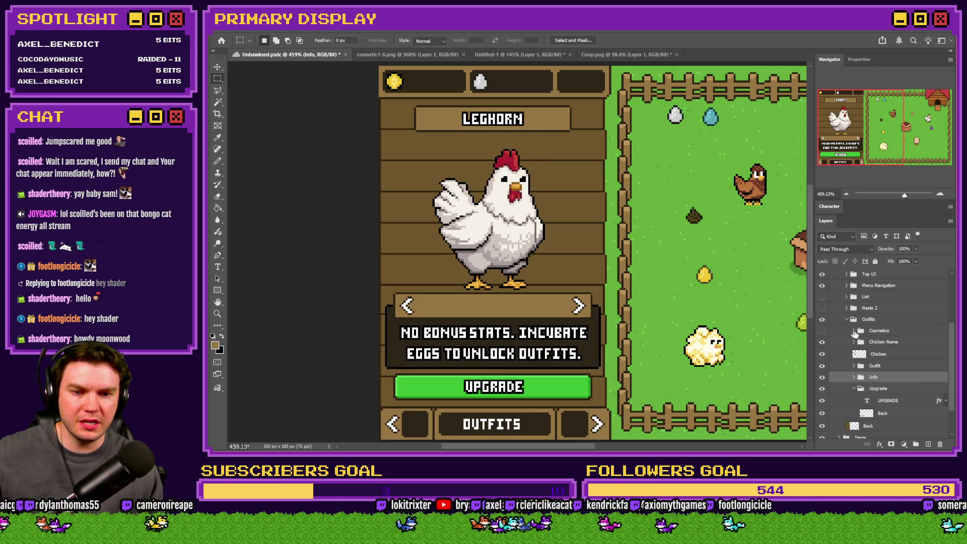
click(822, 365)
click(822, 366)
click(853, 365)
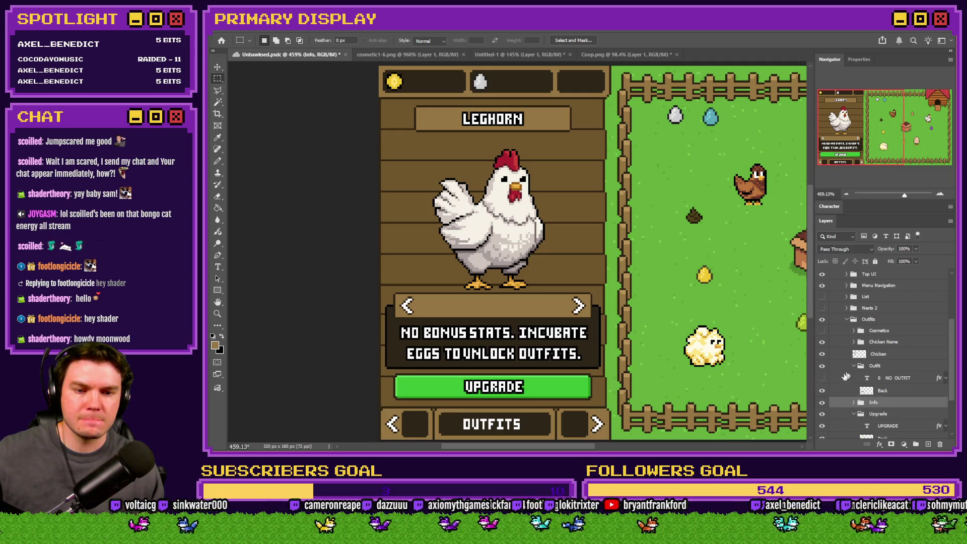
click(822, 377)
click(854, 366)
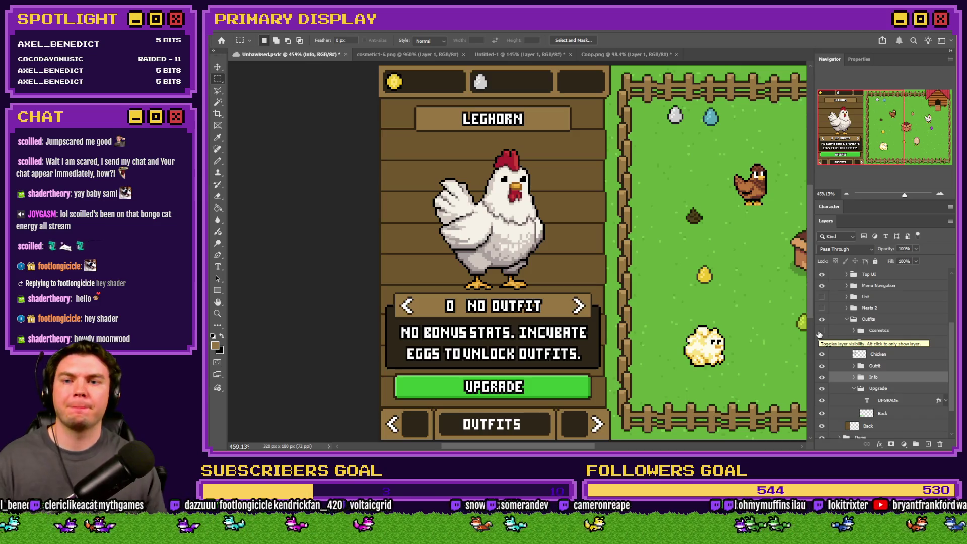
- Return to RPG Maker MZ and open the game's Database
key(alt+Tab)
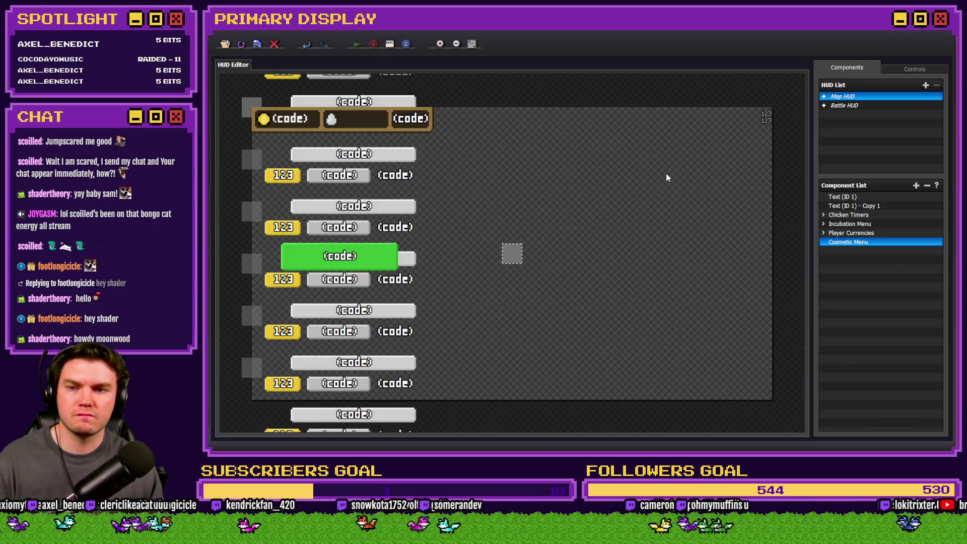
key(alt+Tab)
key(Tab)
key(Tab)
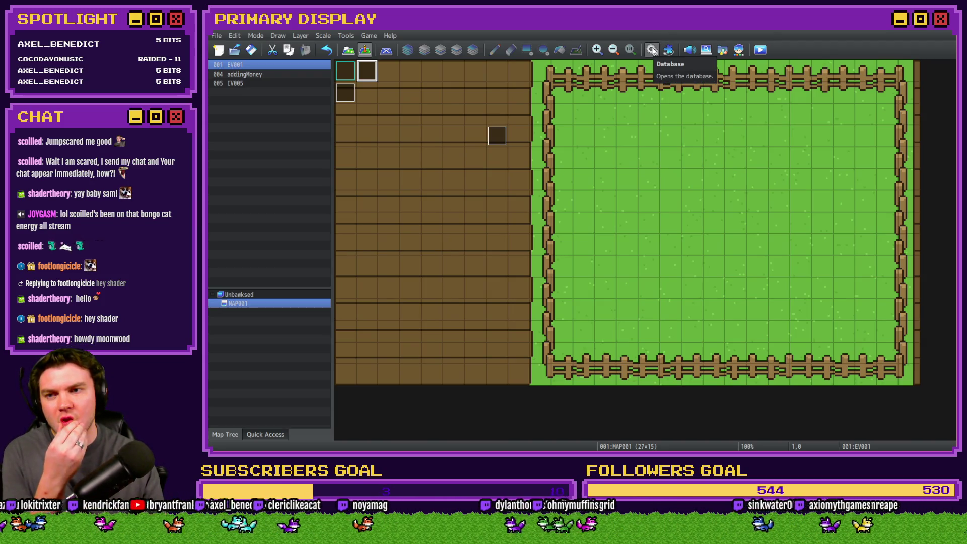
click(651, 50)
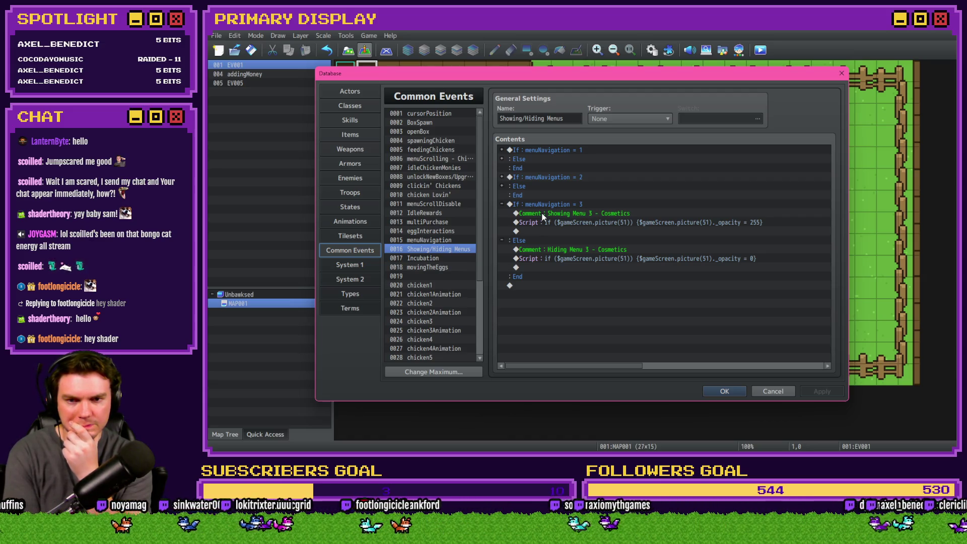
- Close and reopen the Database, landing on the Actors page with actor 0001
click(724, 391)
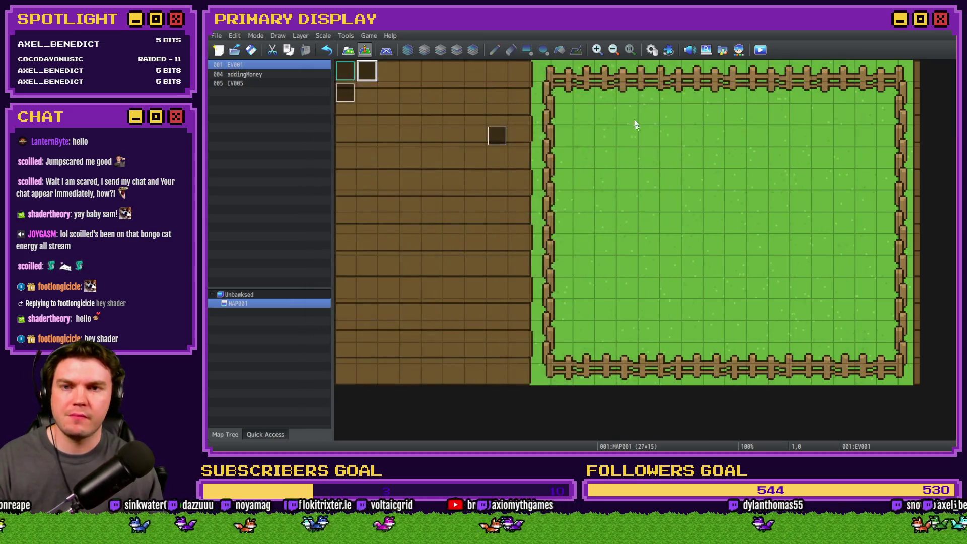
click(655, 52)
click(366, 92)
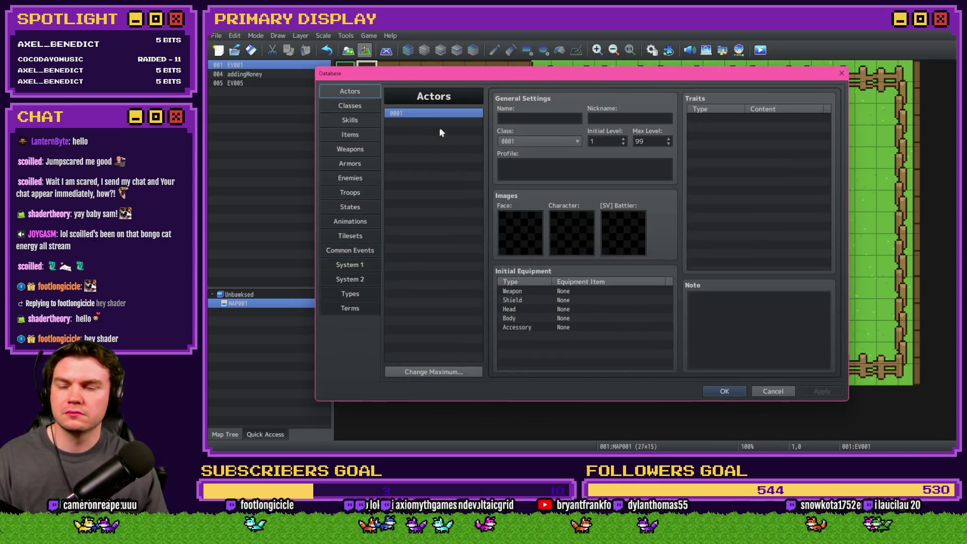
- Change the maximum number of actors to 10
click(433, 369)
text(10)
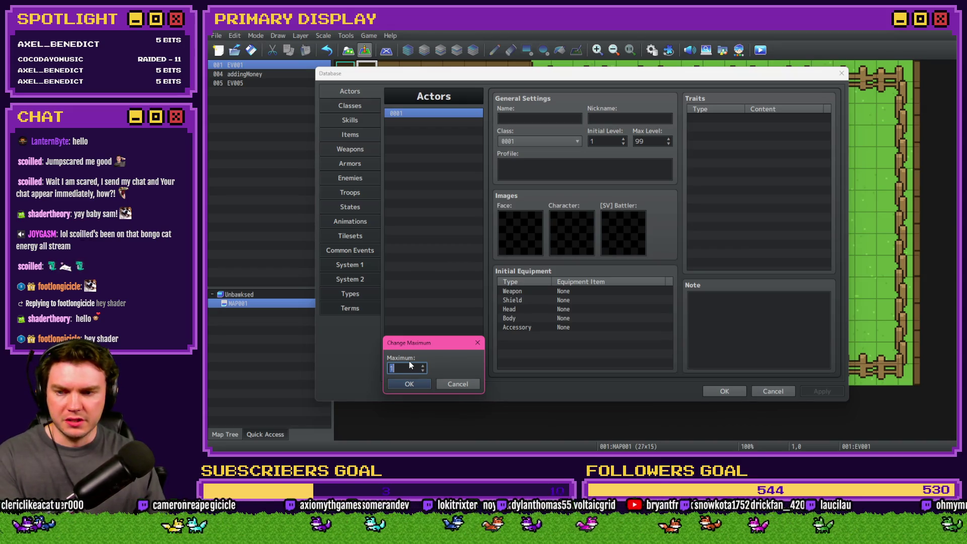
click(409, 383)
- Name actor 0001 Leghorn and actor 0002 Homebody
click(531, 118)
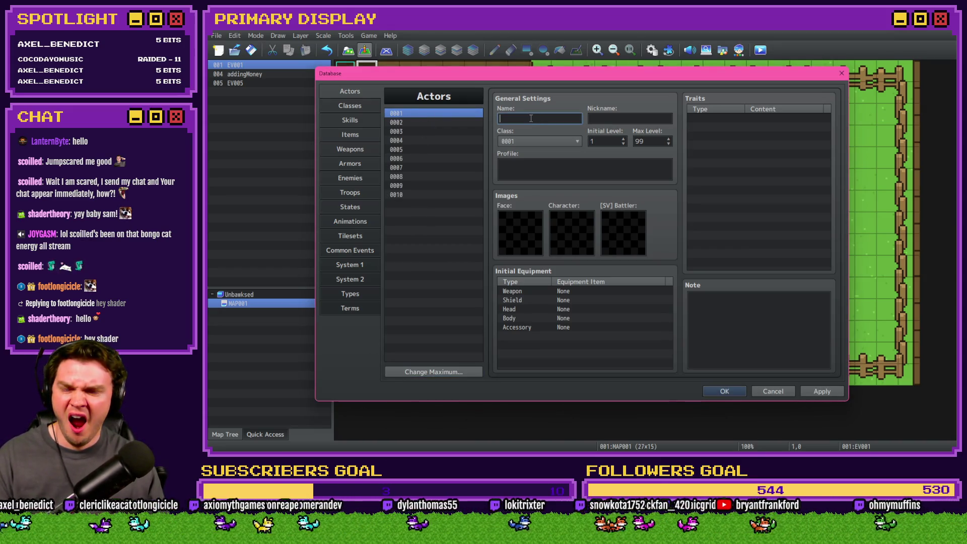
text(Leghorn)
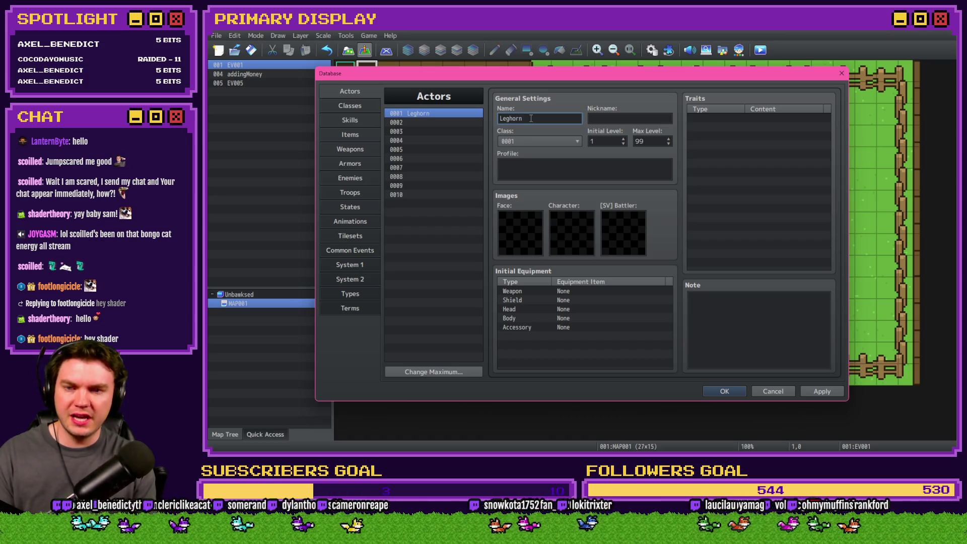
click(433, 122)
click(519, 117)
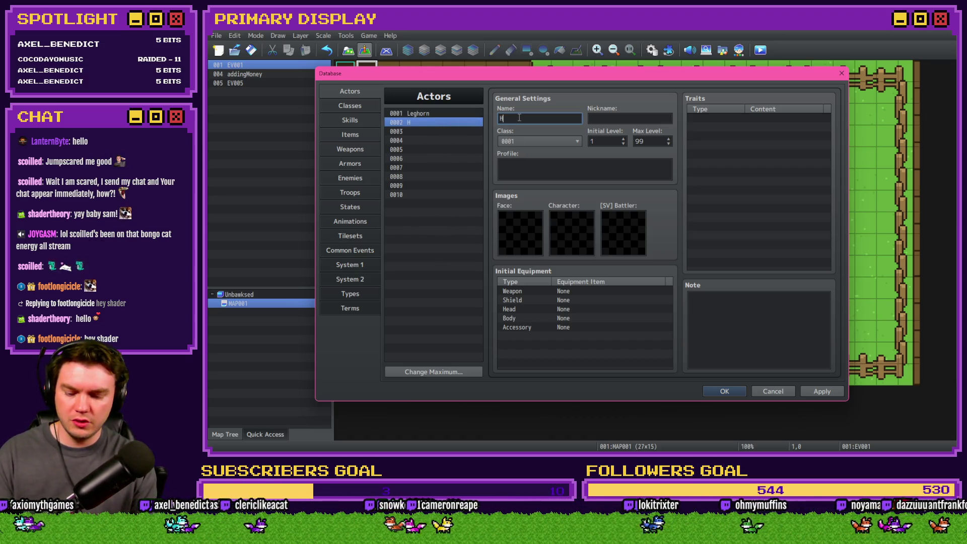
text(Homebody)
click(452, 133)
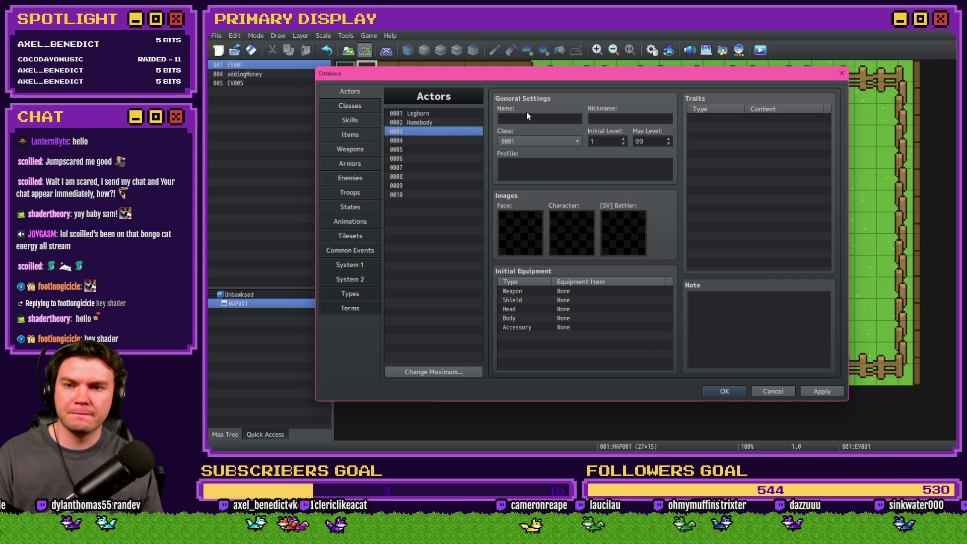
click(527, 118)
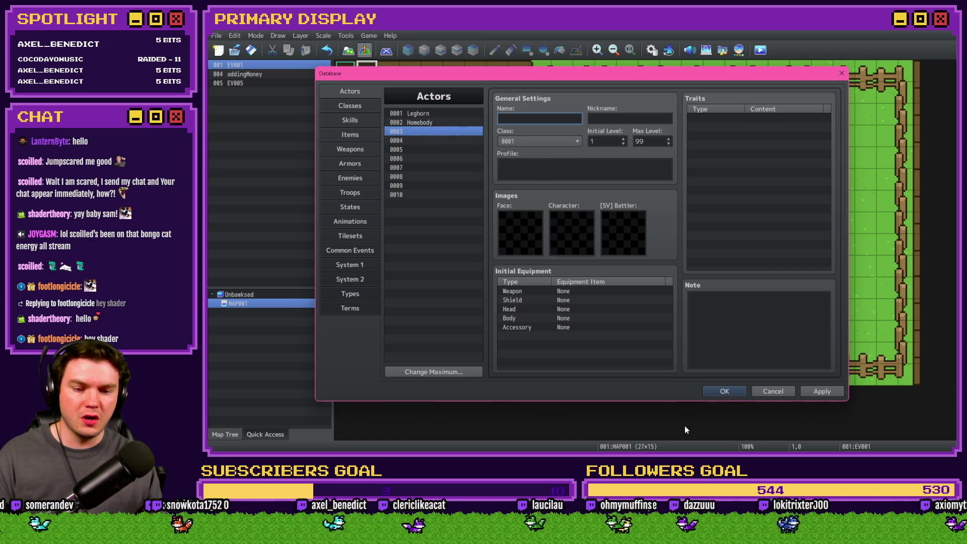
key(alt+Tab)
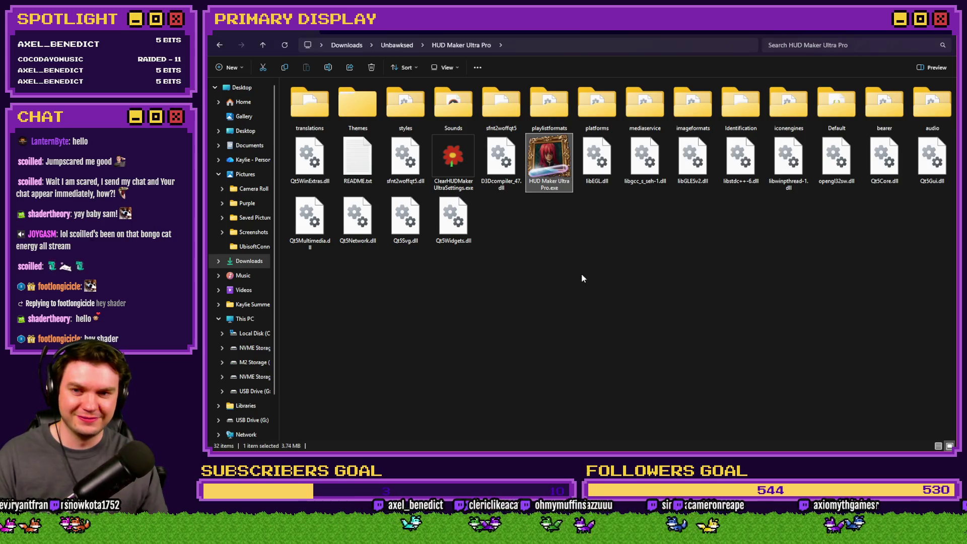
- Browse the Unbawksed project's img\pictures folder, then return to RPG Maker
click(397, 45)
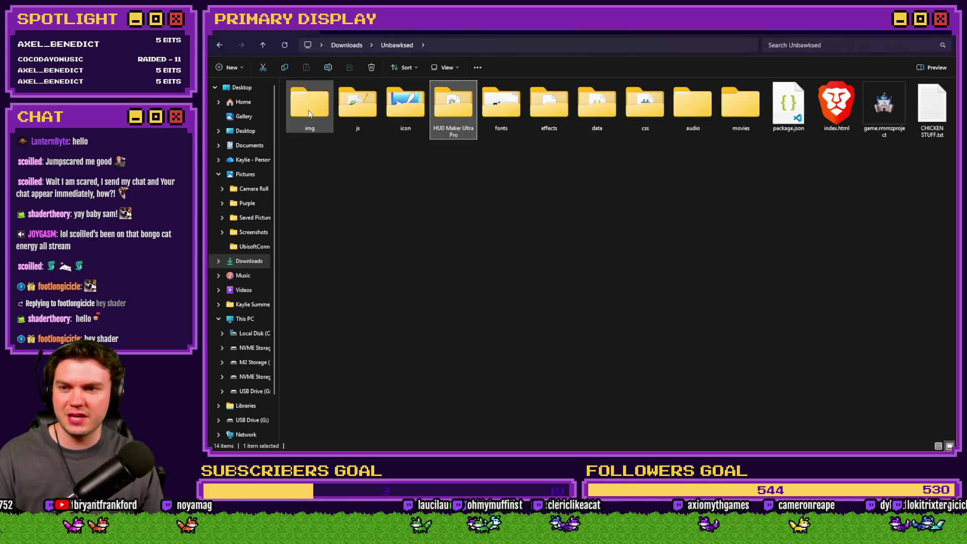
double_click(312, 106)
double_click(312, 106)
key(alt+Tab)
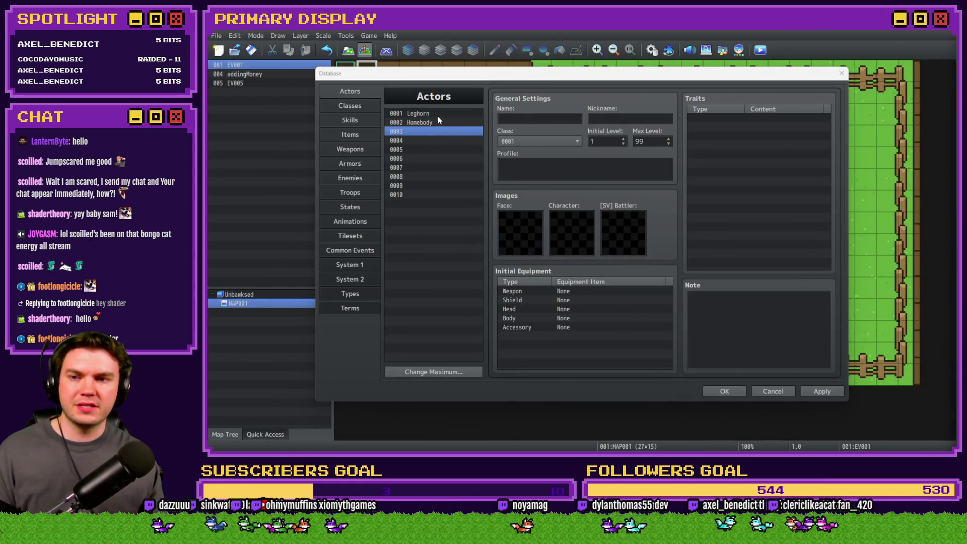
- Name actor 0003 POPCORN CHICKEN and retype actors 0001–0002 in capitals as LEGHORN and HOMEBODY
click(514, 118)
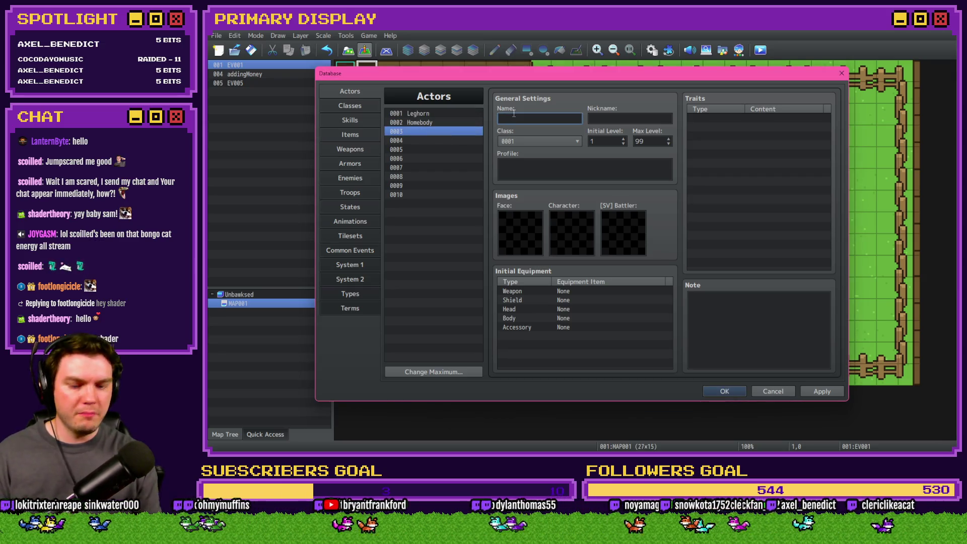
text(Popcorn Chjic)
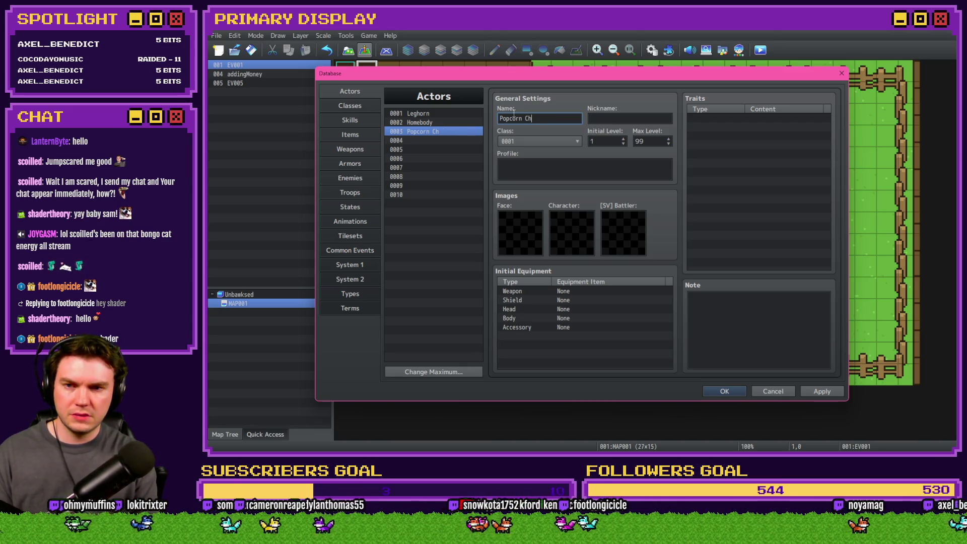
key(BackSpace)
key(BackSpace)
key(BackSpace)
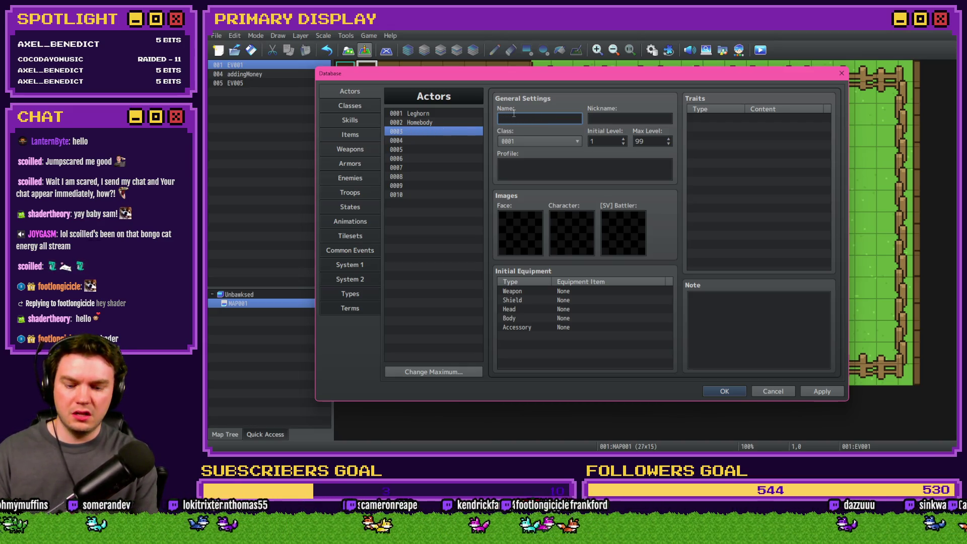
text(POPCORN CHICKEN)
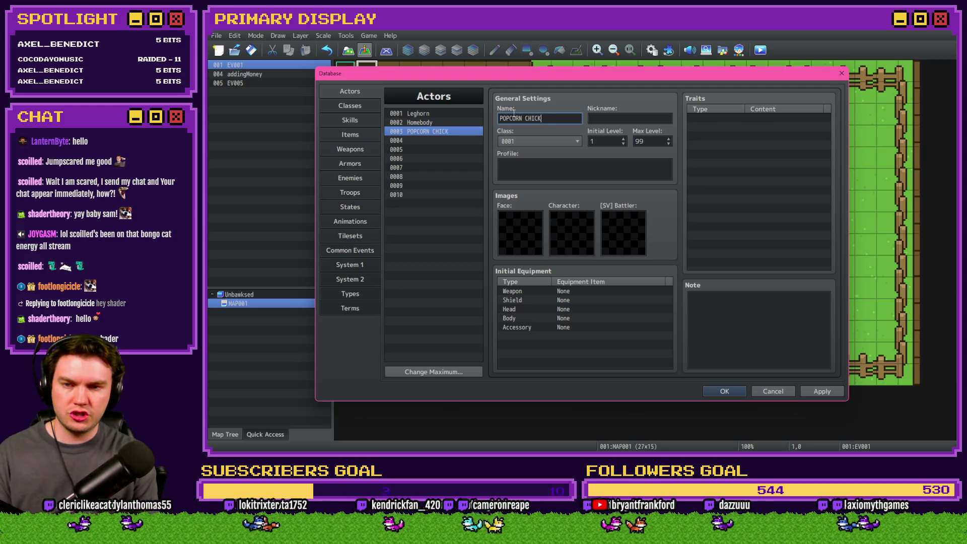
click(428, 123)
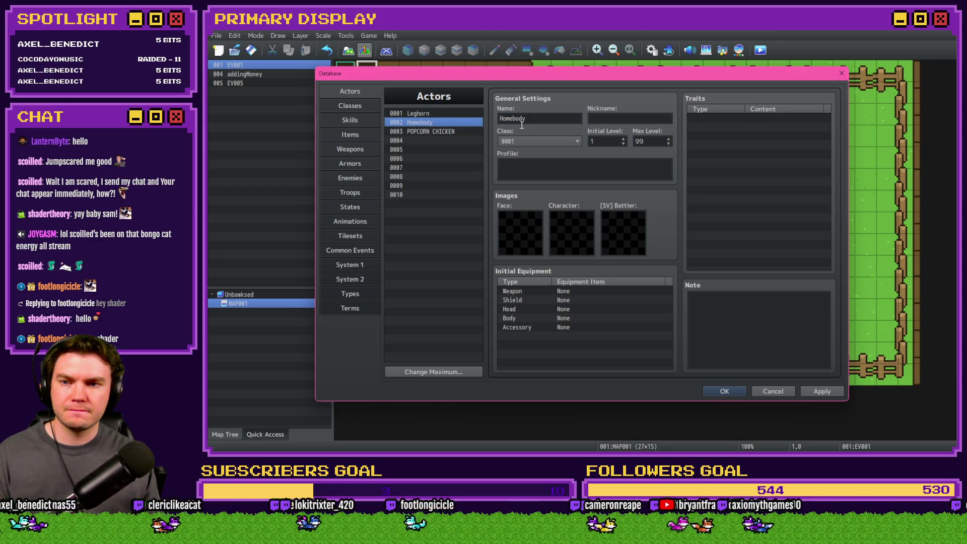
double_click(541, 119)
text(HOMEBODY)
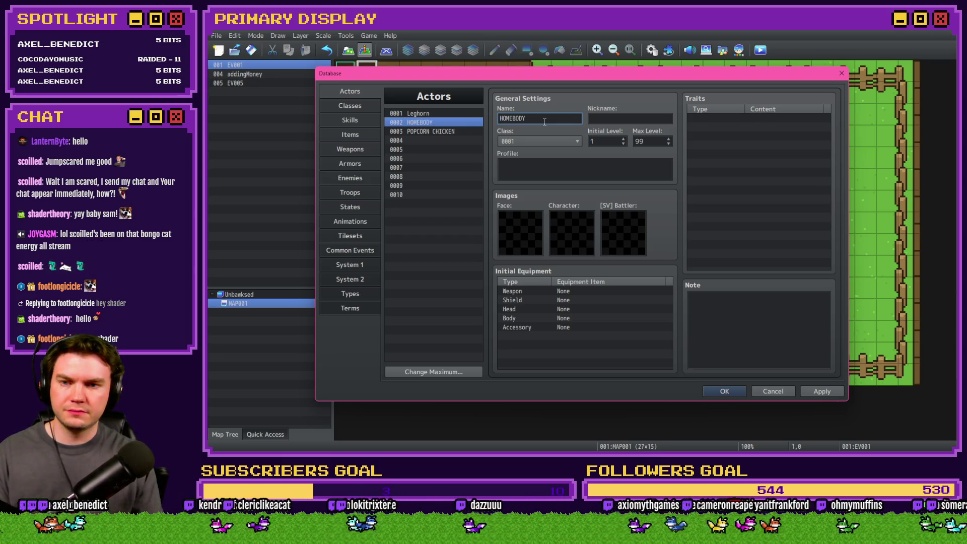
click(443, 113)
double_click(516, 118)
text(LEGHORN)
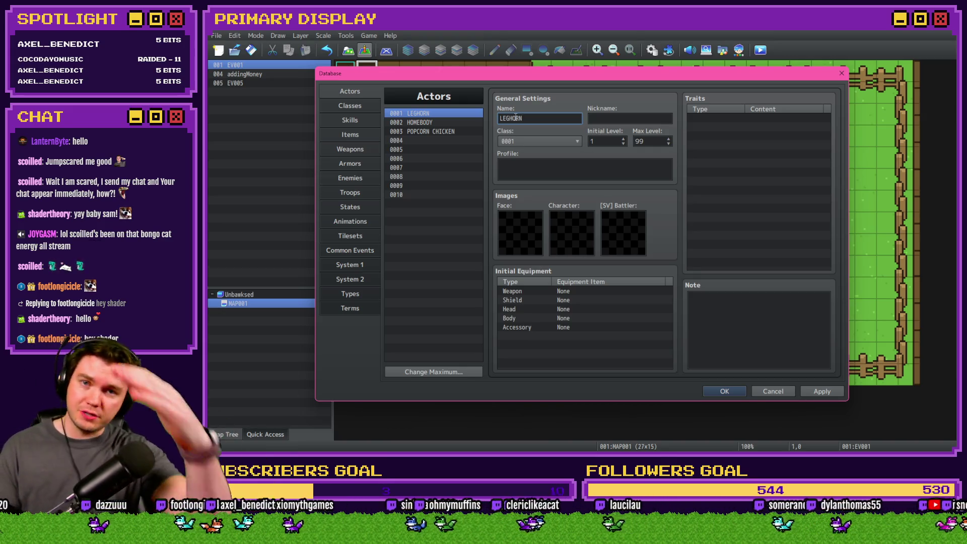
- Name actors 0004–0006 THE JOHNSON, CLUCK NORRIS and THE COLONEL
click(443, 132)
click(449, 148)
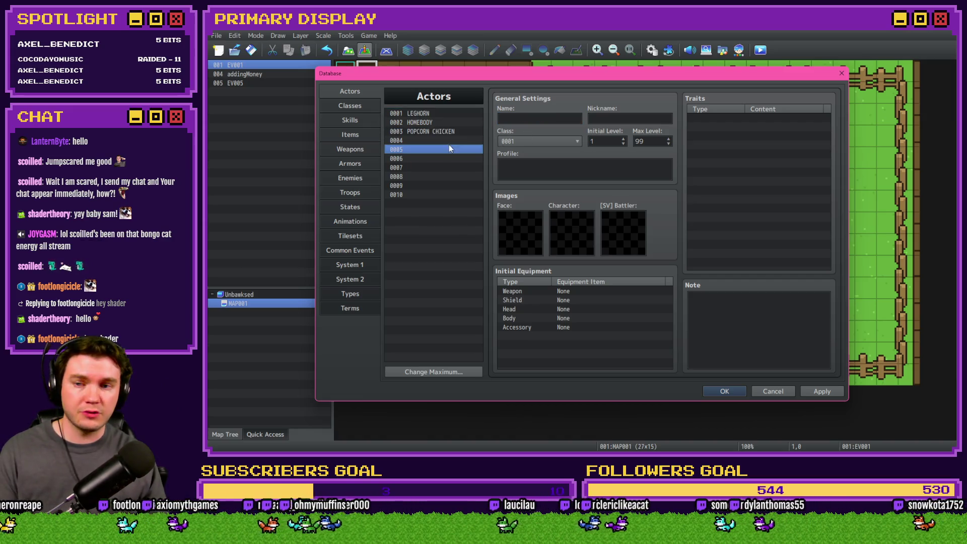
click(454, 140)
click(528, 120)
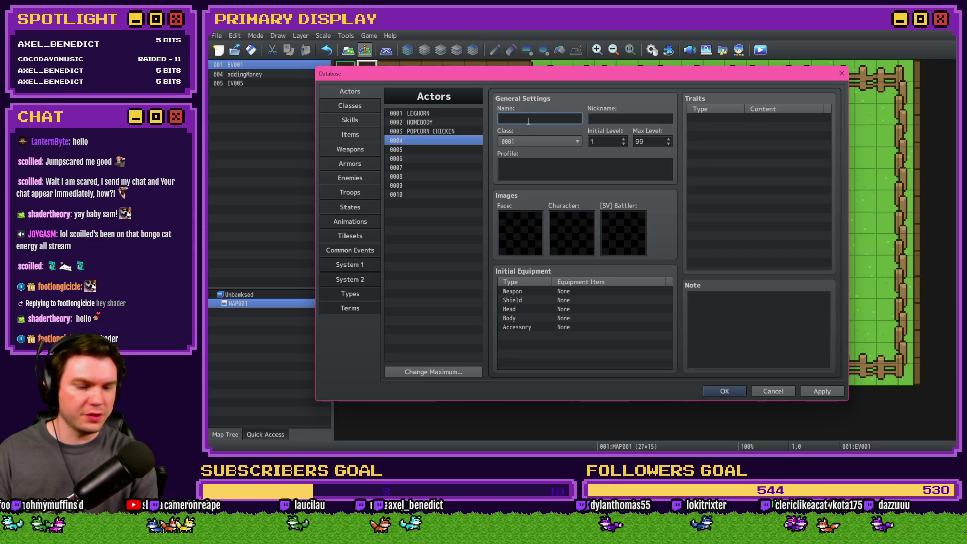
text(THE JOHNSON)
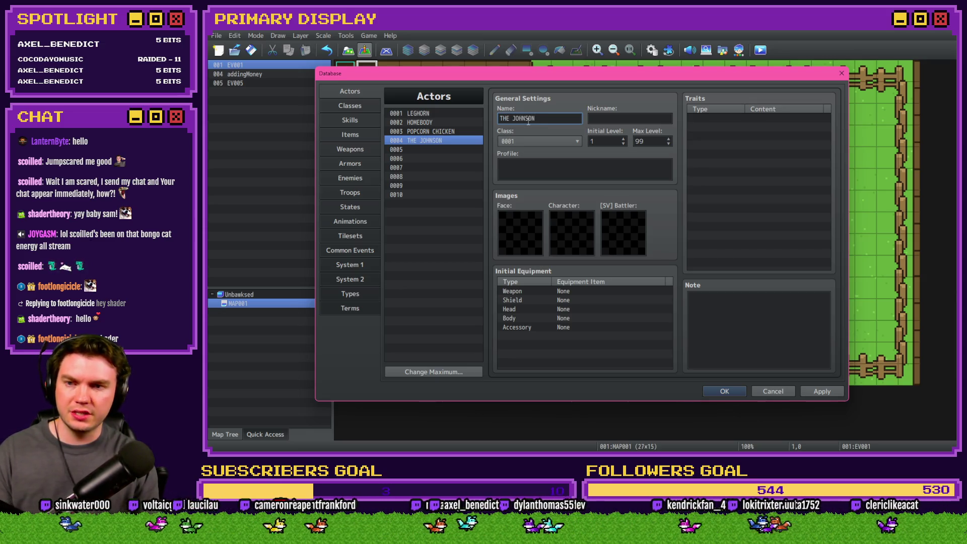
key(Tab)
click(433, 150)
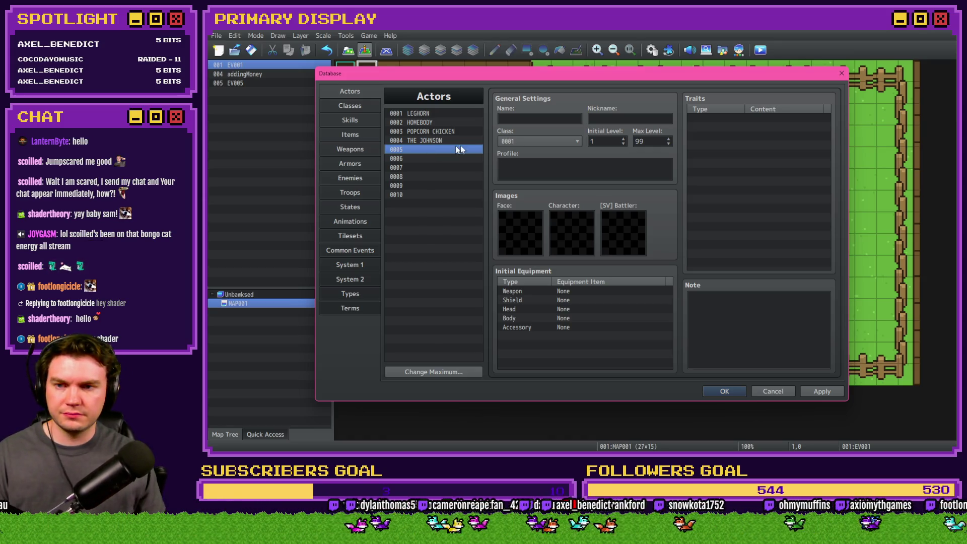
click(532, 119)
text(CLUCK NORRIS)
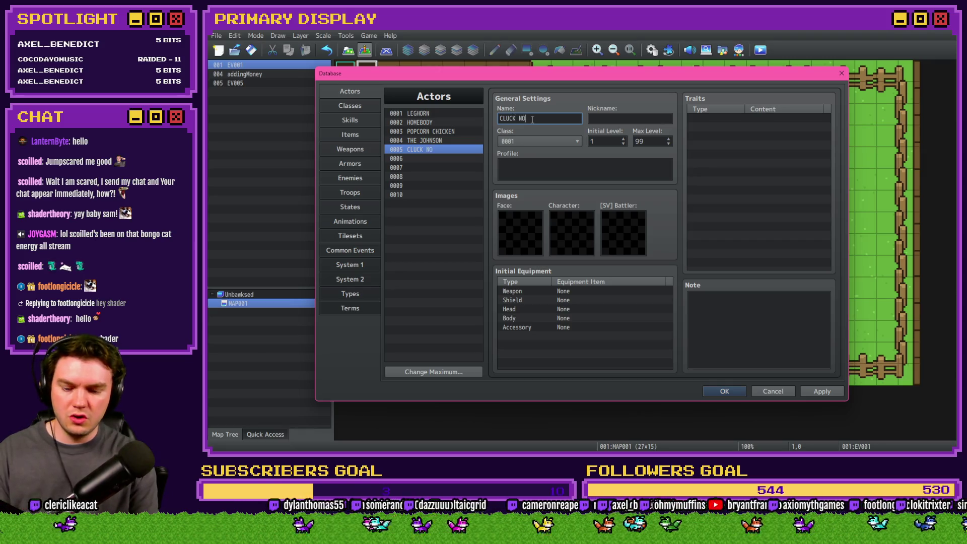
click(468, 158)
click(536, 119)
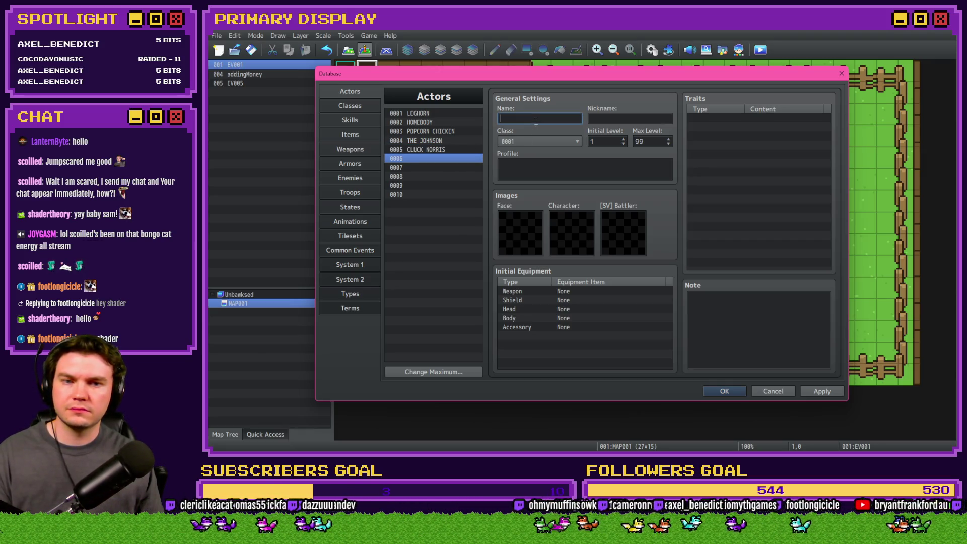
text(THE COLONEL)
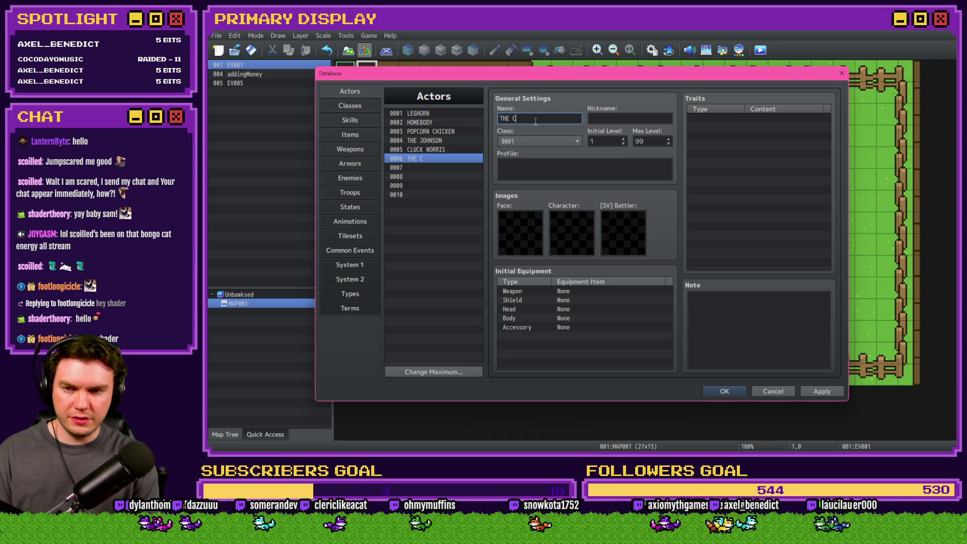
- Name actors 0007–0010 RUBBER CHICKEN, POULTRYGEIST, COOP DOGG and GOLDIE OLDIE
click(435, 168)
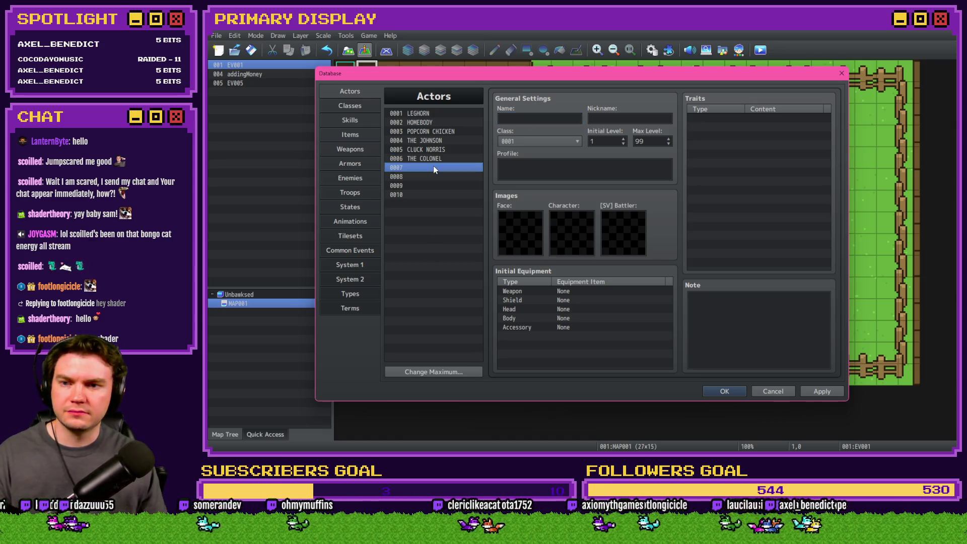
click(536, 120)
text(RUBBER )
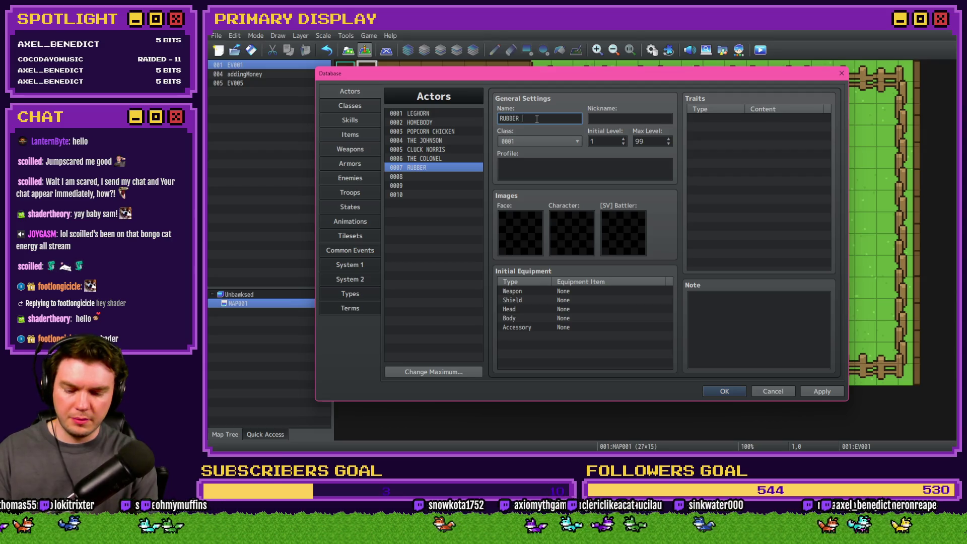
text(CHICKEN)
click(403, 176)
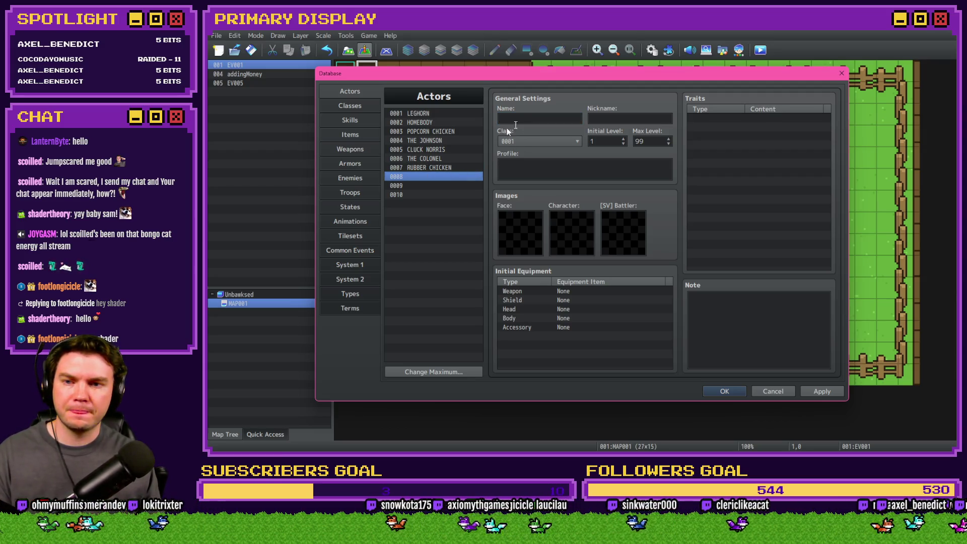
click(528, 120)
text(P)
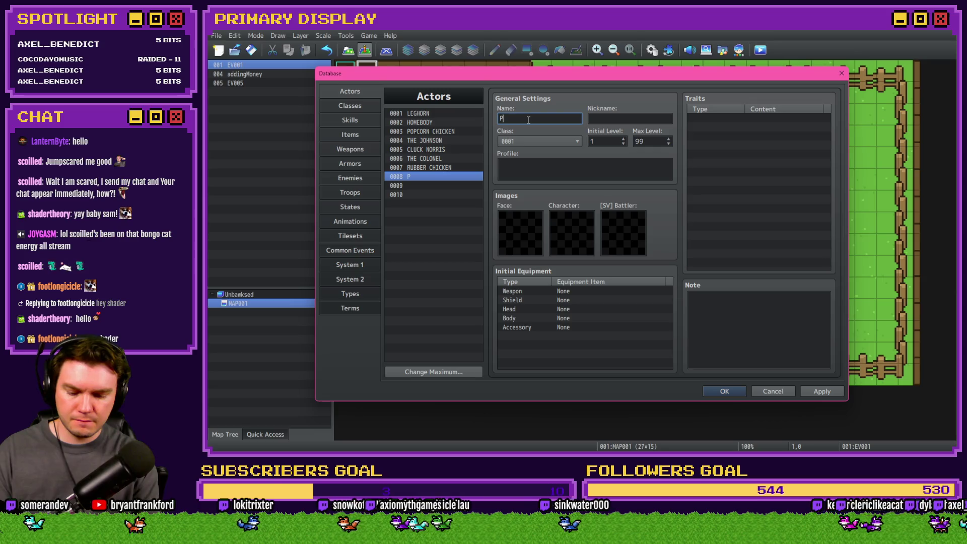
text(OULTRYGEIST)
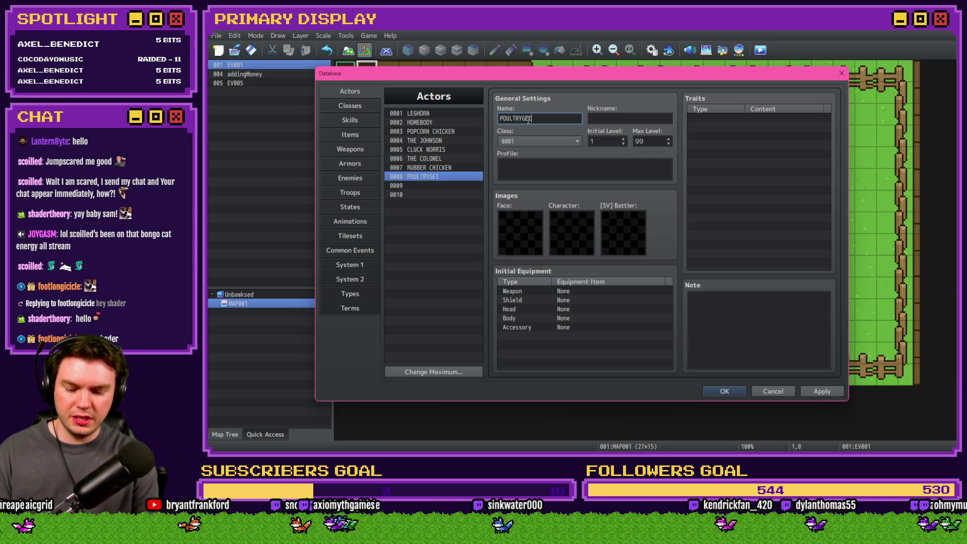
click(451, 186)
click(532, 118)
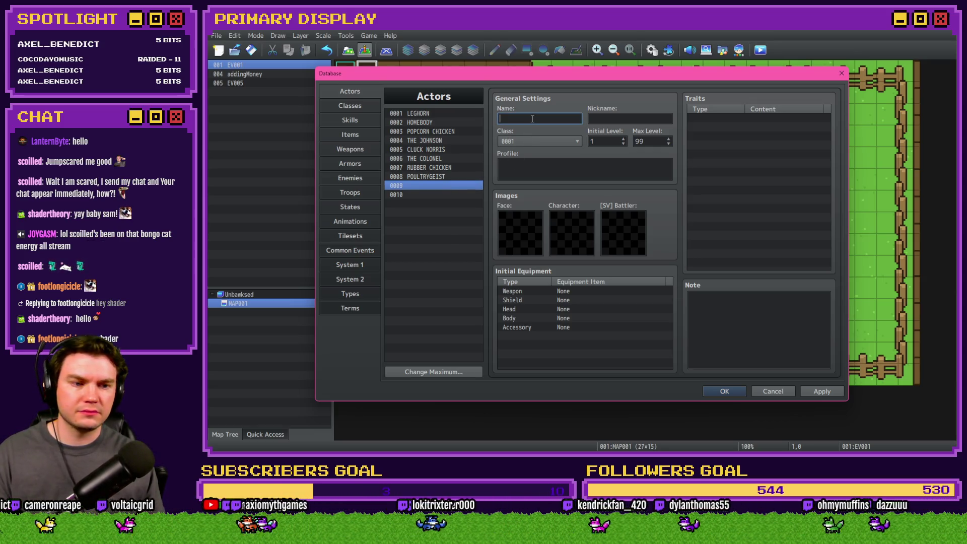
text(COOP DOGG)
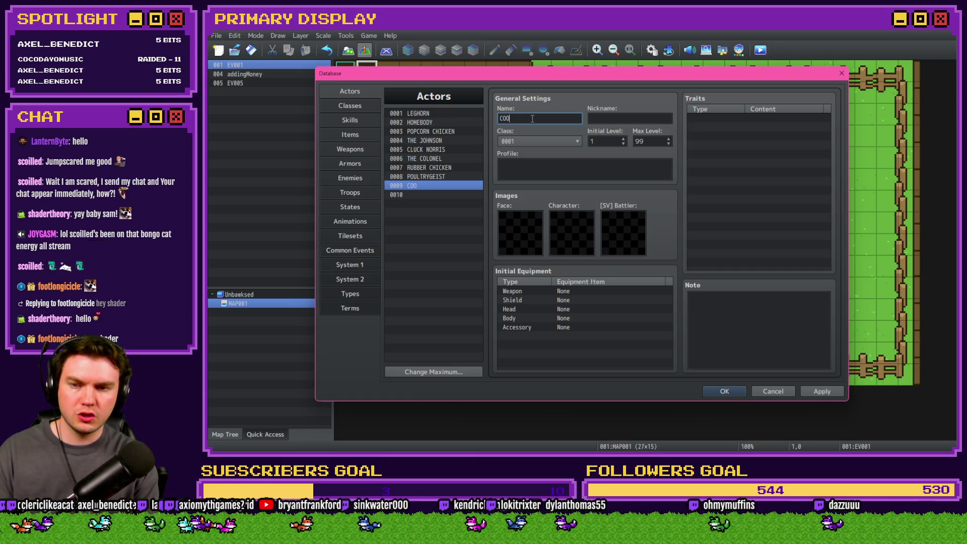
click(438, 194)
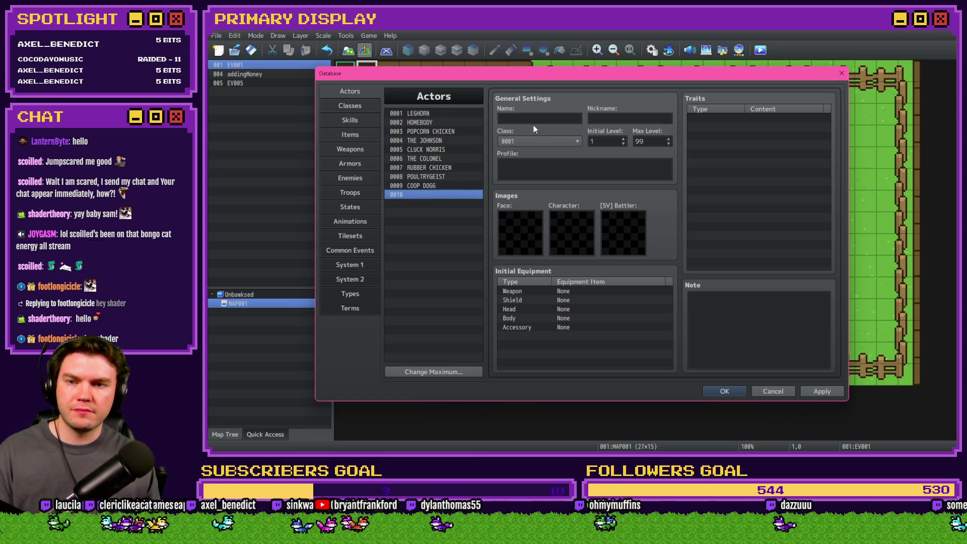
click(534, 119)
text(GOLDIE)
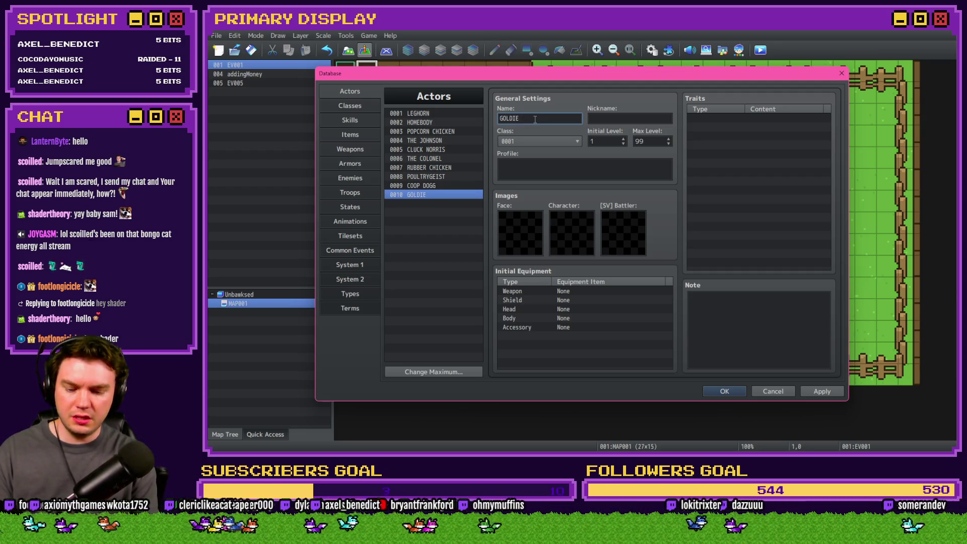
text( OLDIE)
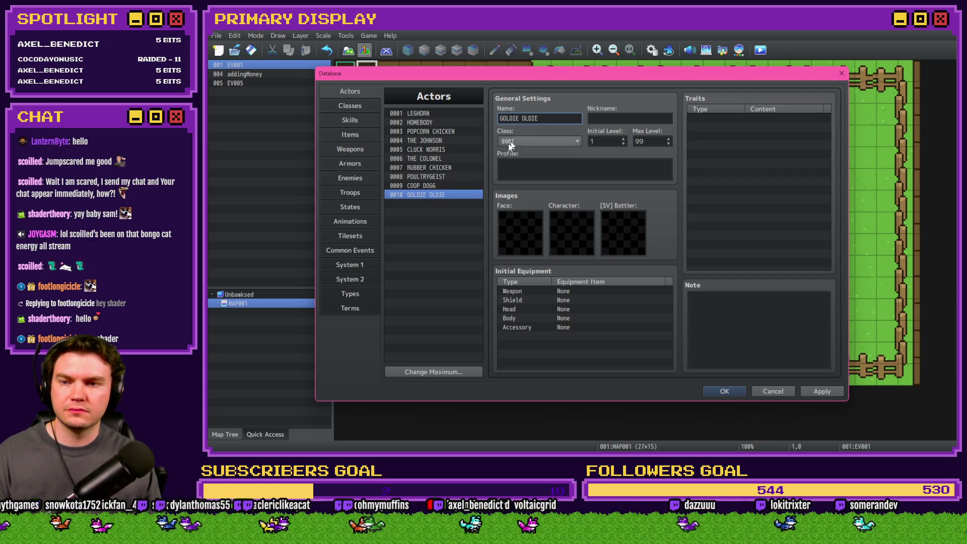
- Save the actor names, close the Database, and open map event EV001
click(410, 114)
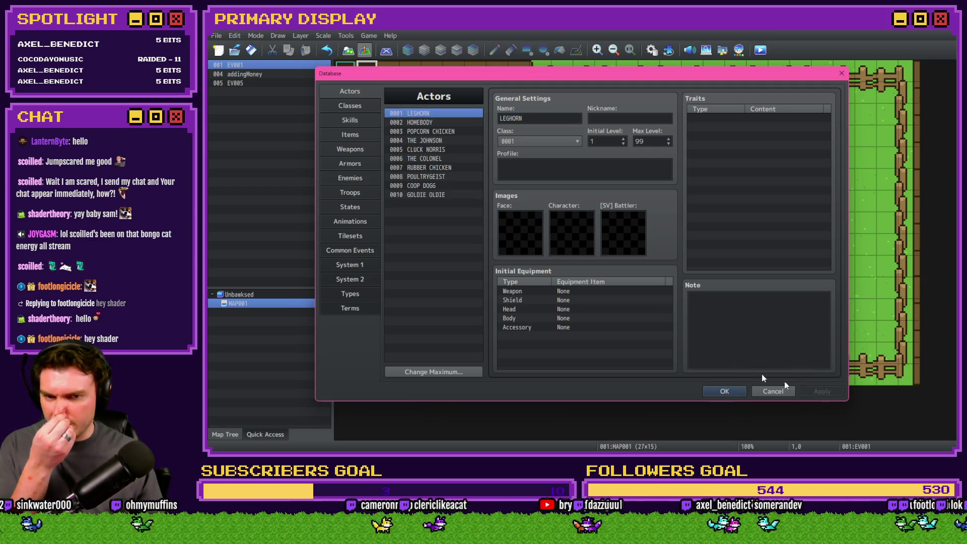
click(737, 394)
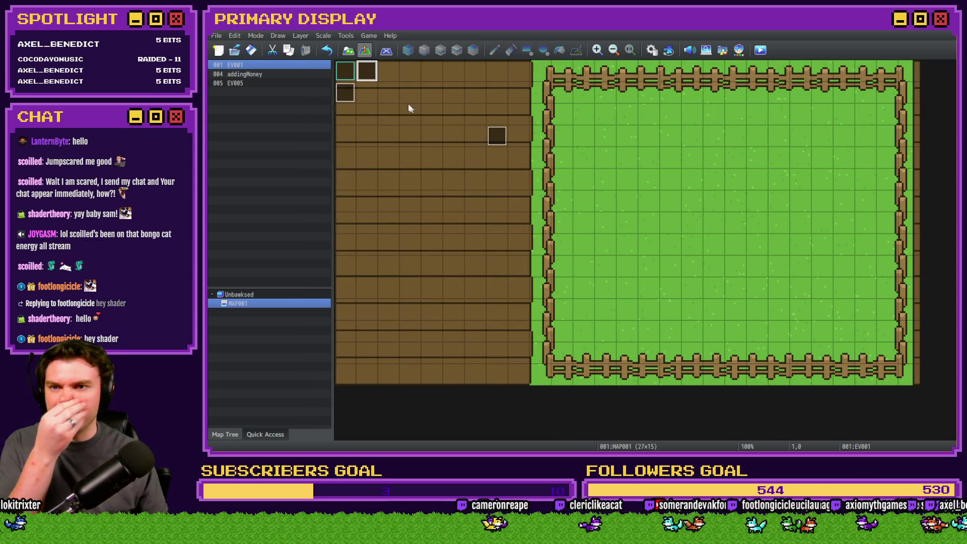
double_click(366, 71)
- Insert a Control Variables command in EV001 targeting unused variable 0205
scroll(669, 284, down, 1)
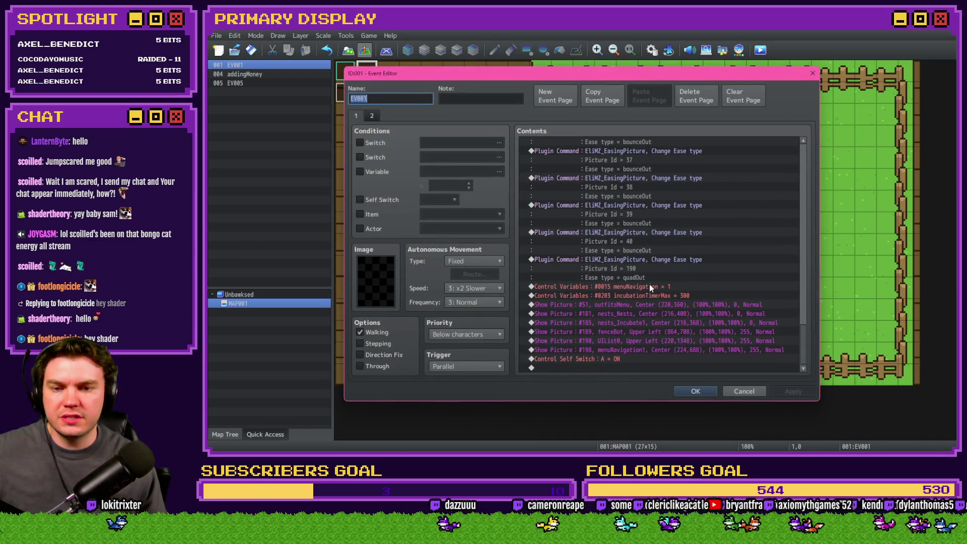
click(649, 286)
key(Insert)
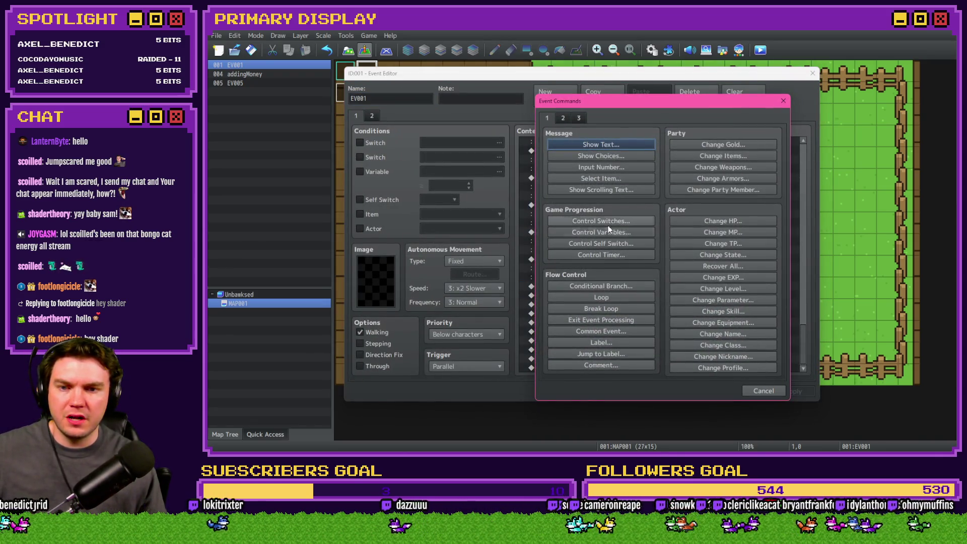
click(611, 232)
click(625, 186)
click(617, 177)
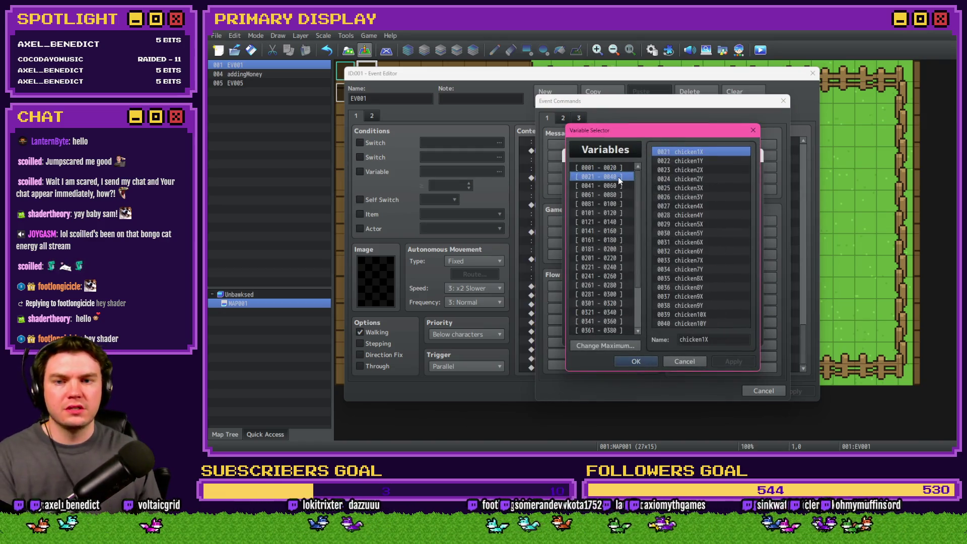
key(Down)
key(Down)
key(Down)
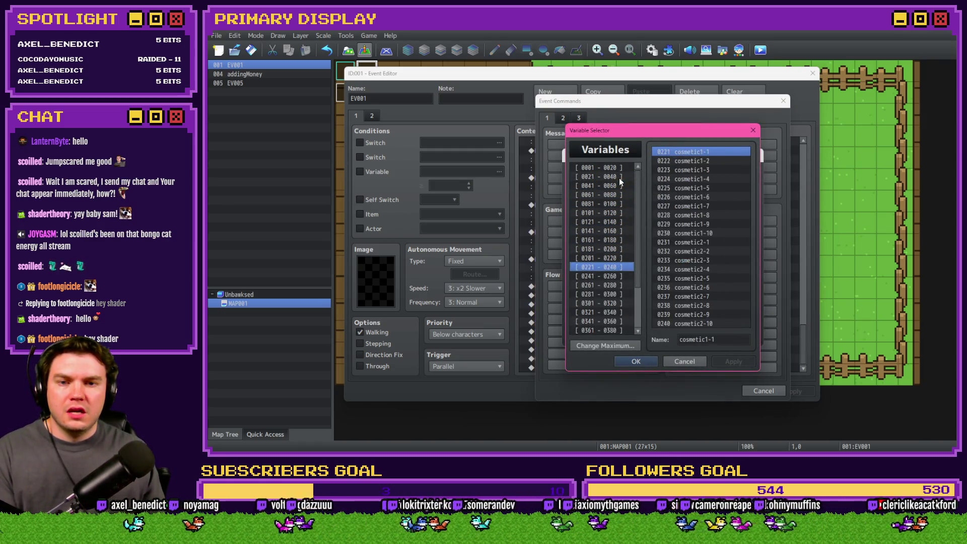
key(Up)
click(678, 188)
- Name variable 0205 cosmeticChickenName
click(730, 338)
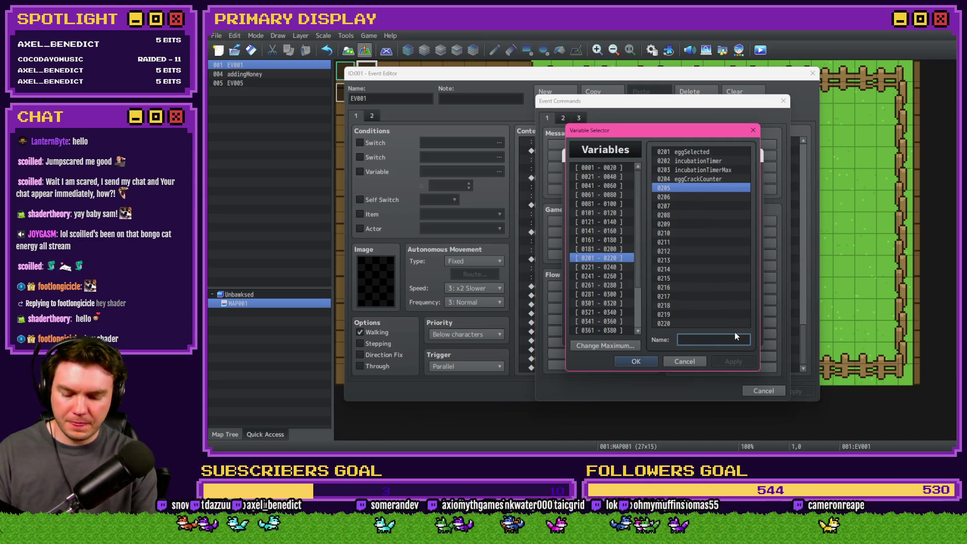
text(COSMETIC)
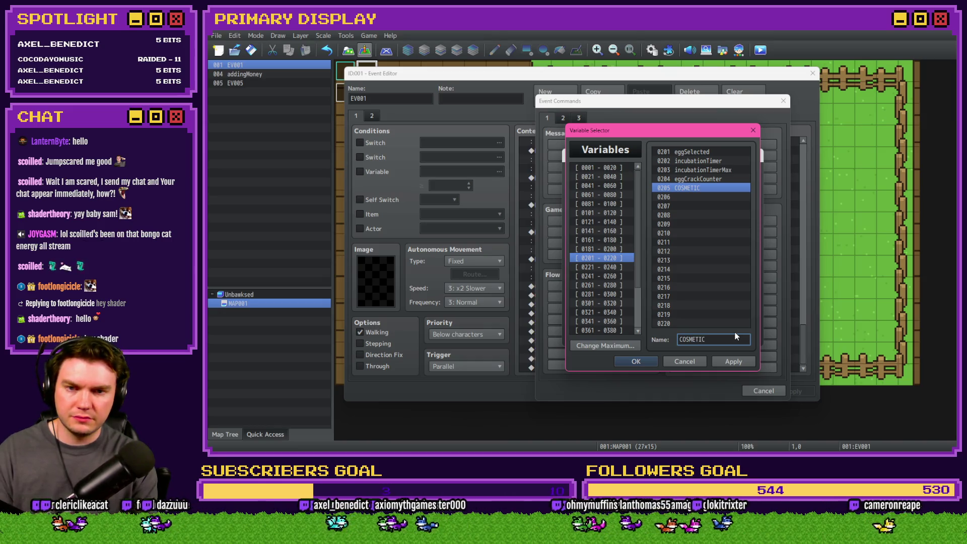
key(BackSpace)
key(BackSpace)
key(BackSpace)
text(cos)
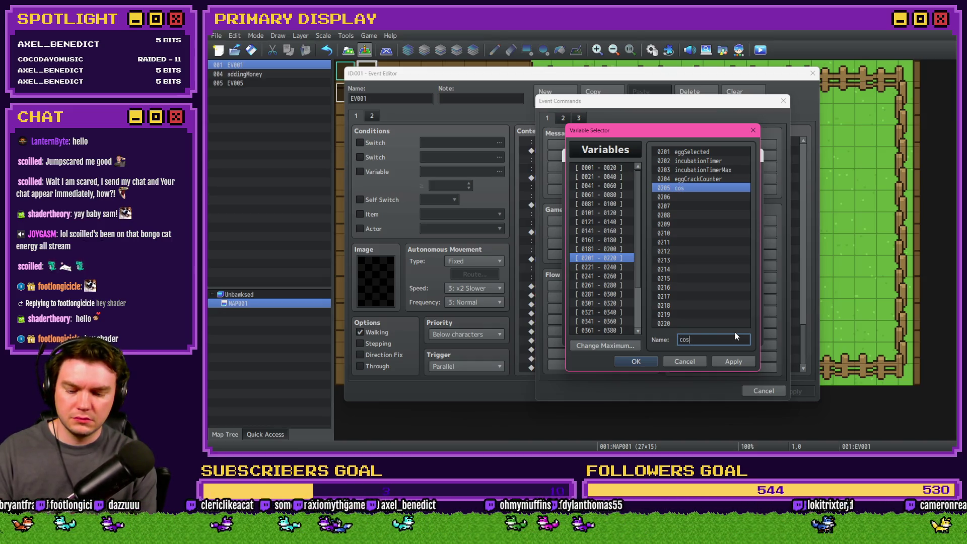
text(meticChicken)
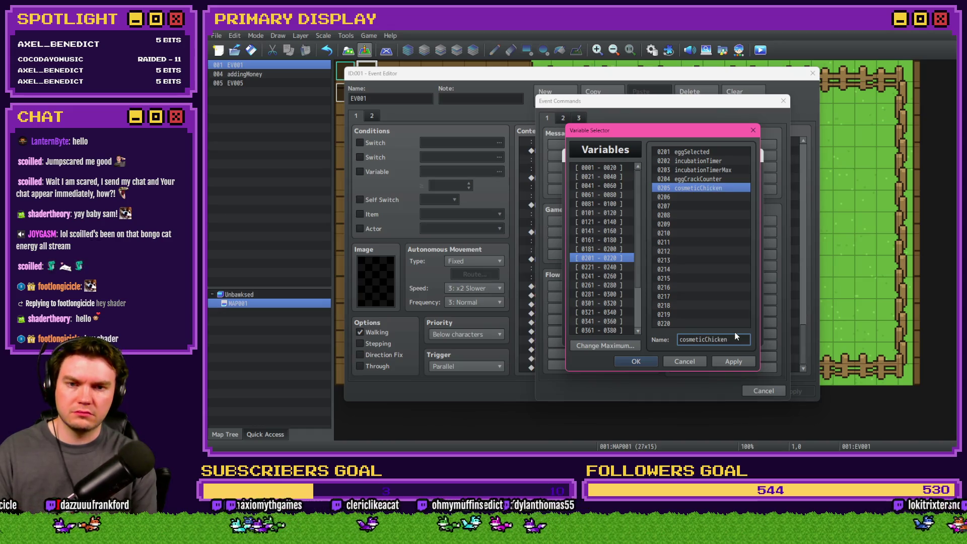
click(709, 187)
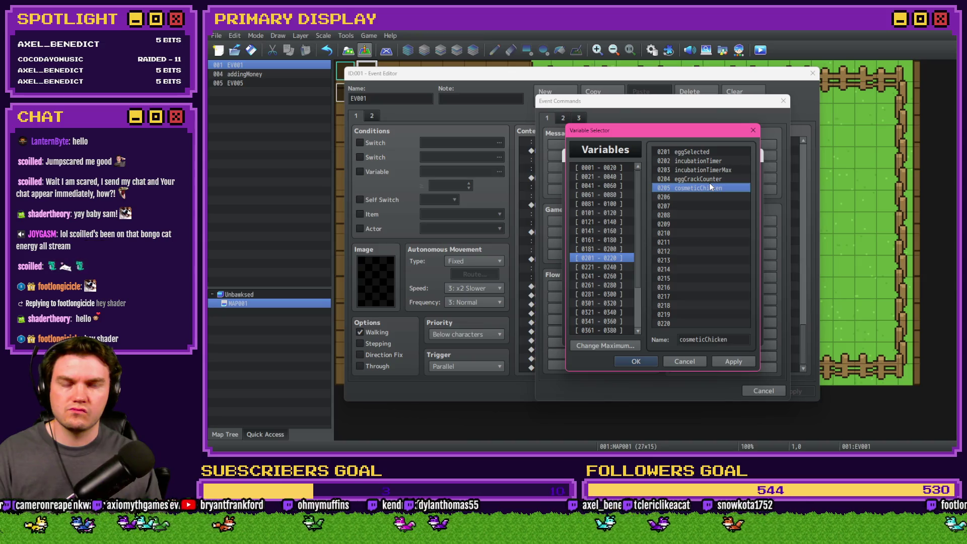
click(739, 340)
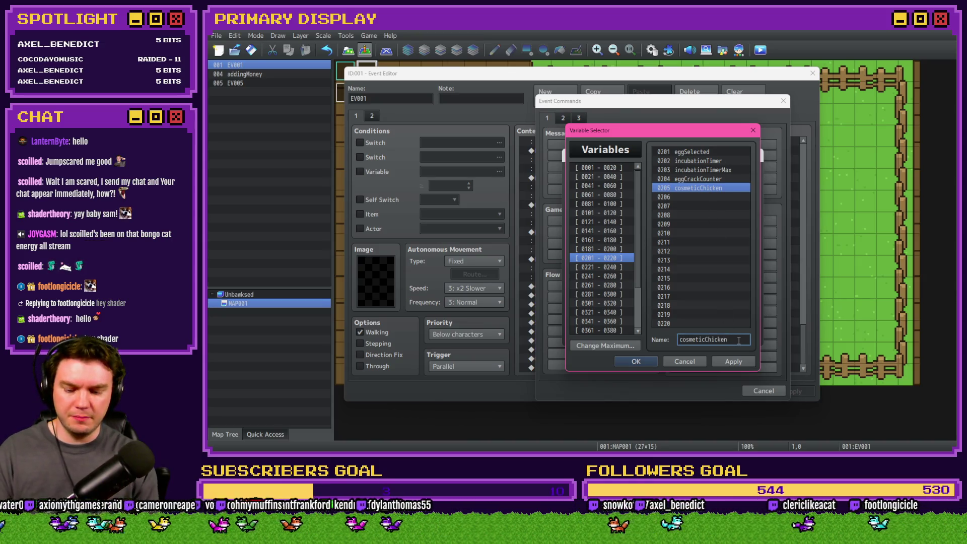
text(Num)
- Set cosmeticChickenName to constant 1, then apply and close the Event Editor
click(636, 361)
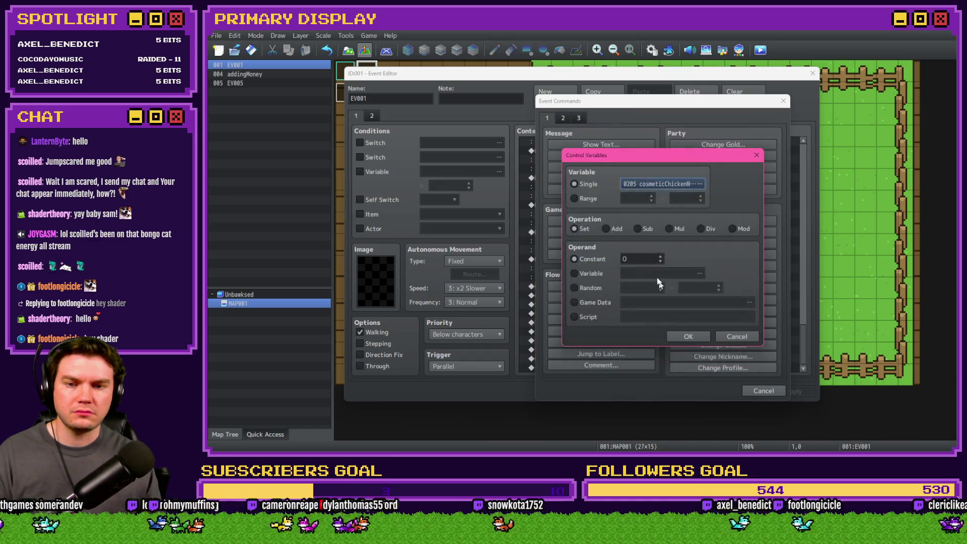
double_click(632, 258)
text(1)
key(Return)
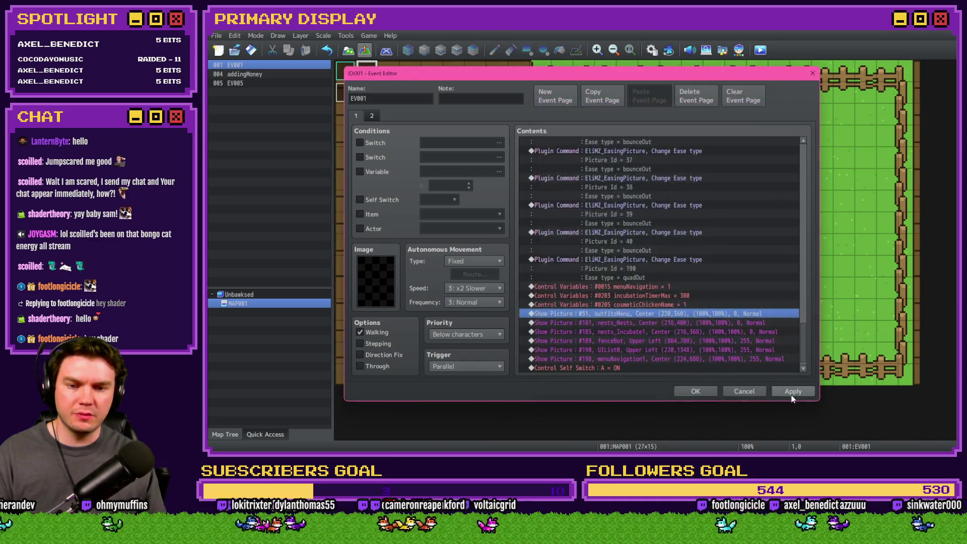
click(792, 395)
click(714, 394)
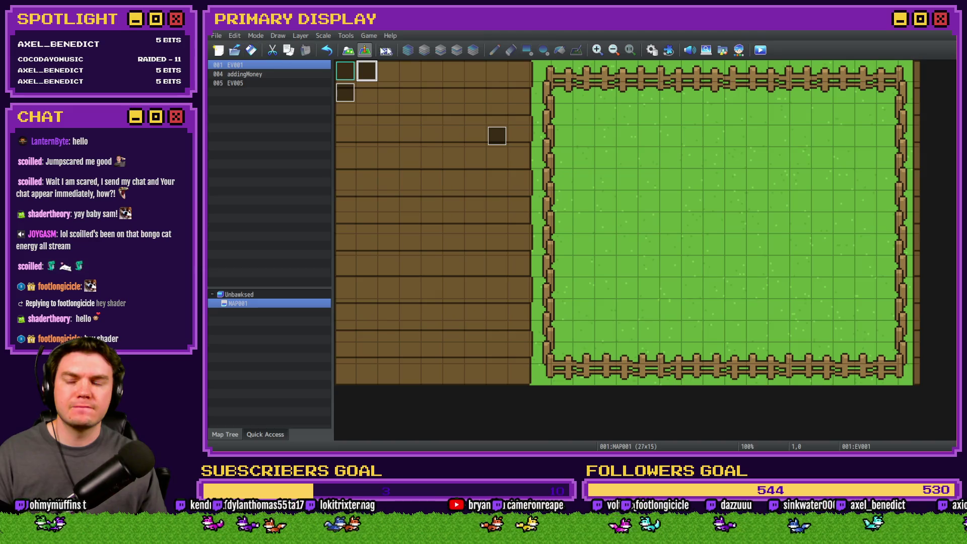
key(alt+Tab)
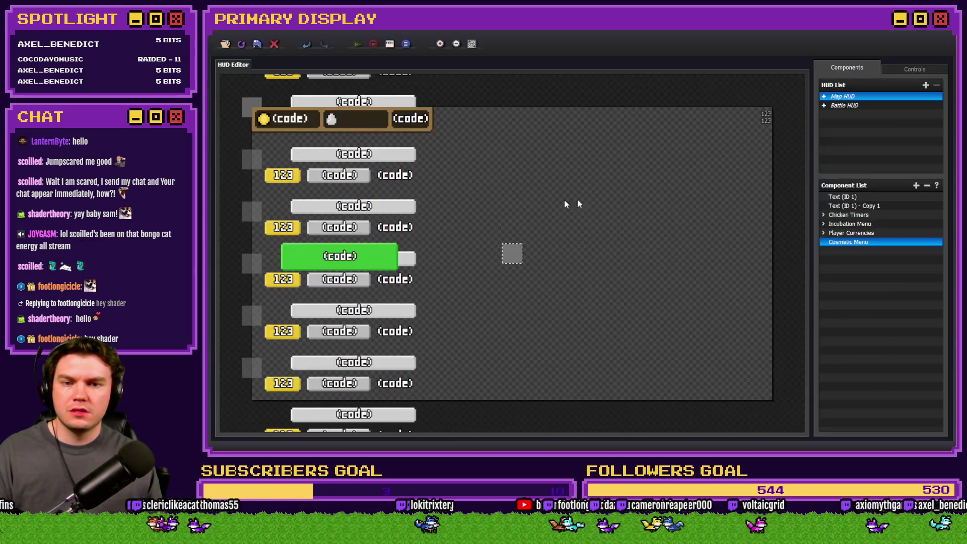
- Add a Text component under Cosmetic Menu named Chicken Name using font tov-font-2.ttf
right_click(854, 247)
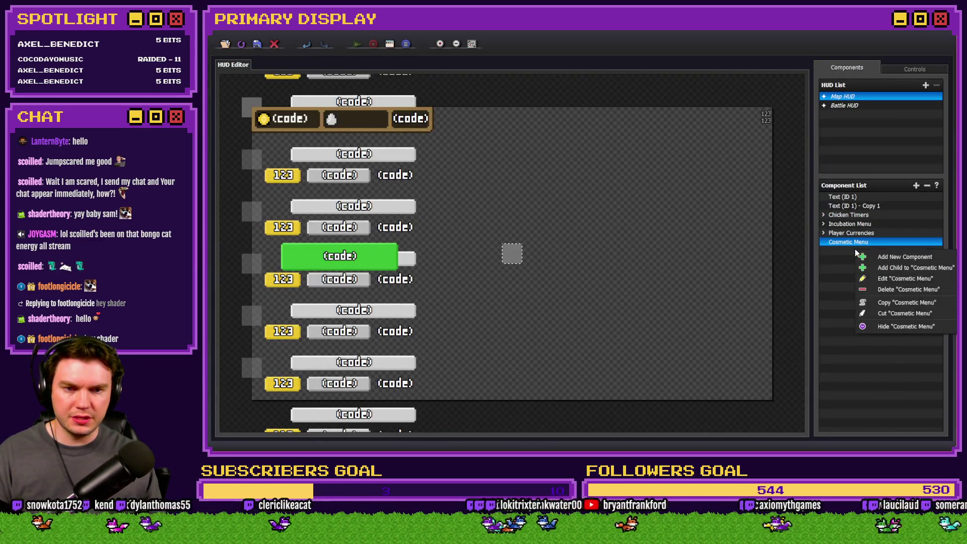
click(889, 256)
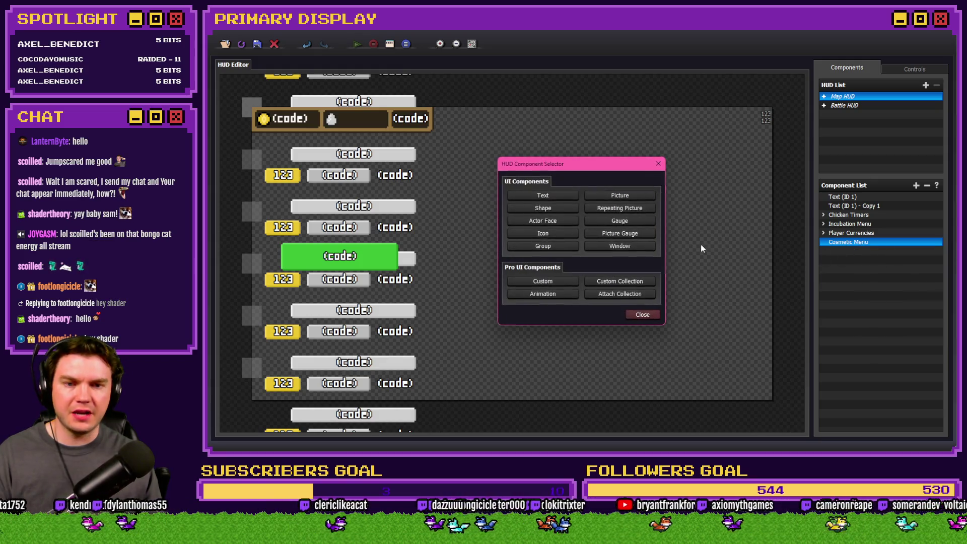
click(559, 199)
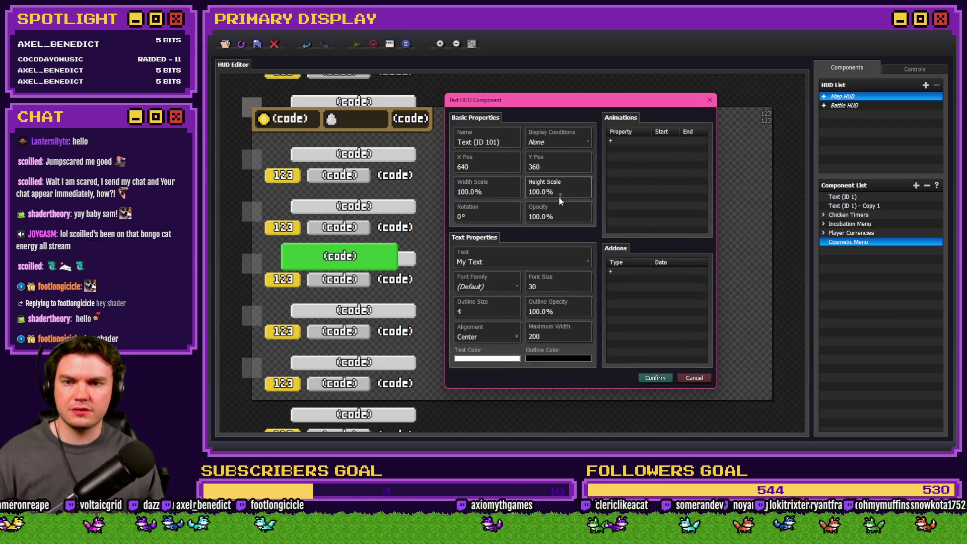
triple_click(497, 142)
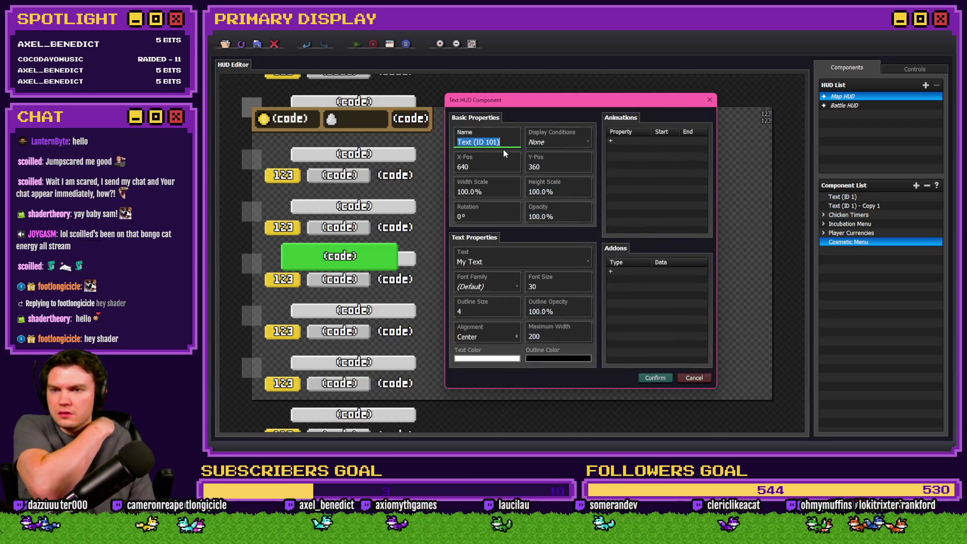
text(Chic)
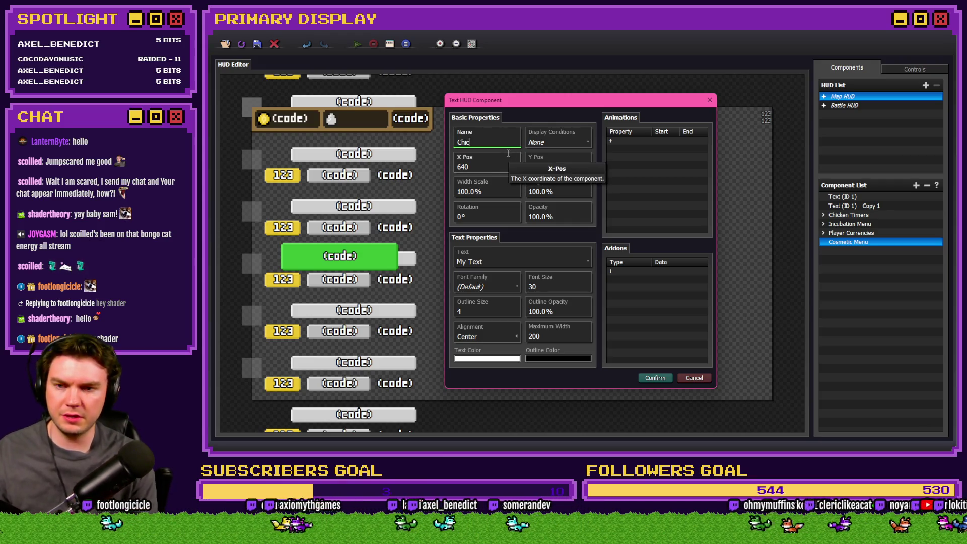
text(ken Name)
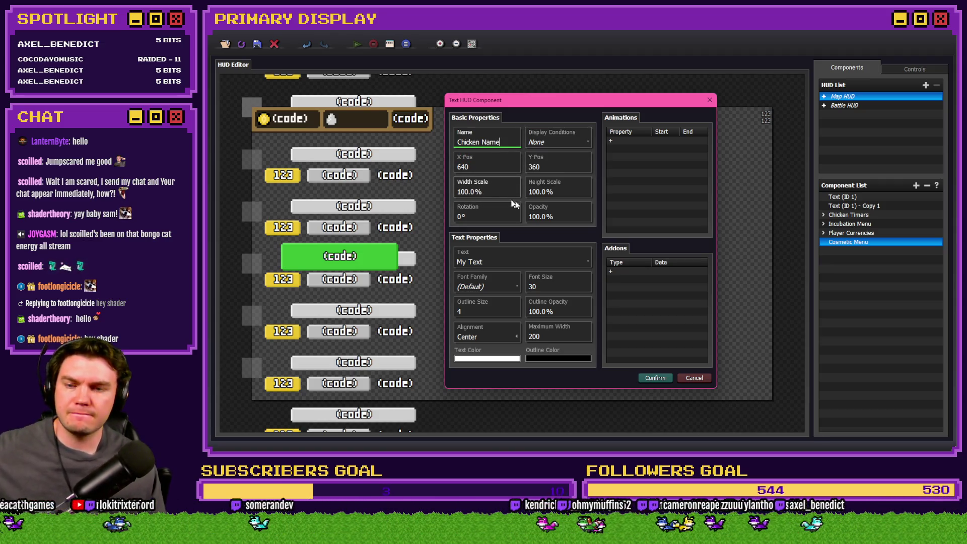
click(491, 285)
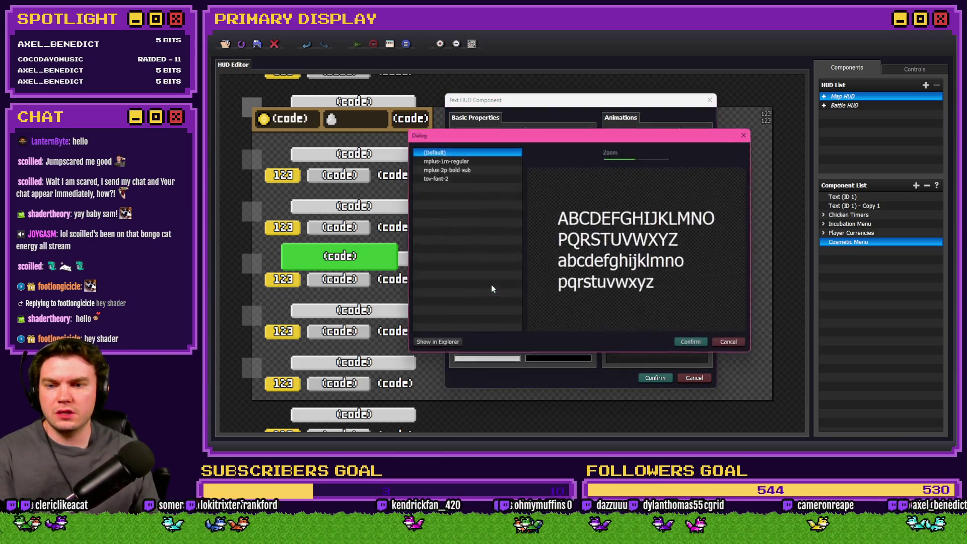
double_click(449, 180)
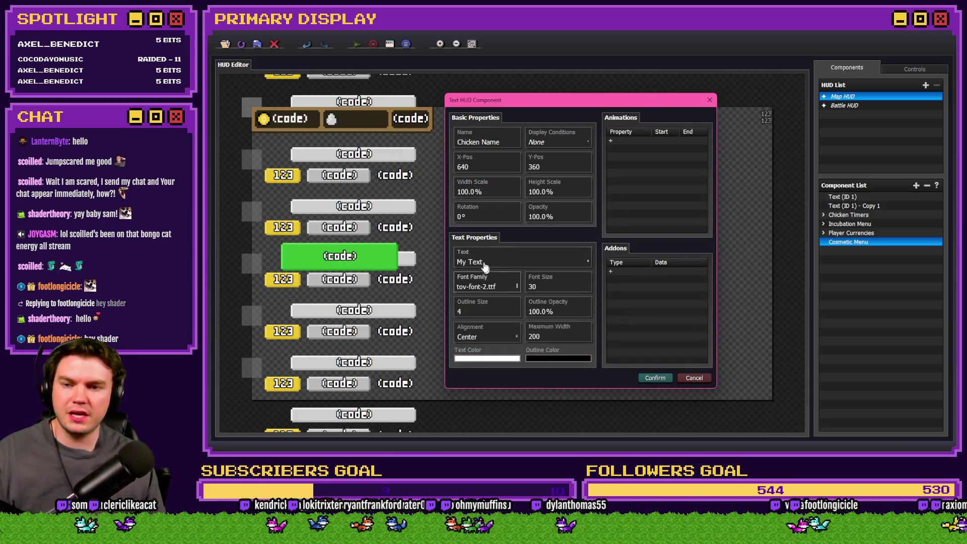
click(485, 263)
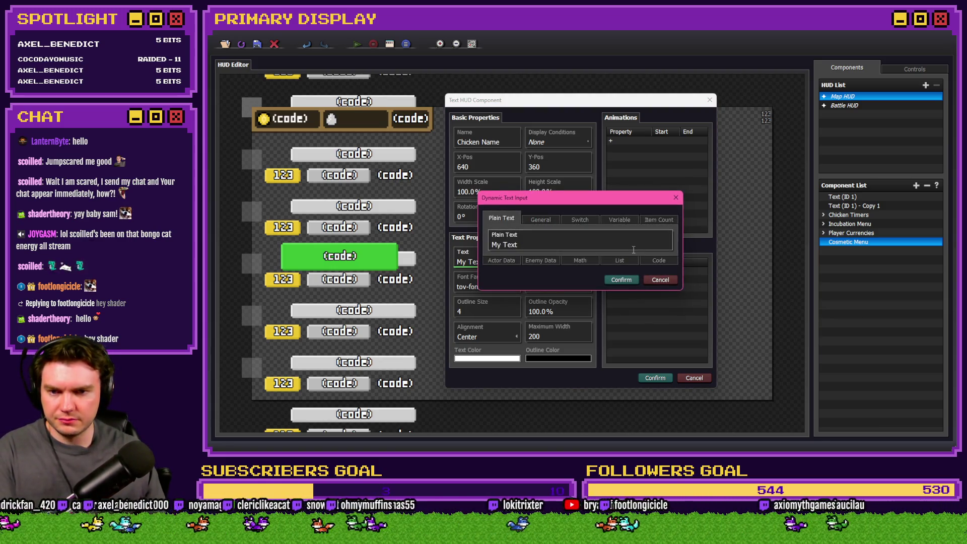
- Switch Chicken Name's text to Code: return $gameActors.actor($gameVariables.value());
click(657, 263)
click(527, 248)
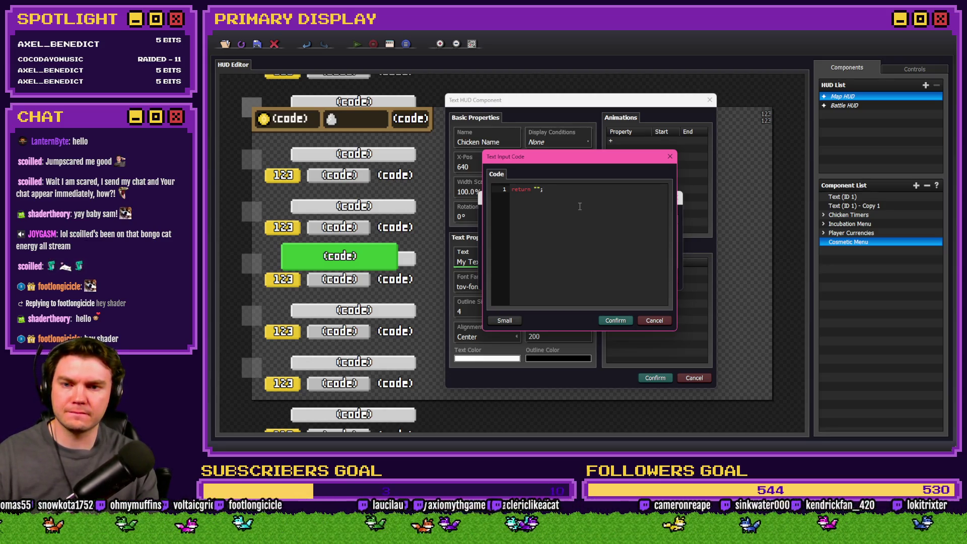
key(BackSpace)
key(BackSpace)
key(BackSpace)
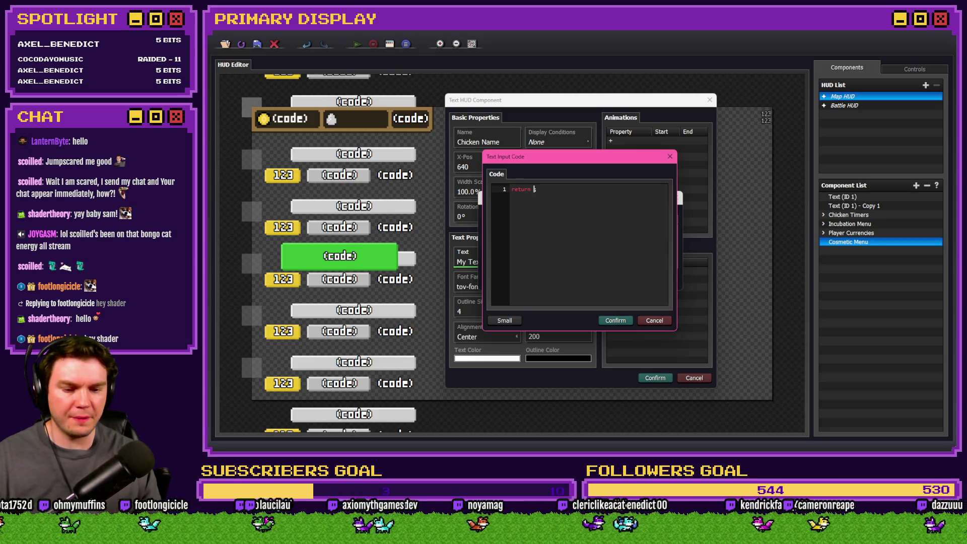
key(alt+Tab)
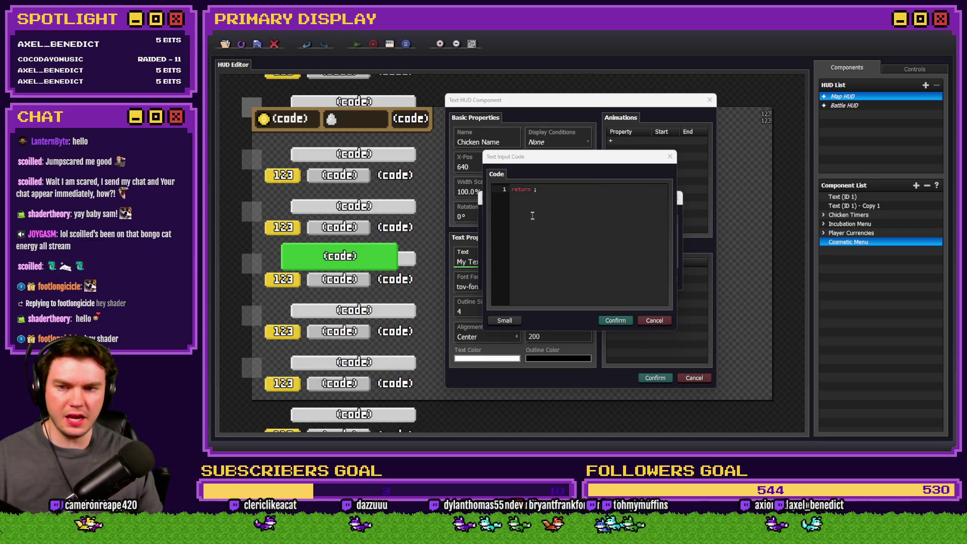
click(546, 191)
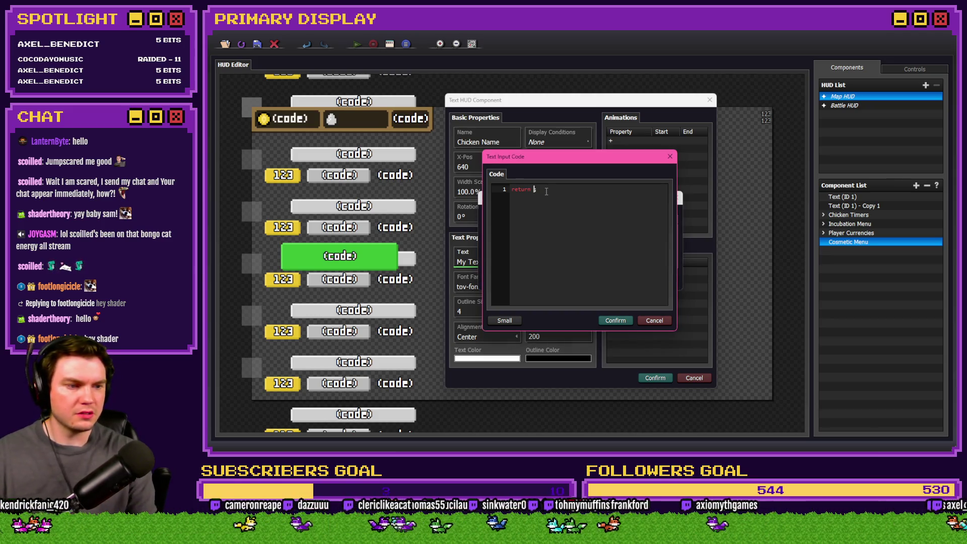
text($gameActor)
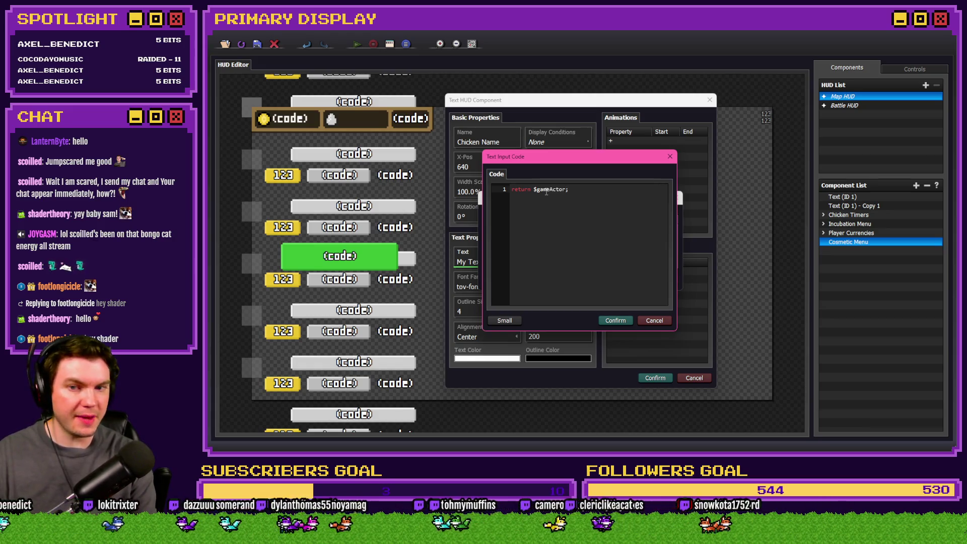
text(s.actor)
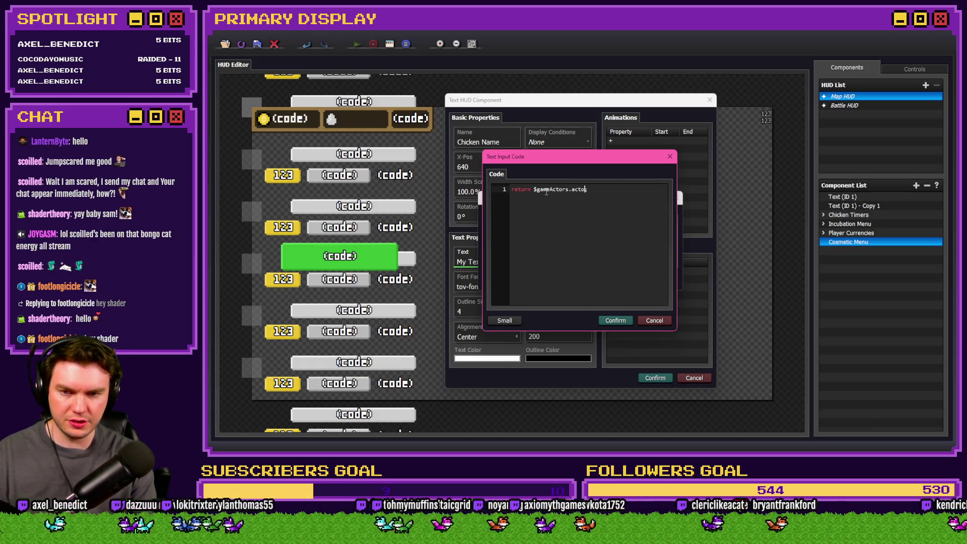
text(()
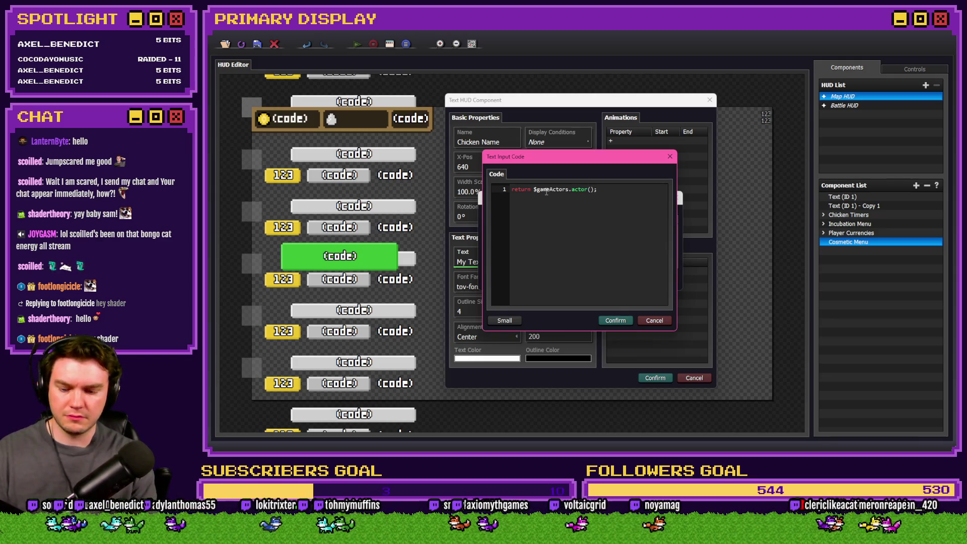
text($gameVariabl)
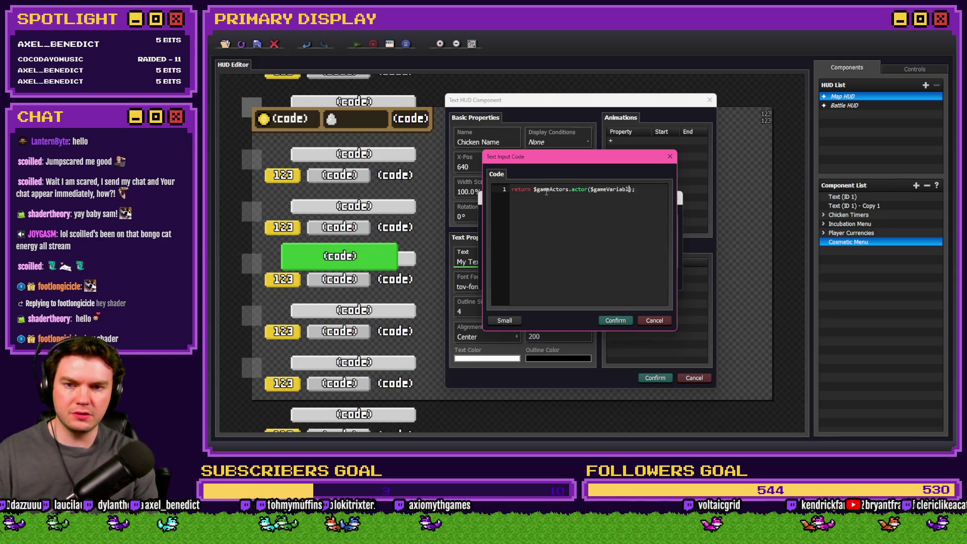
text(es.value()
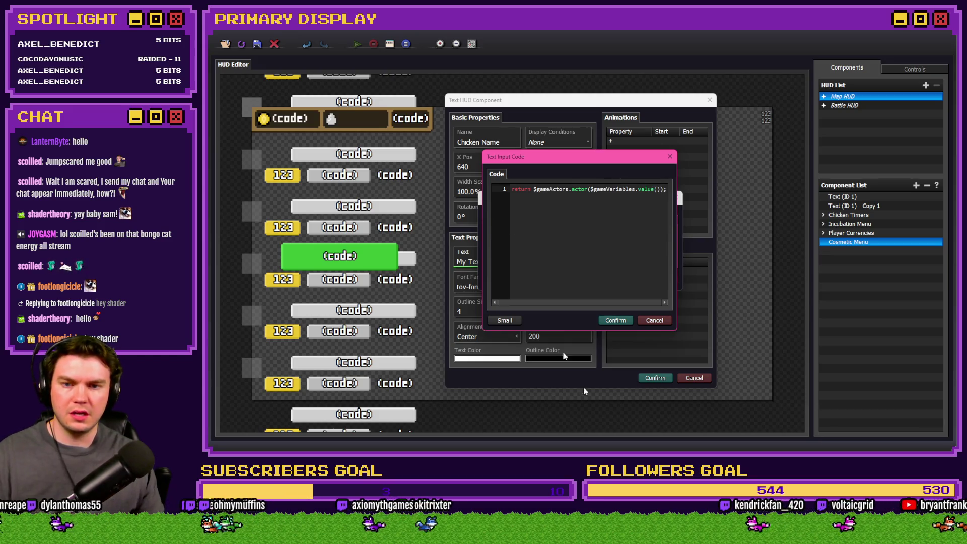
text())
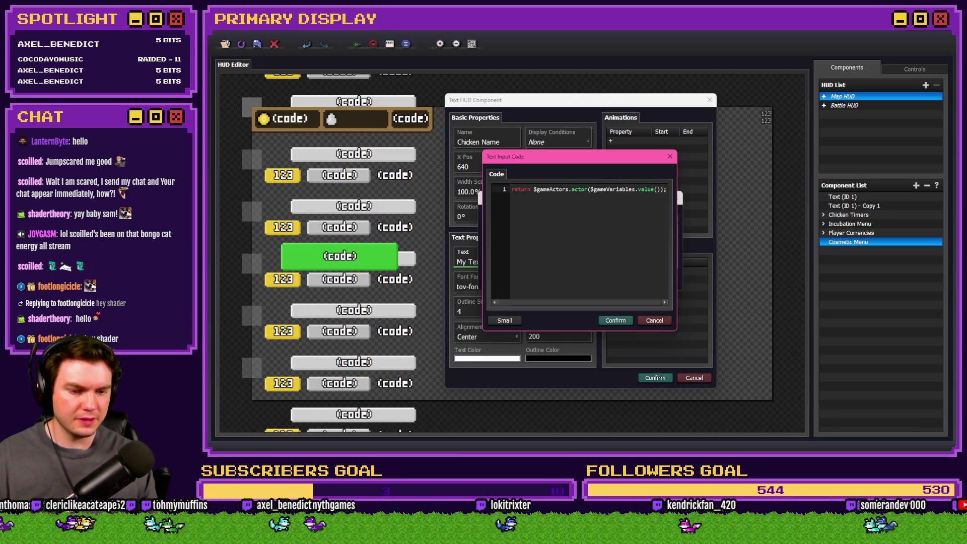
key(alt+Tab)
- Find cosmeticChickenName's ID (205) in a throwaway event, discard the event, and start typing 205 into value()
double_click(413, 118)
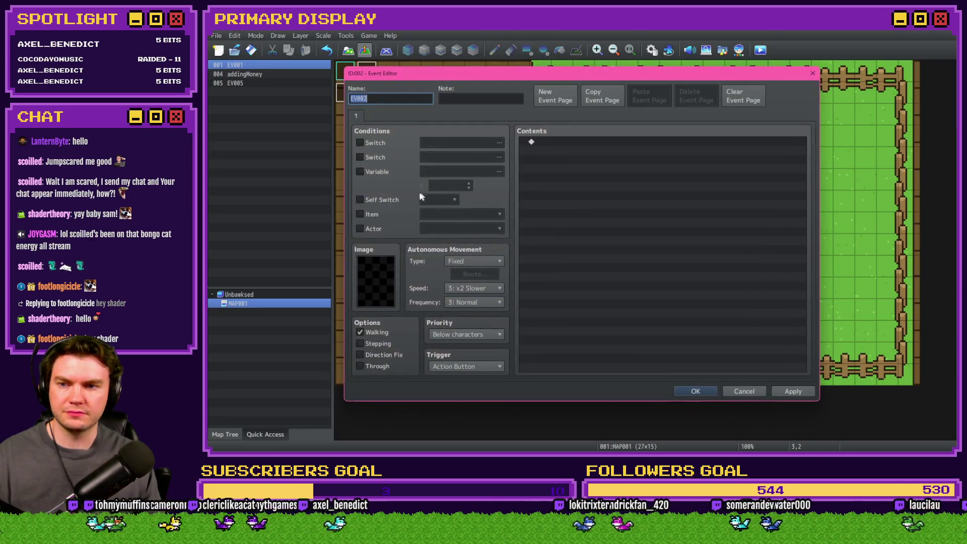
click(455, 172)
key(Escape)
key(Escape)
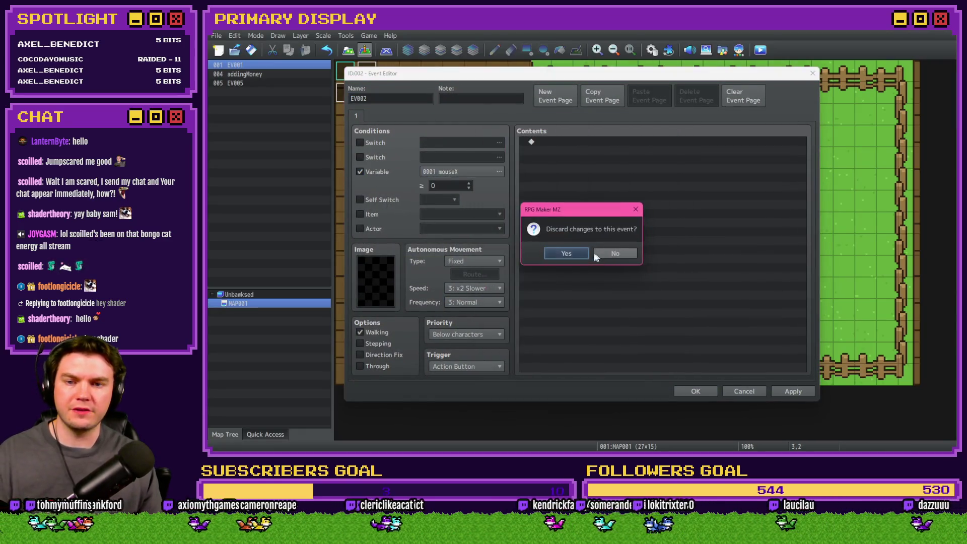
click(575, 252)
key(alt+Tab)
text(20)
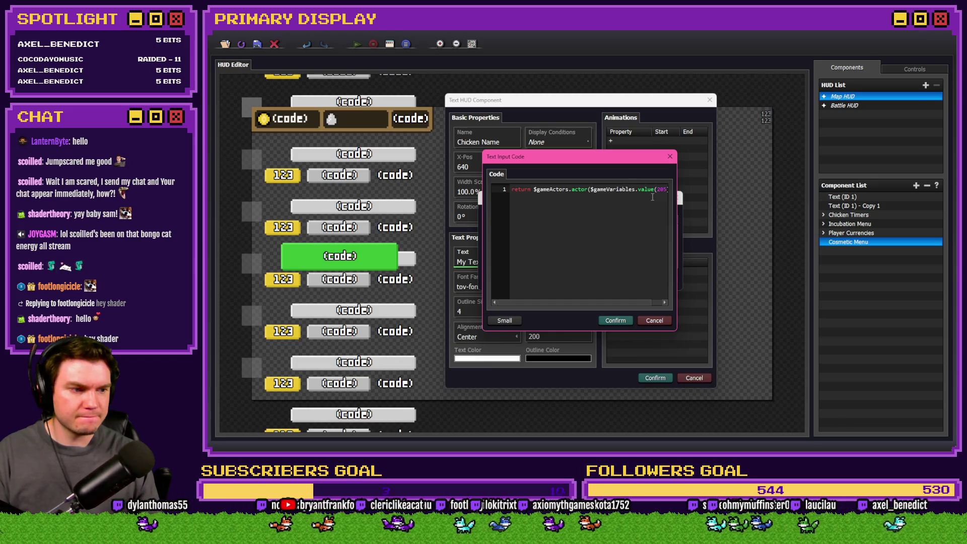
- Finish the code as $gameActors.actor($gameVariables.value(205)).name and save the Chicken Name text component
text());)
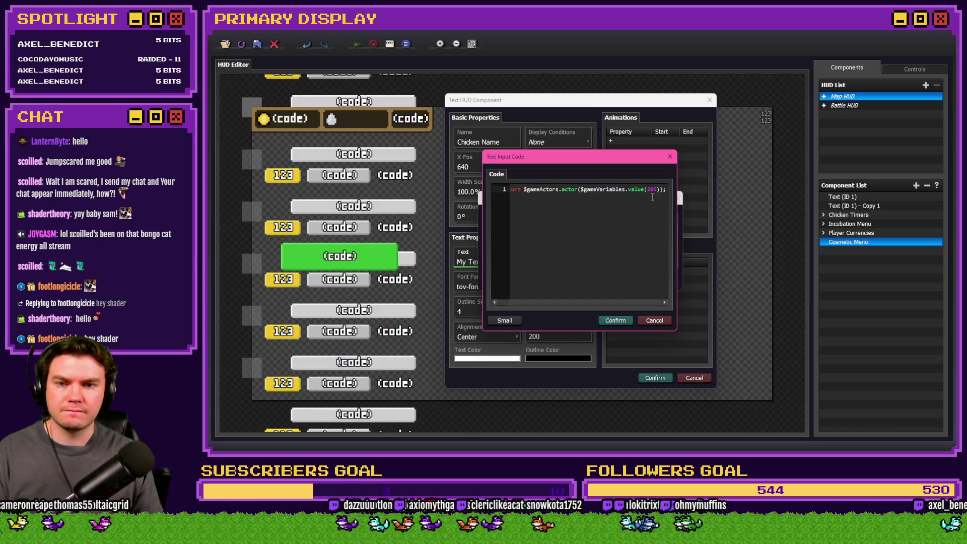
key(Right)
text(.namne)
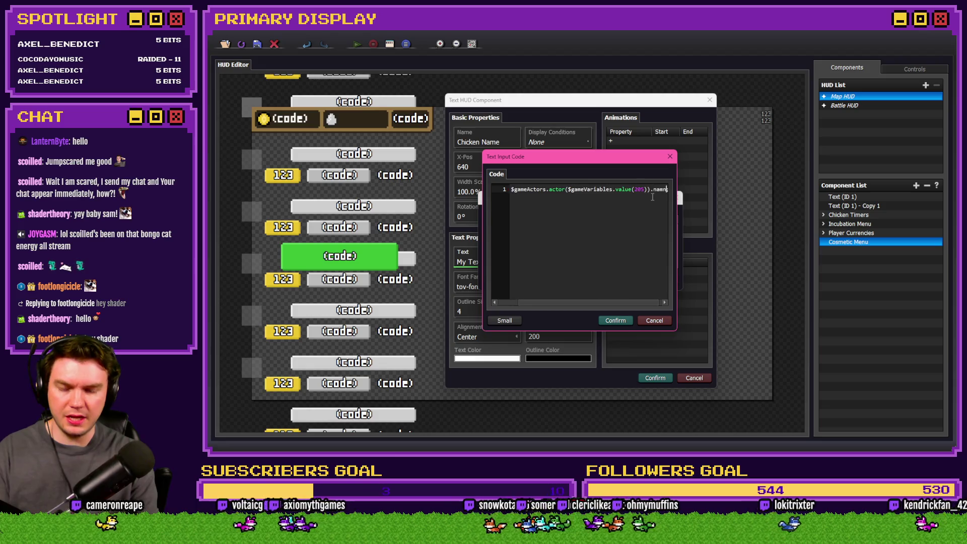
key(BackSpace)
key(BackSpace)
text(e;)
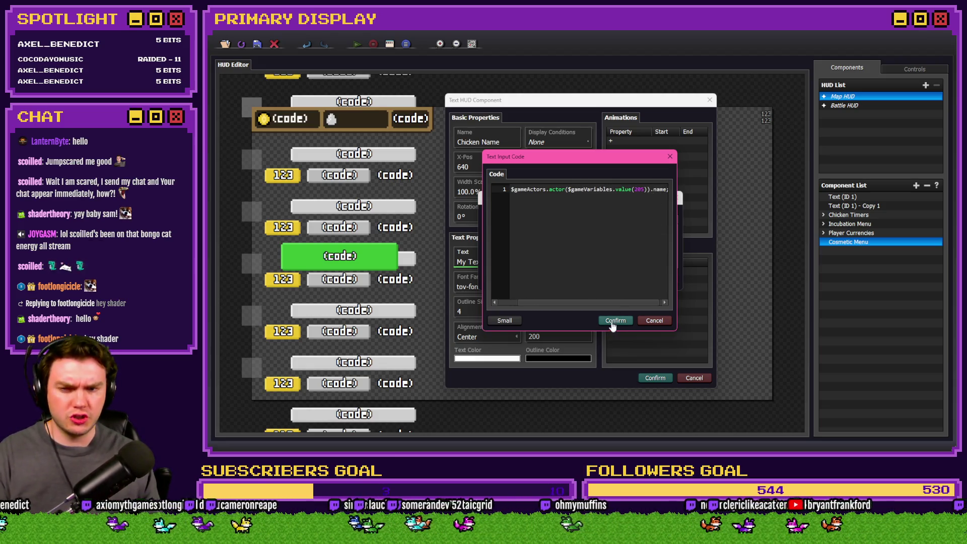
click(612, 322)
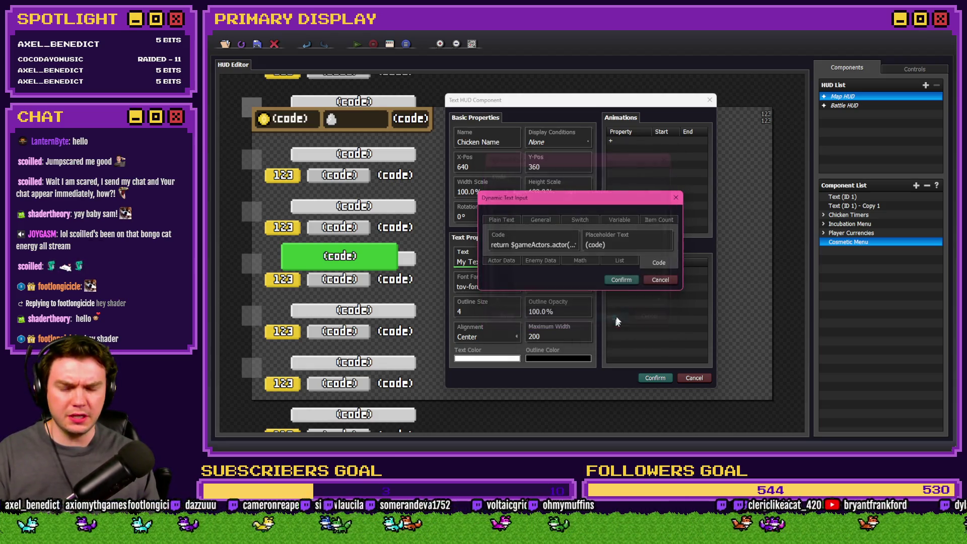
click(619, 280)
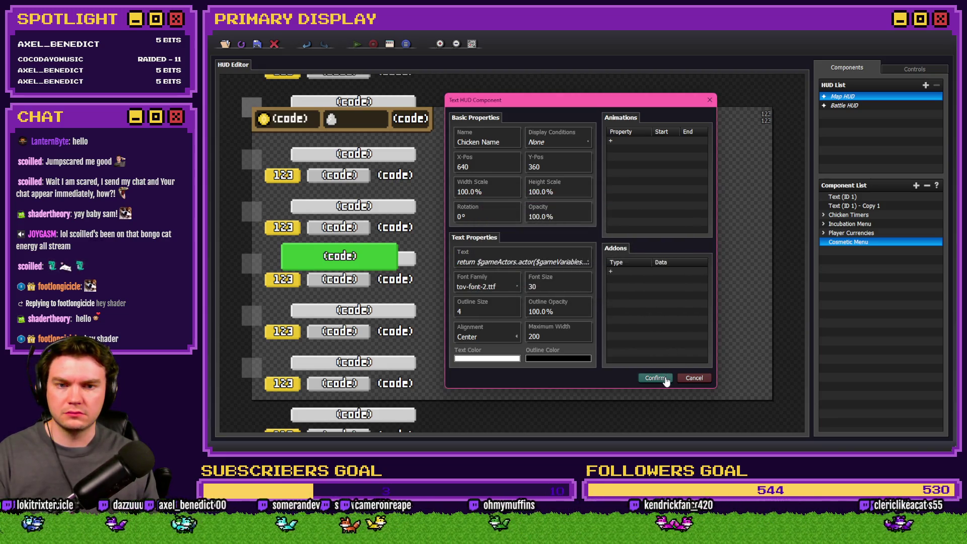
click(662, 378)
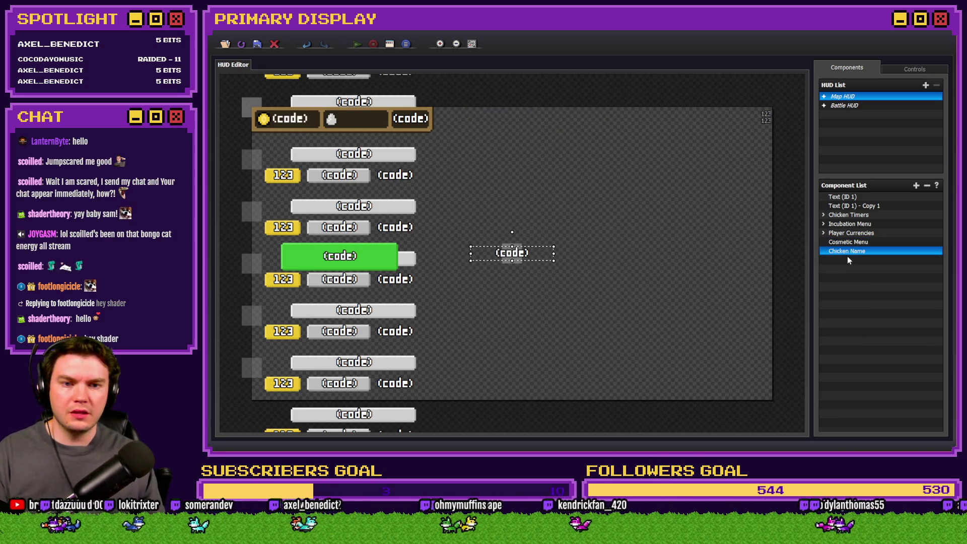
- Nest the Chicken Name text inside the Cosmetic Menu group in the Component List
drag(847, 251, 855, 242)
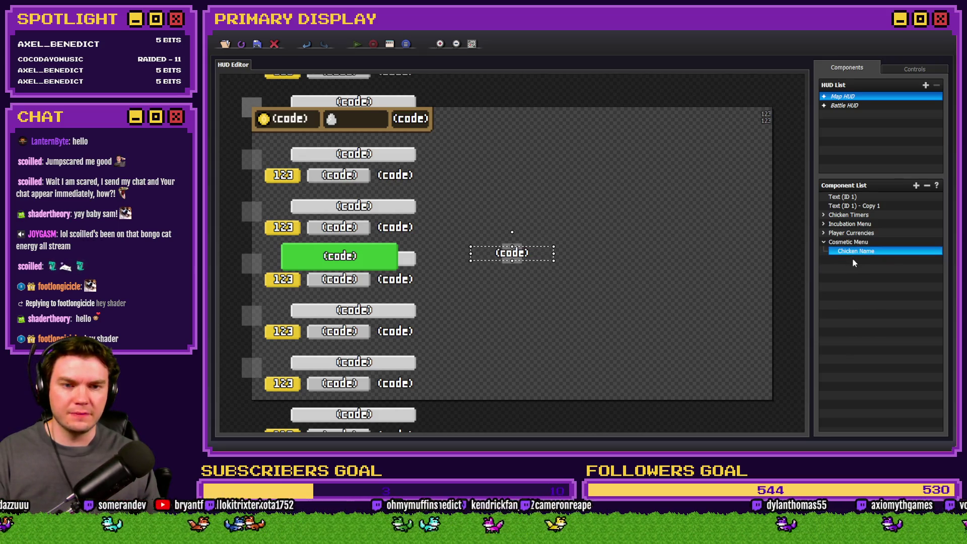
right_click(852, 258)
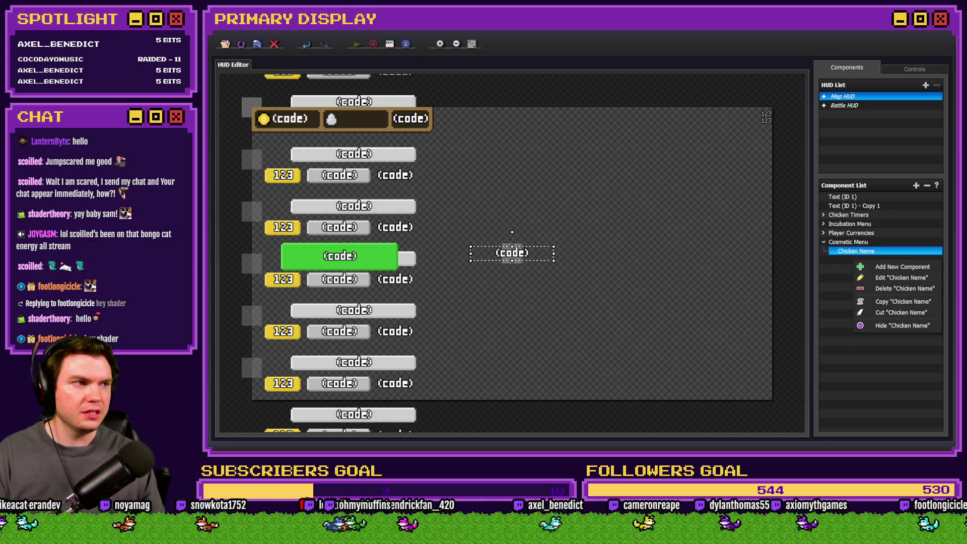
click(904, 301)
right_click(837, 270)
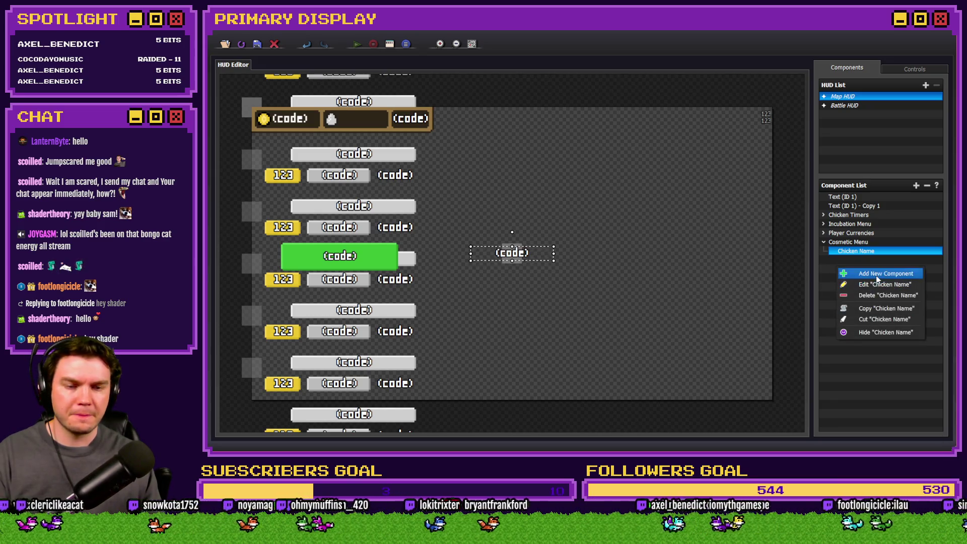
- Add a Picture component (ID 102) showing the Menu 3 image inside the Cosmetic Menu group
click(856, 273)
click(613, 202)
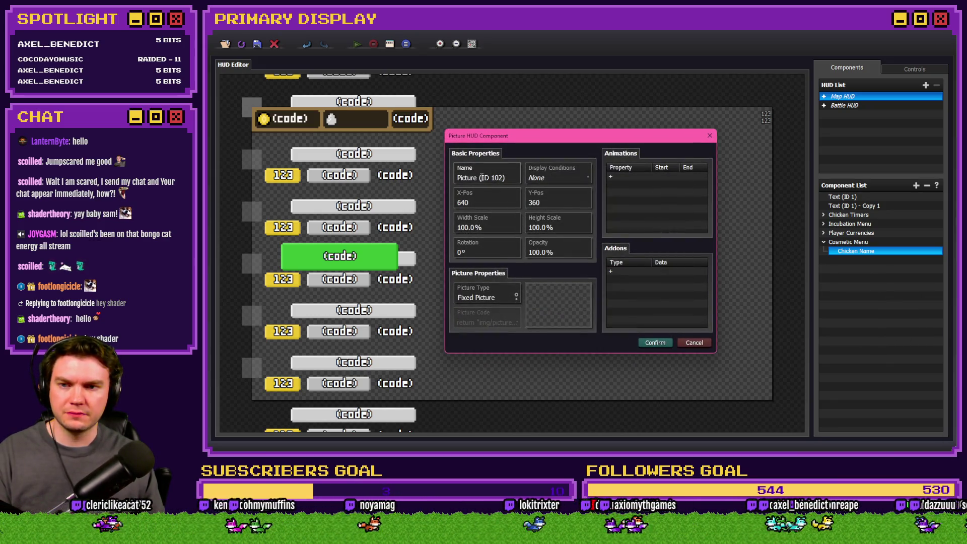
click(587, 300)
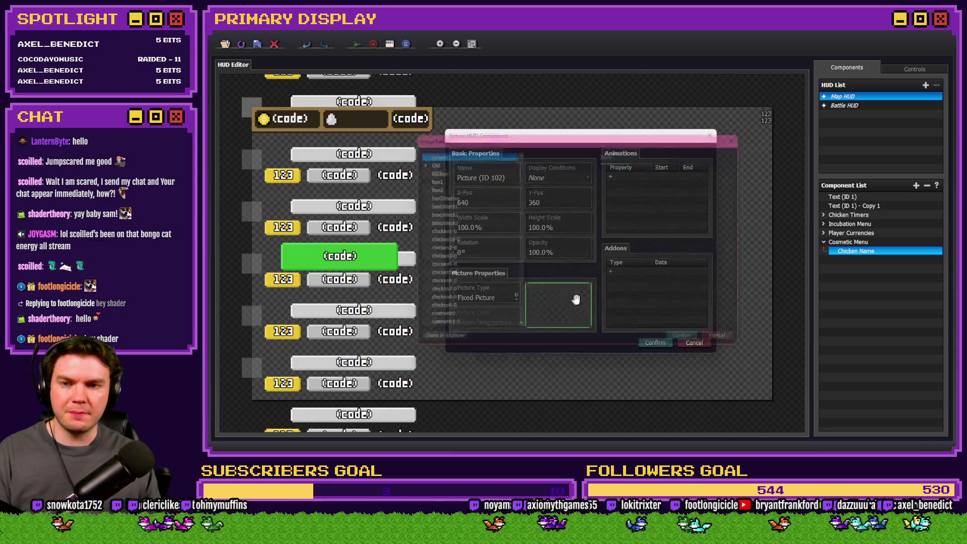
scroll(473, 255, down, 15)
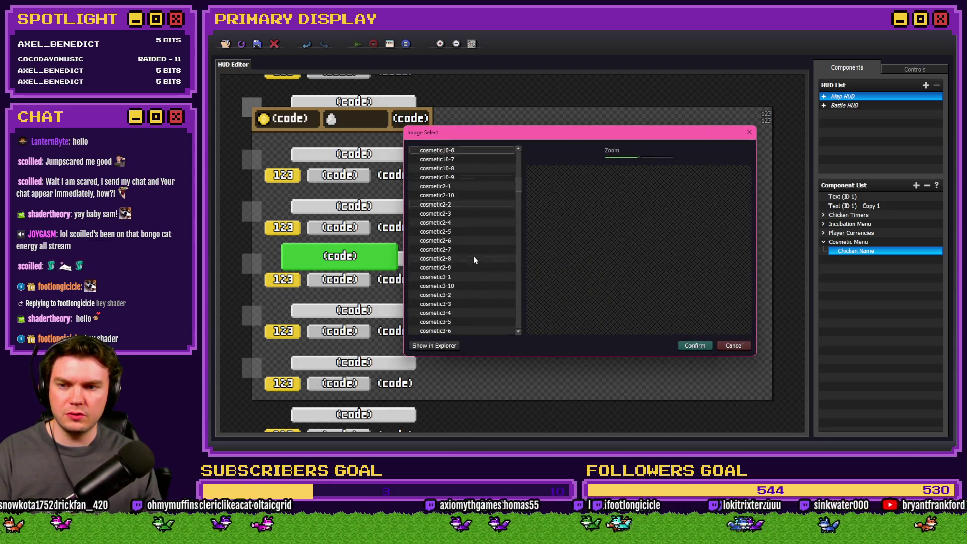
scroll(475, 257, down, 15)
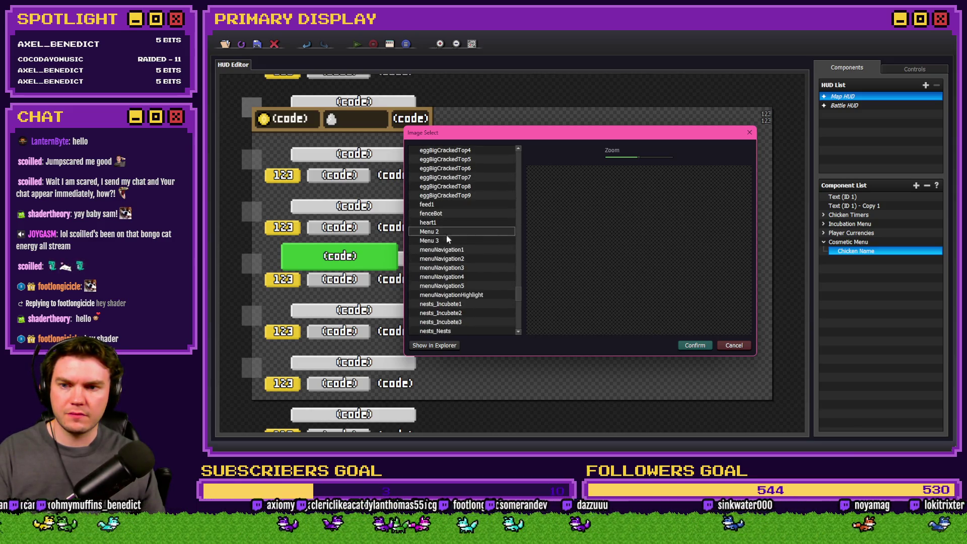
click(446, 240)
click(686, 346)
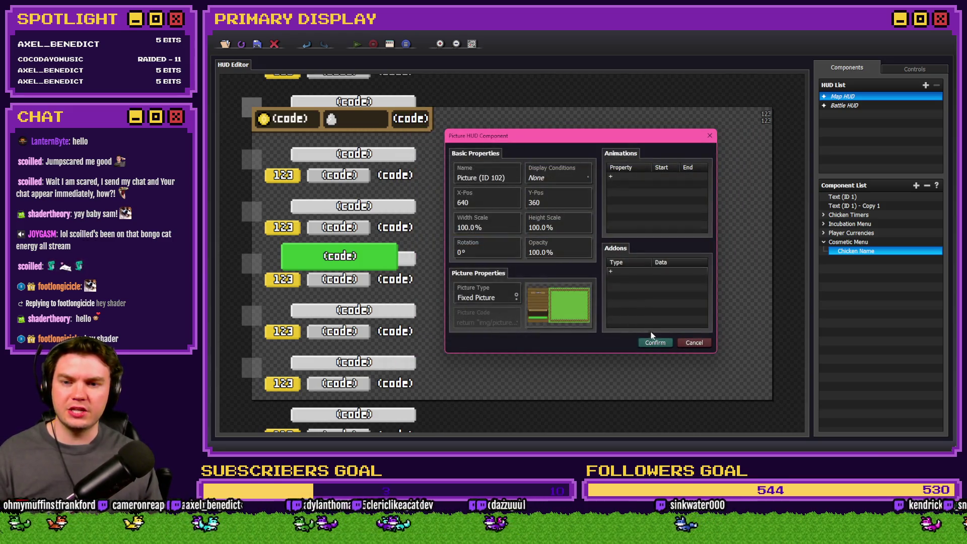
click(657, 346)
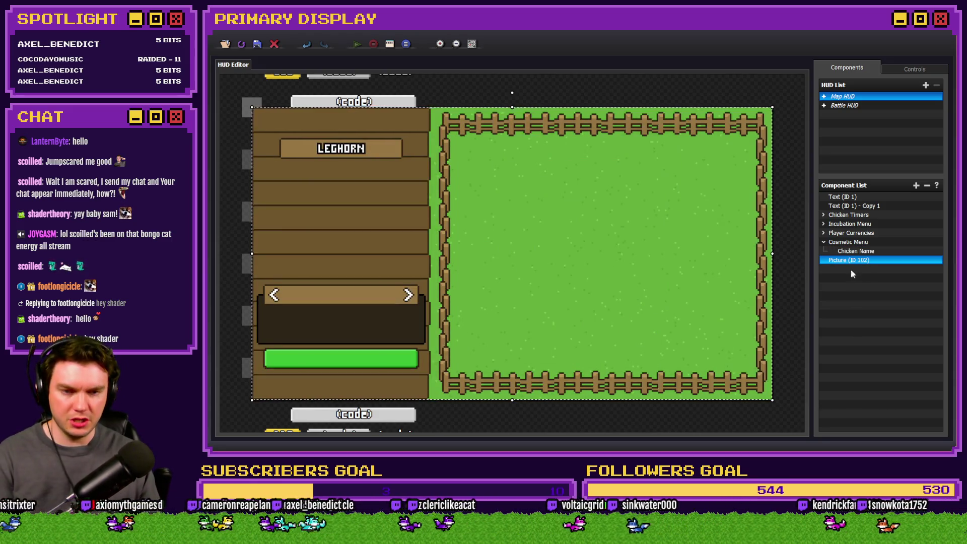
click(872, 260)
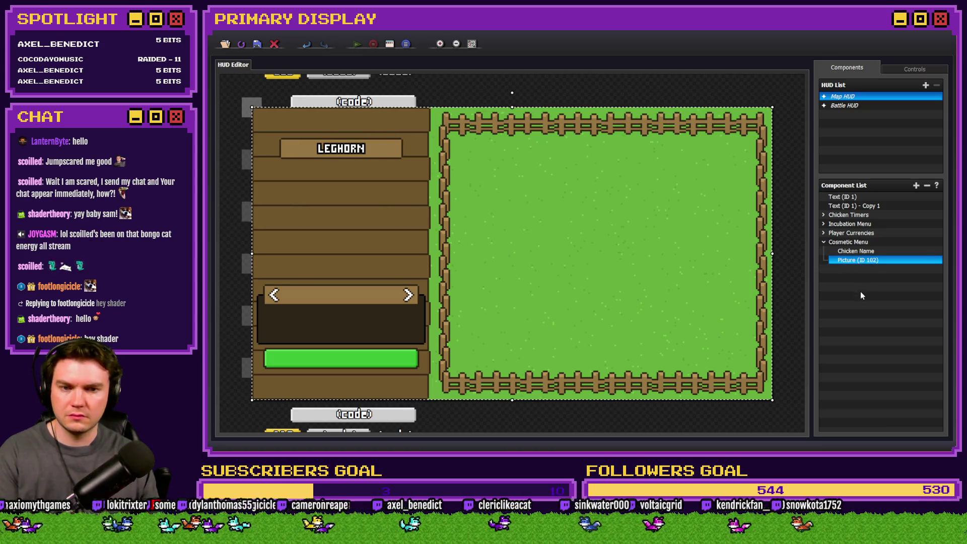
- Move the Chicken Name text onto the LEGHORN name label and save the HUD project
click(866, 252)
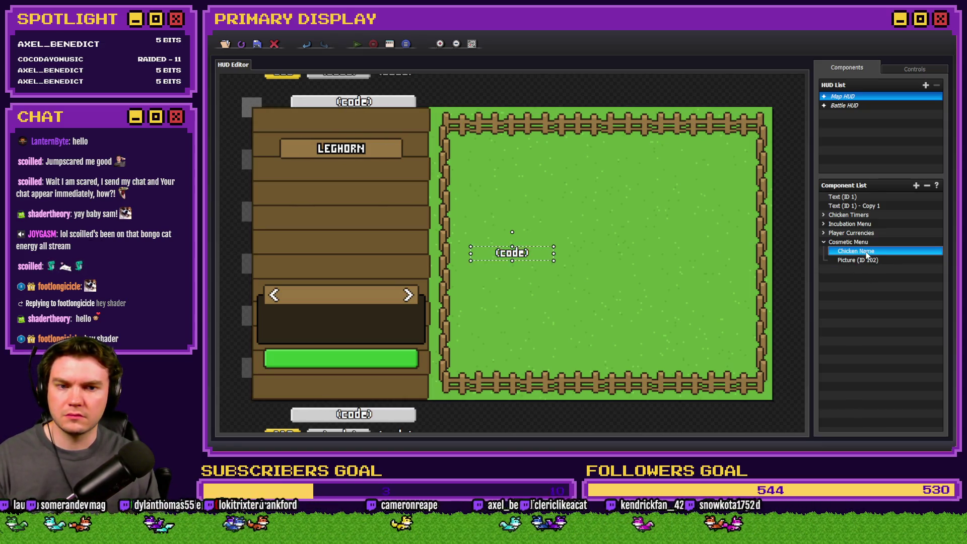
drag(866, 255, 868, 266)
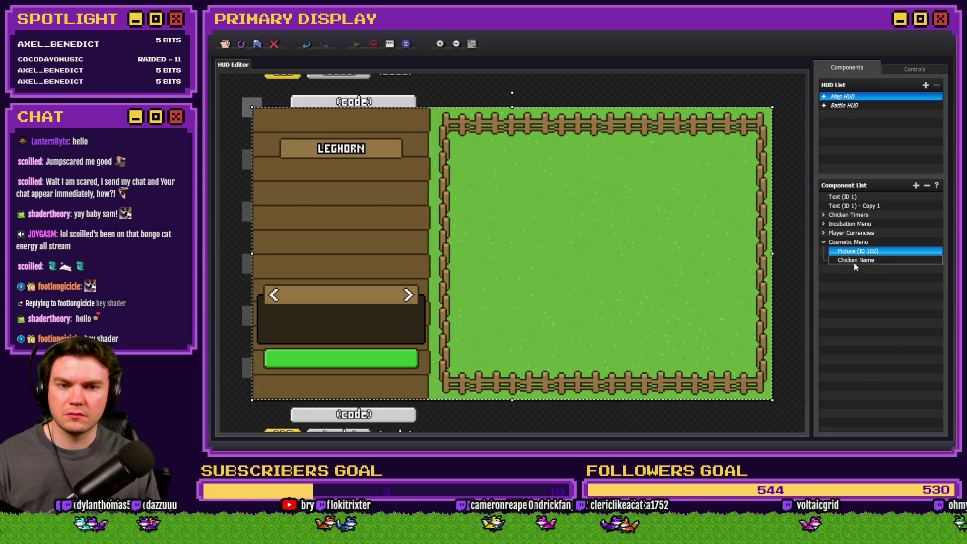
click(866, 259)
mouse_move(508, 255)
mouse_down()
mouse_move(349, 199)
mouse_move(338, 149)
mouse_up()
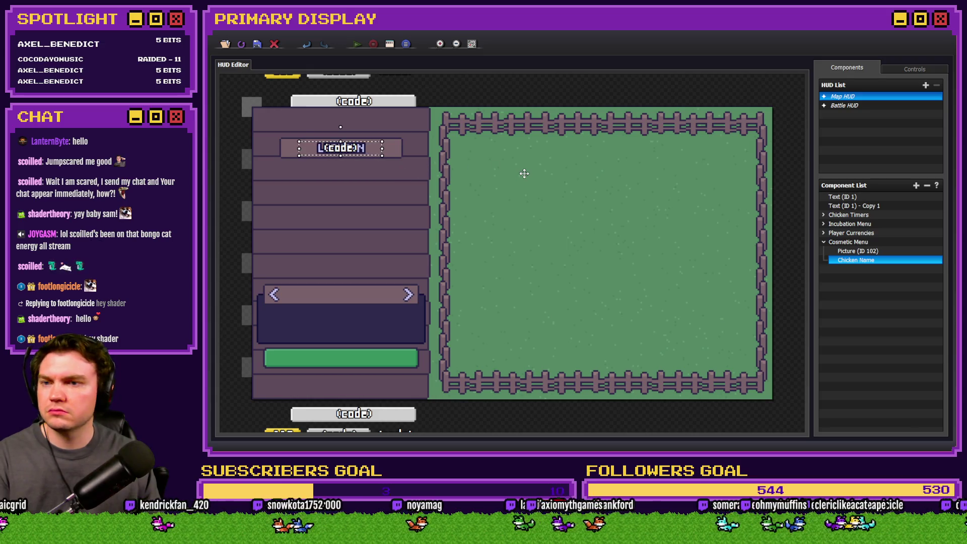
click(246, 45)
- Delete the Menu 3 guide picture (ID 102)
click(874, 254)
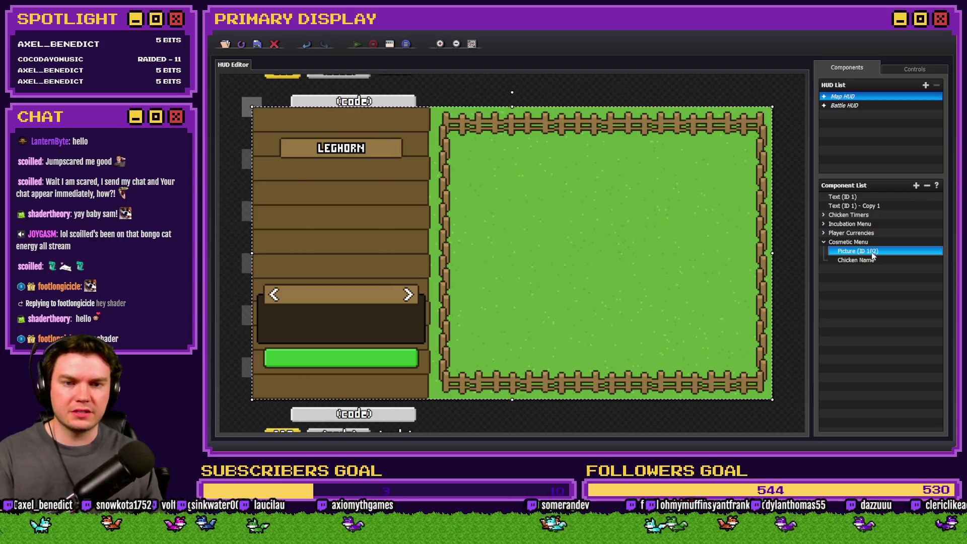
key(Delete)
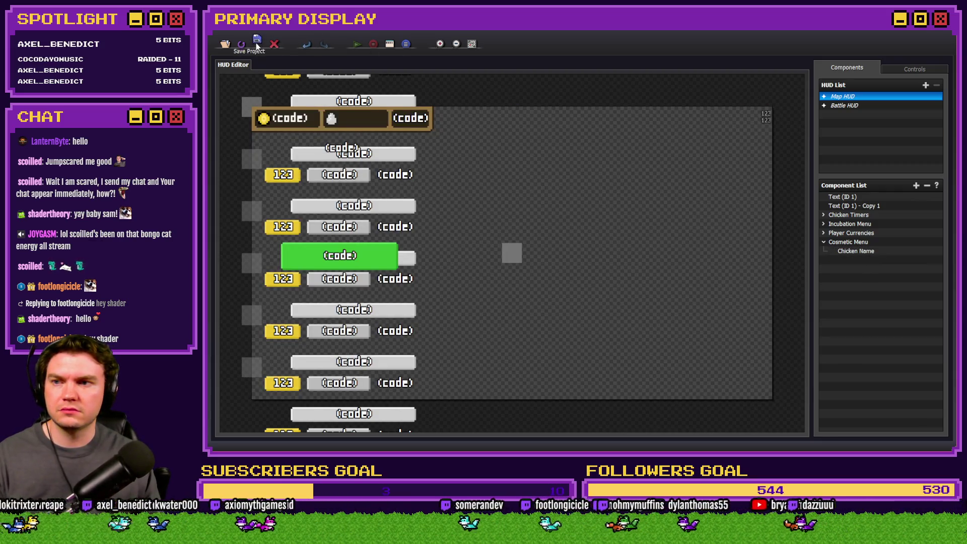
key(alt+Tab)
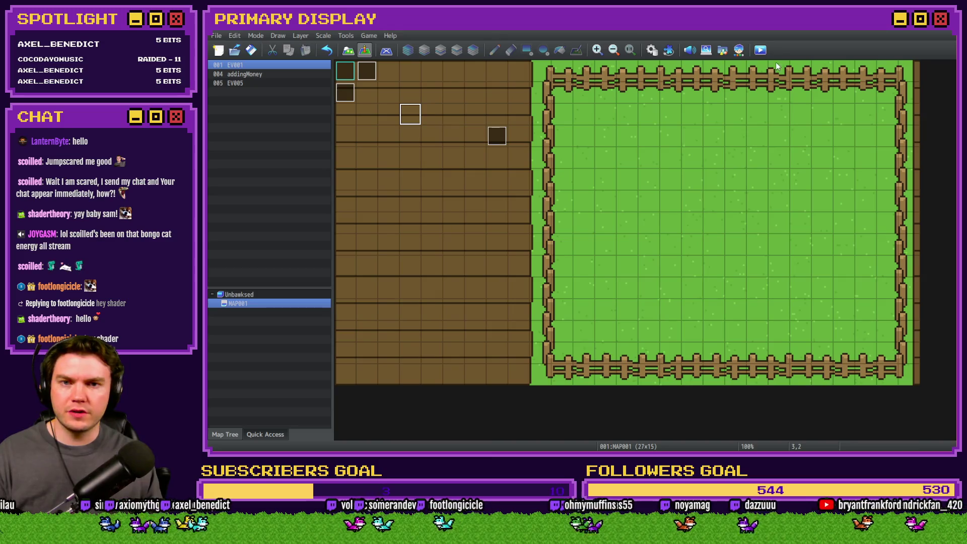
click(760, 50)
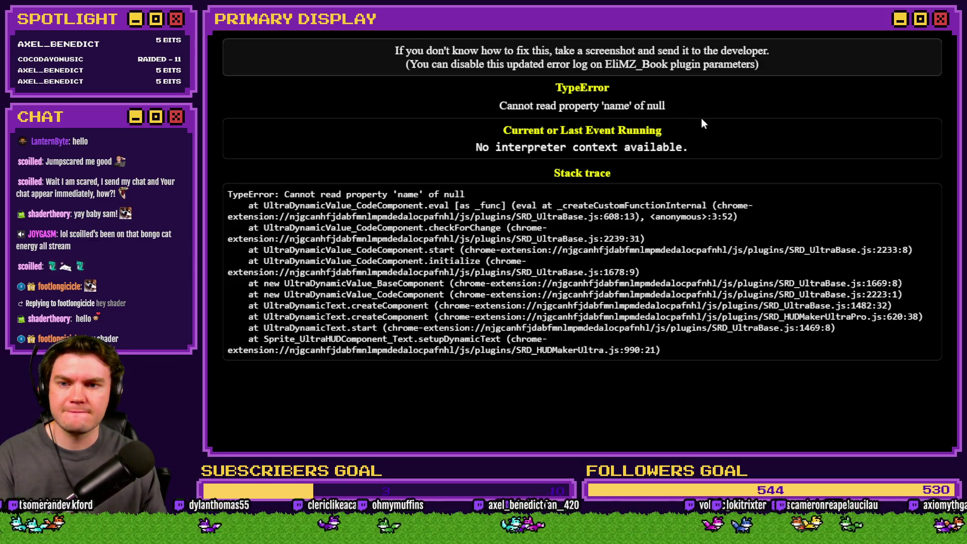
click(942, 32)
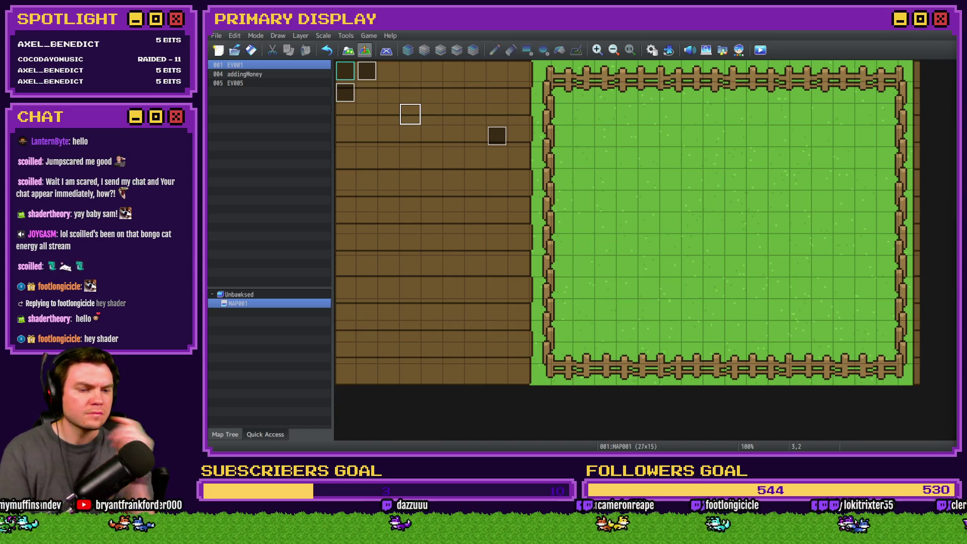
key(alt+Tab)
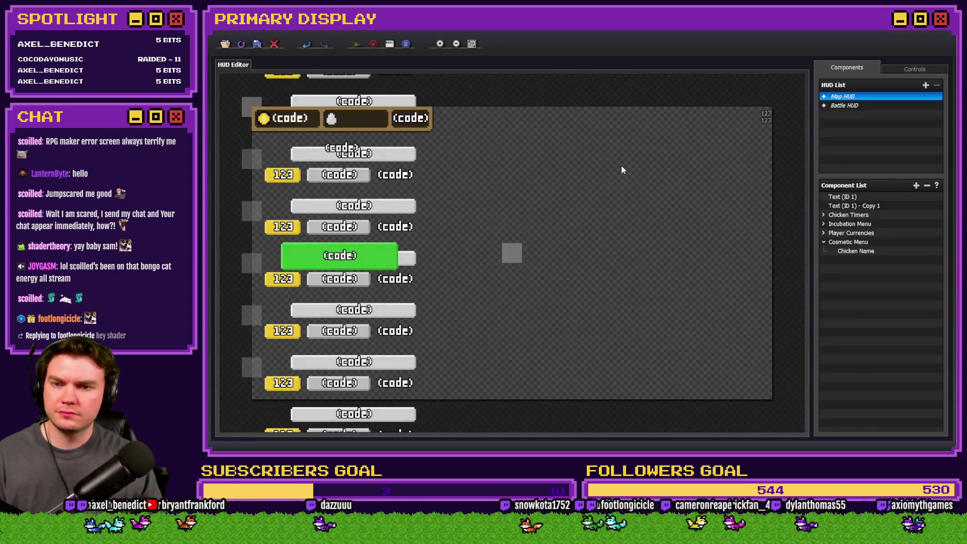
- Rewrite Chicken Name's code to $gameActors.actor(1).name() and confirm its settings
double_click(868, 253)
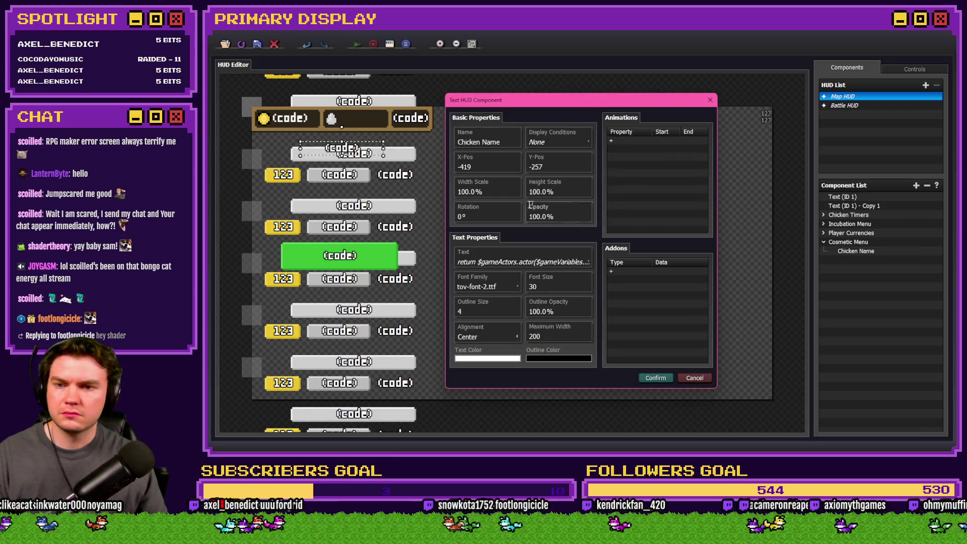
click(465, 262)
click(542, 245)
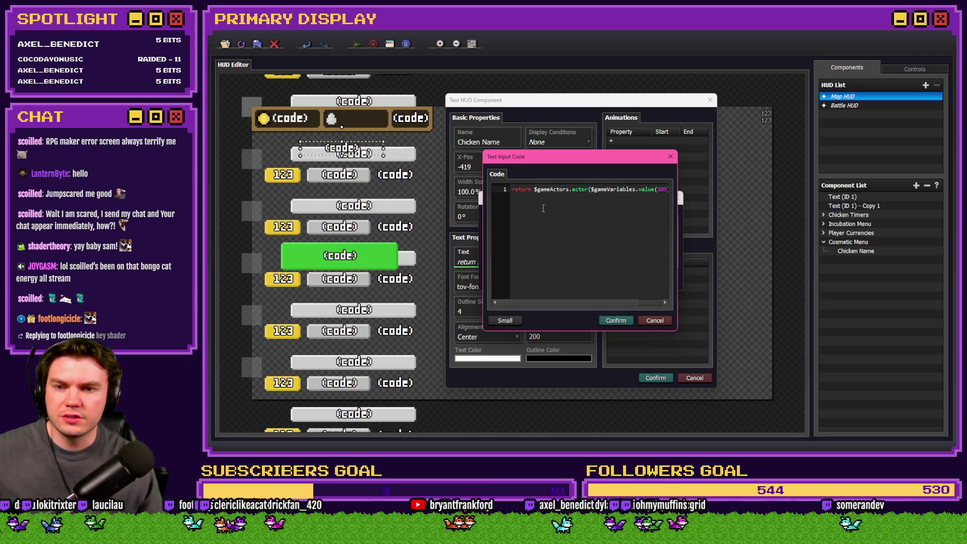
mouse_move(590, 190)
mouse_down()
mouse_move(670, 191)
mouse_move(643, 193)
mouse_up()
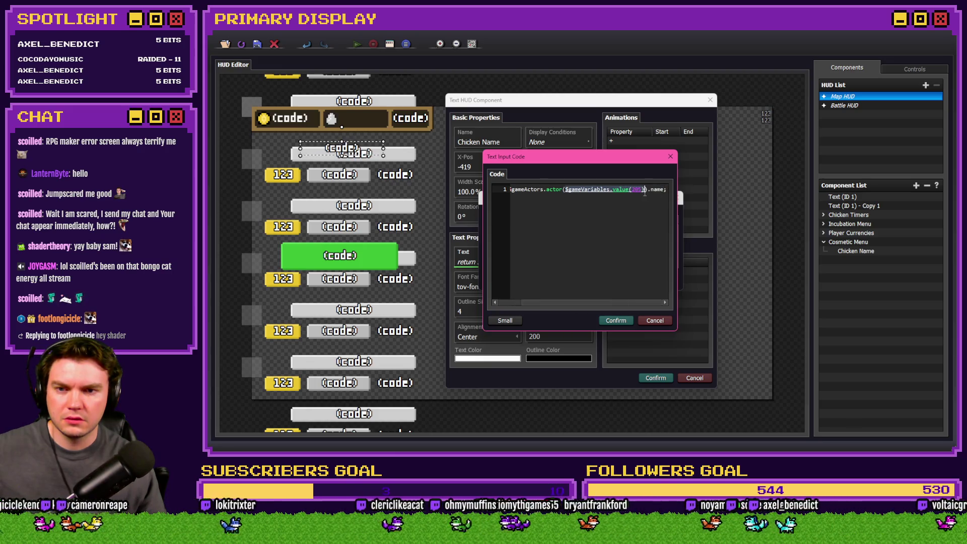
key(BackSpace)
text(1)
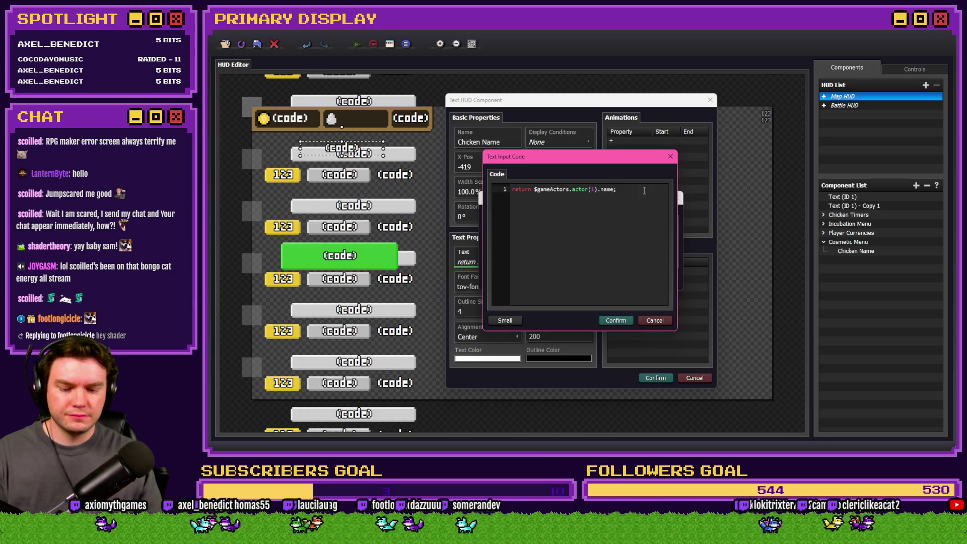
text(())
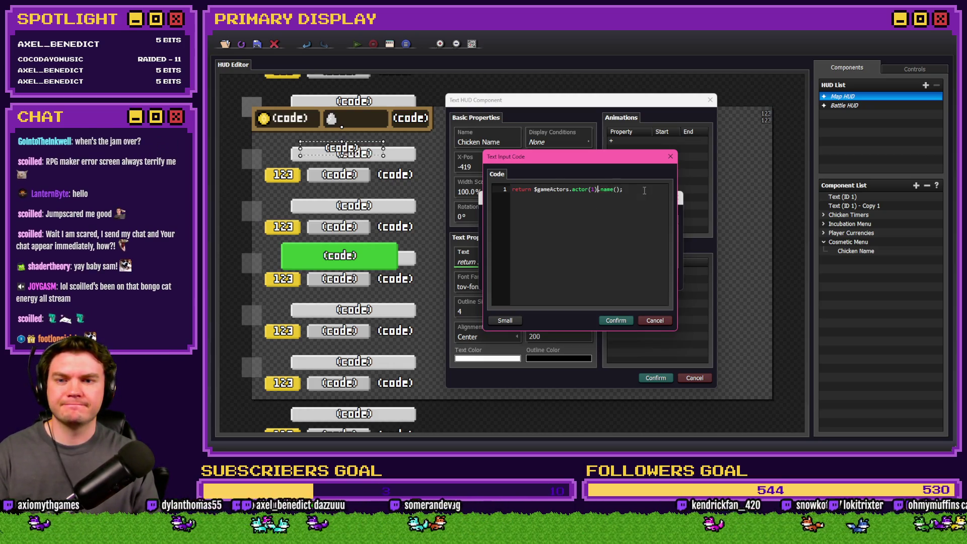
key(ctrl+v)
click(626, 321)
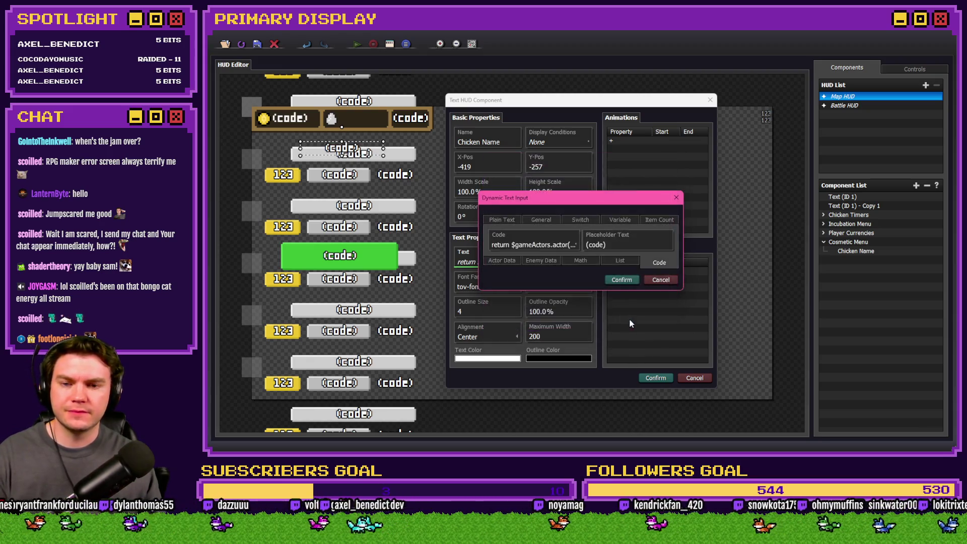
click(655, 378)
click(256, 44)
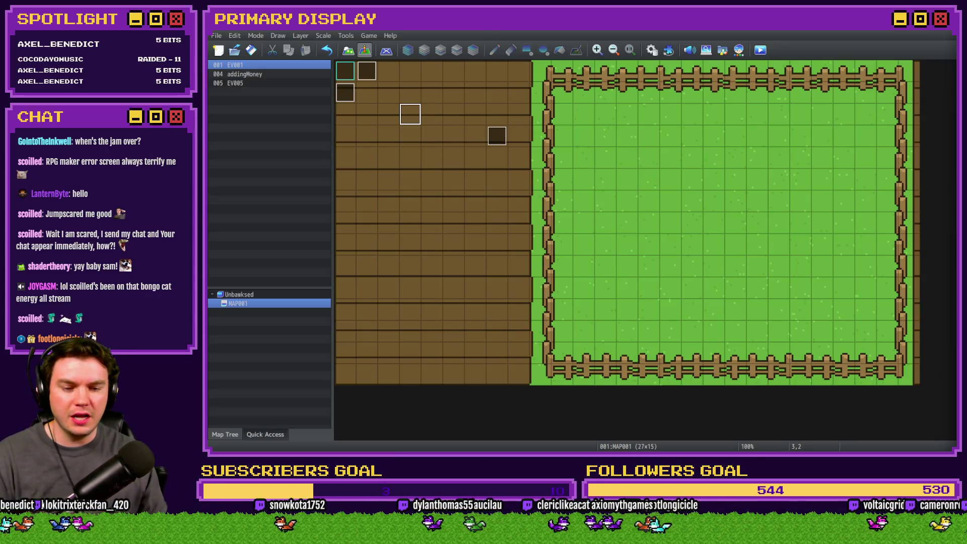
- Glance at the Bad Ideas Game Jam 2026 page in the browser, then return to the HUD editor
key(alt+Tab)
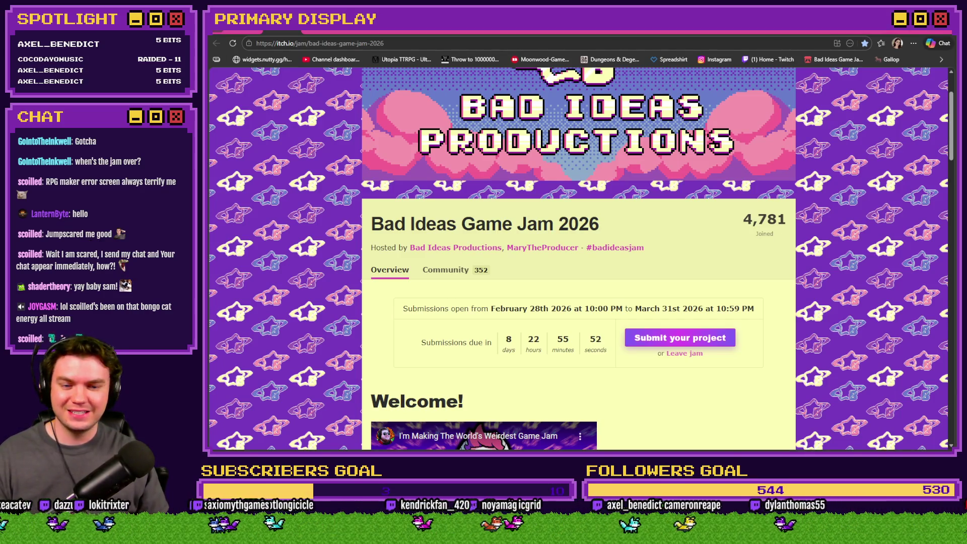
key(alt+Tab)
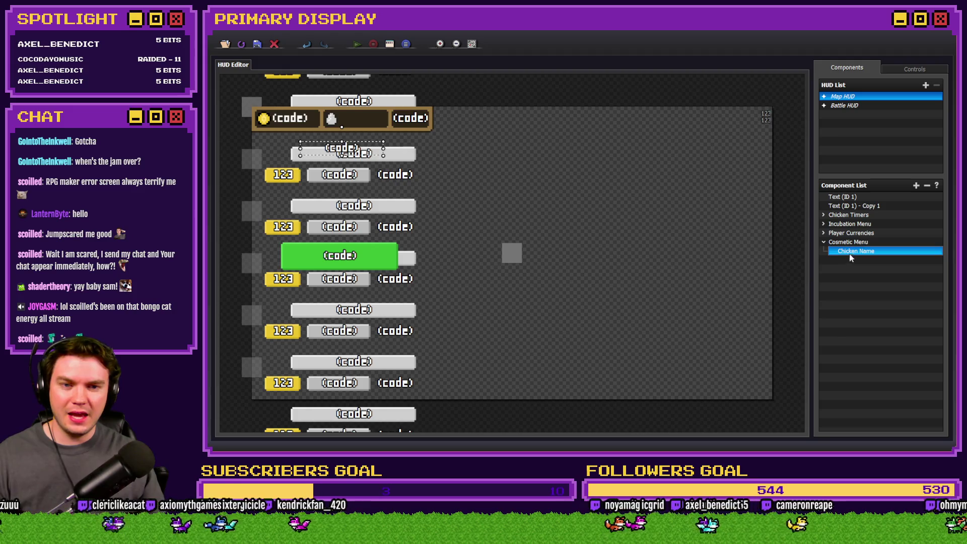
- Replace $gameVariables.value(205) with 1 so Chicken Name returns $gameActors.actor(1).name(), and confirm
double_click(841, 251)
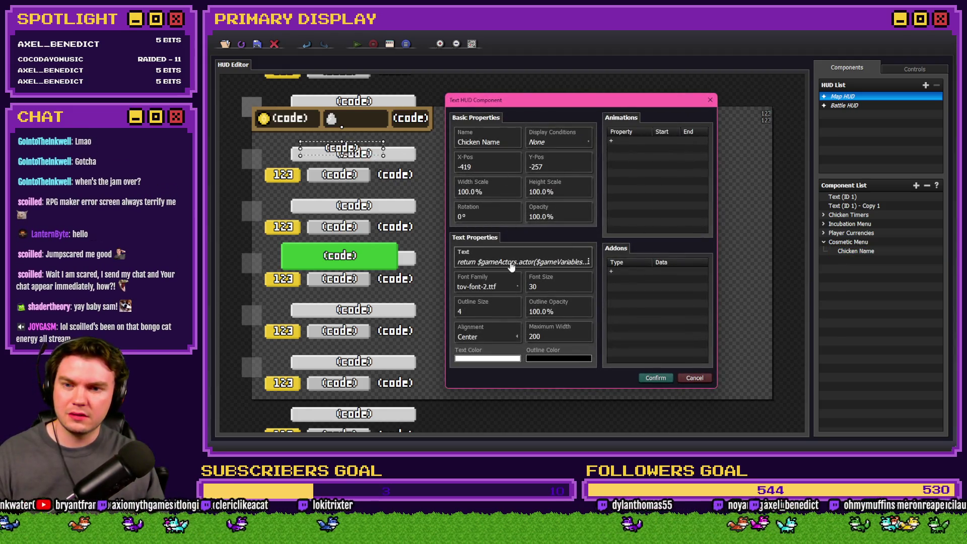
click(512, 264)
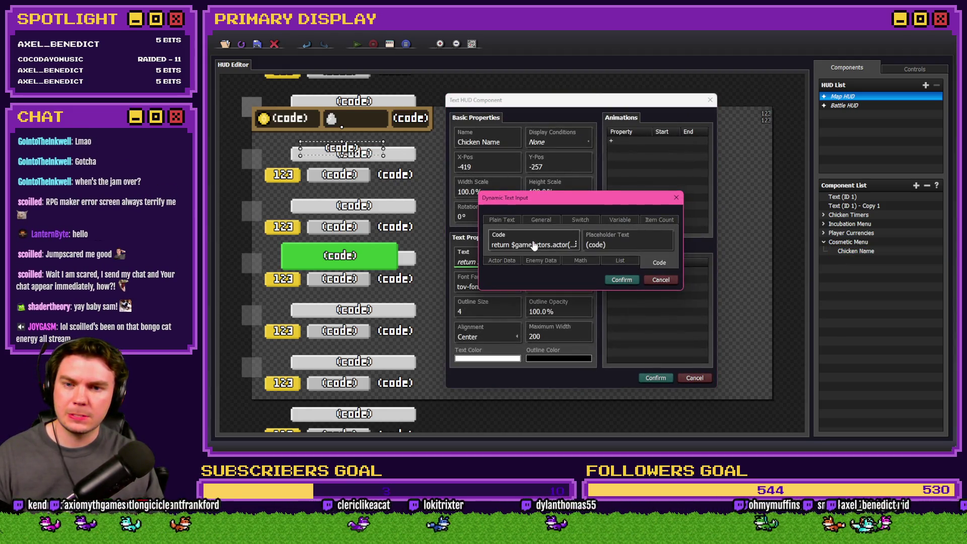
click(533, 244)
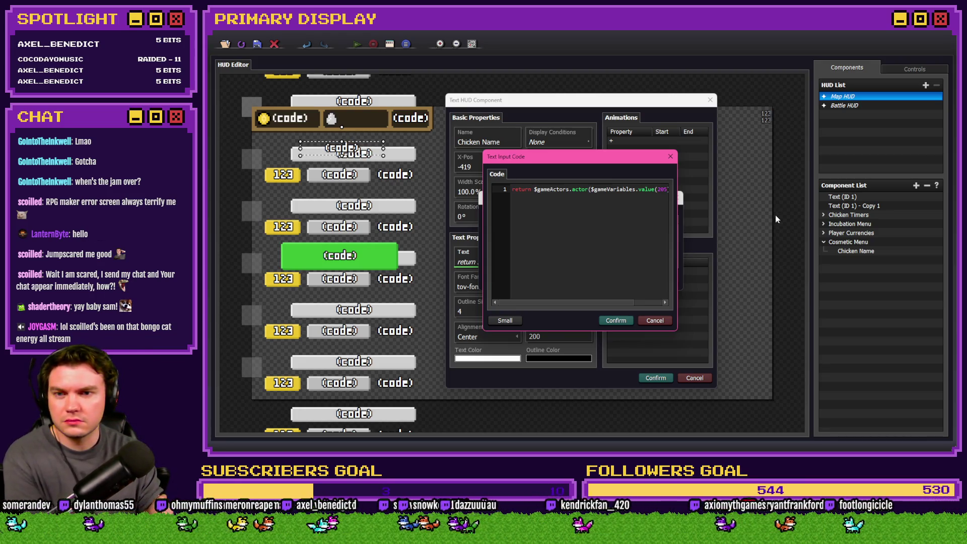
mouse_move(592, 190)
mouse_down()
mouse_move(665, 189)
mouse_move(639, 189)
mouse_up()
key(ctrl+c)
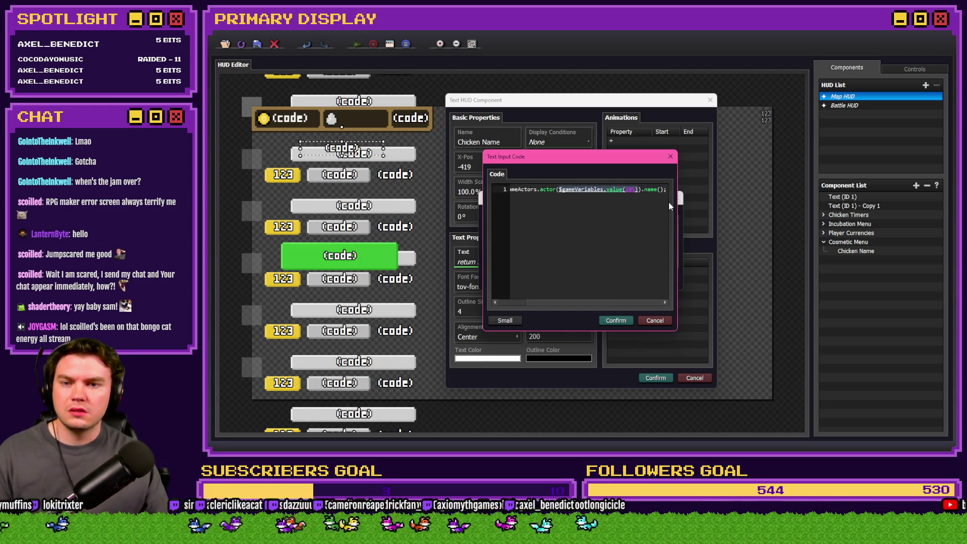
text(1)
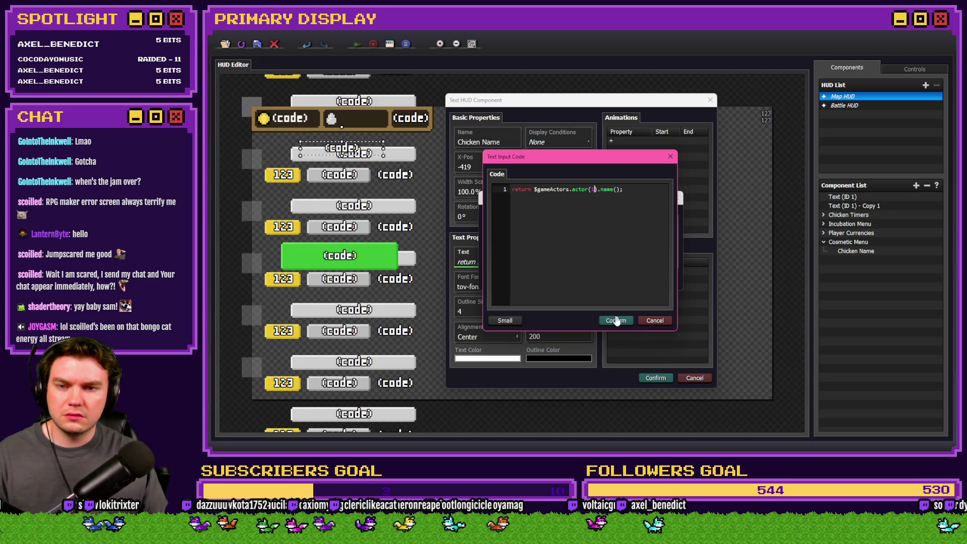
click(617, 321)
click(624, 282)
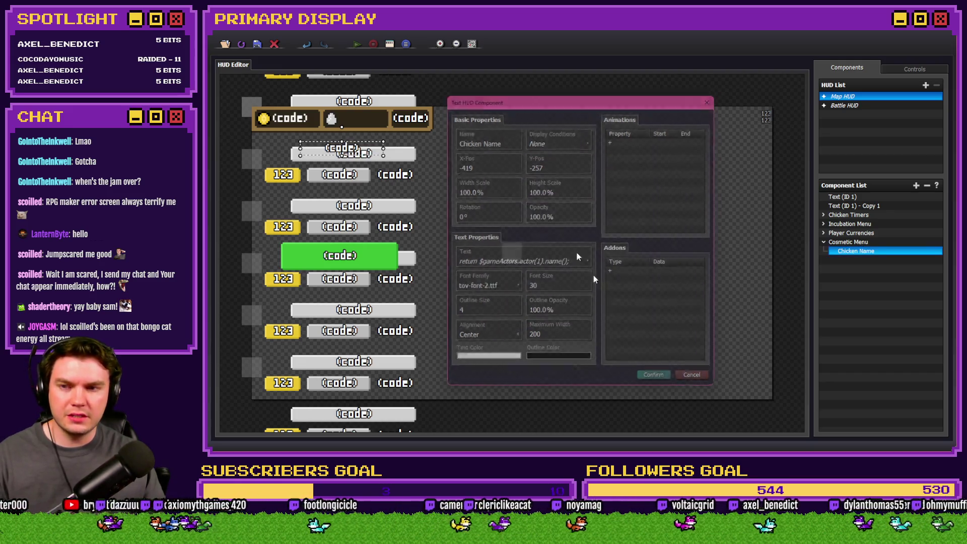
key(Return)
key(alt+Tab)
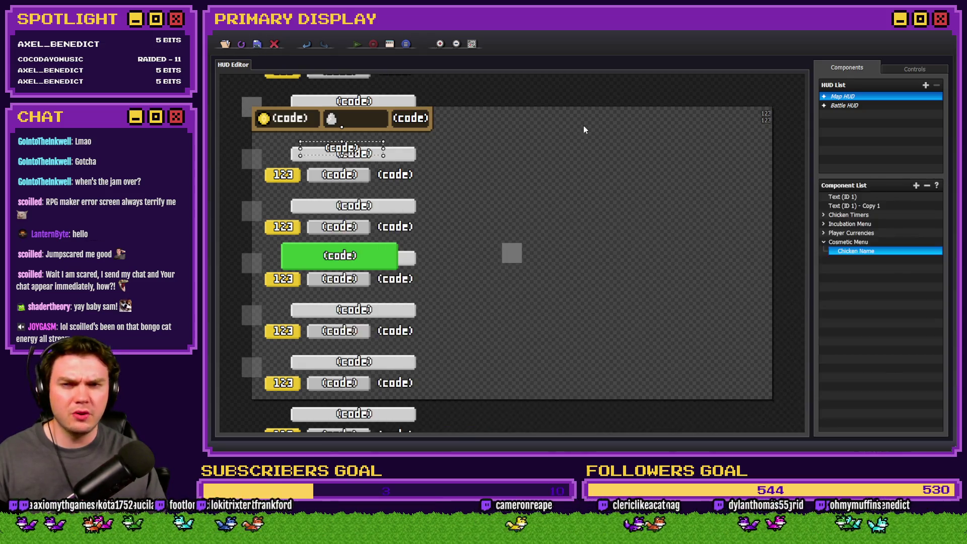
key(alt+Tab)
key(alt+Tab)
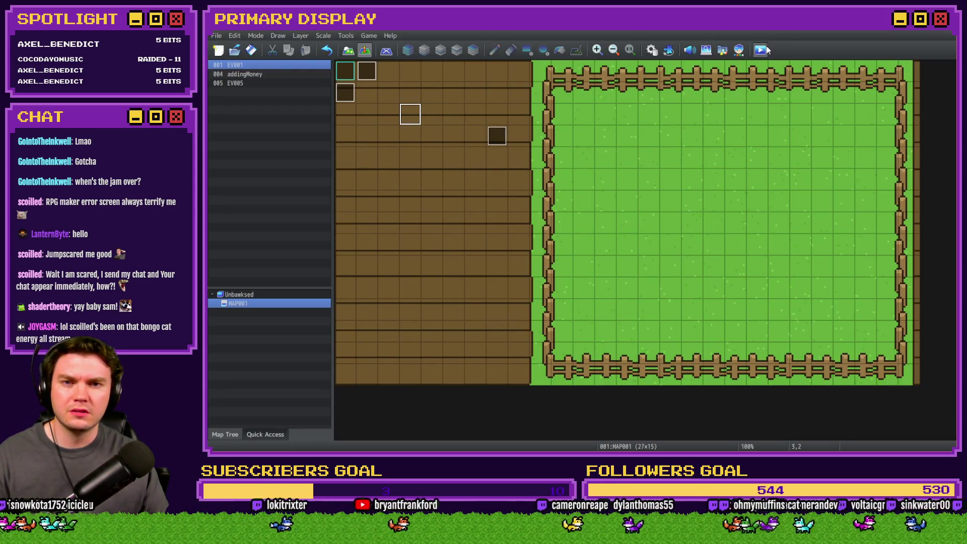
- Playtest the game and switch the shop from CHICKENS to OUTFITS to view the LEGHORN label
click(760, 50)
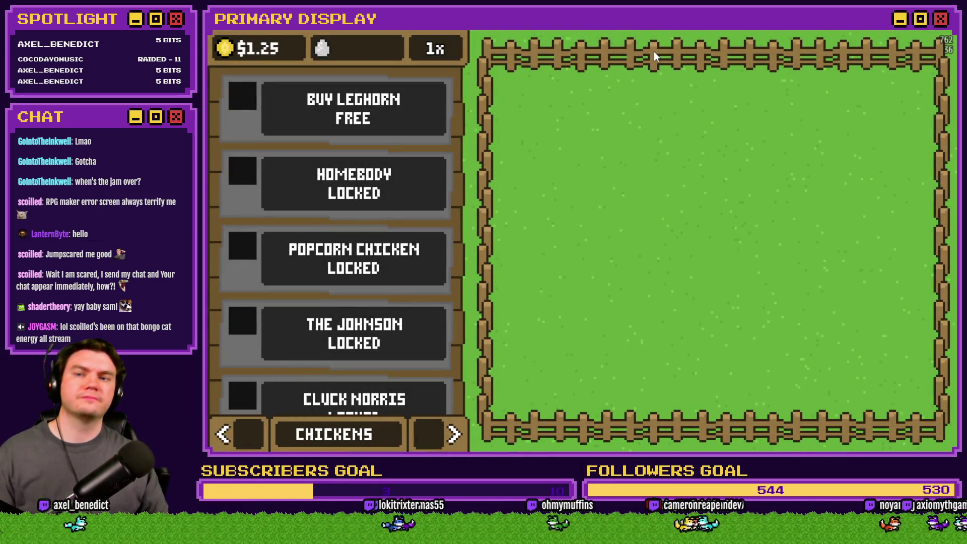
click(441, 439)
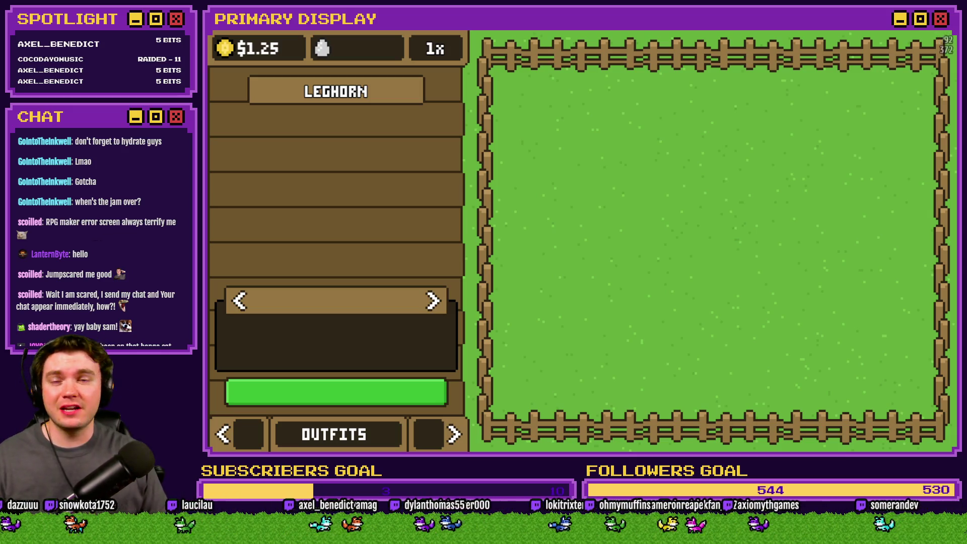
key(alt+Tab)
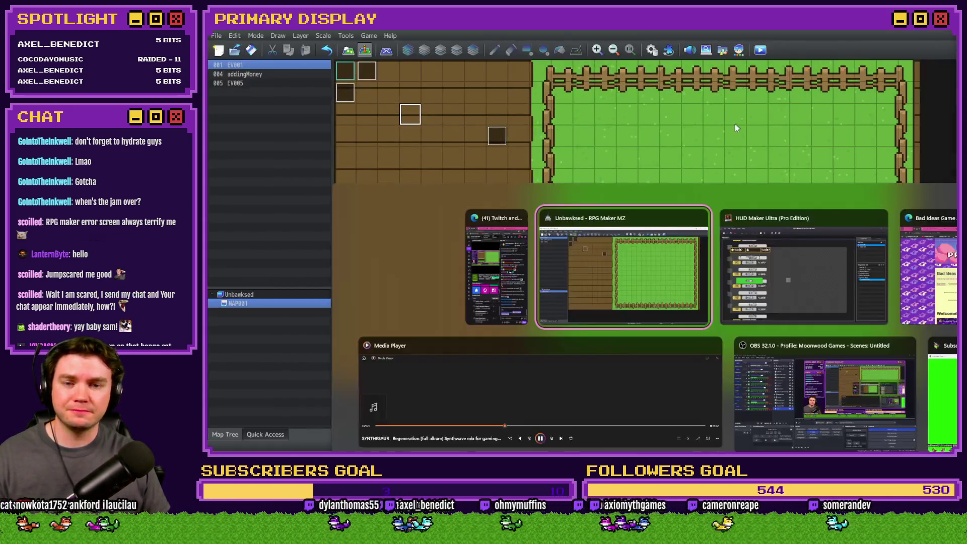
- Reopen Chicken Name's code editor and paste $gameVariables.value(205) back as the actor argument
key(alt+Tab)
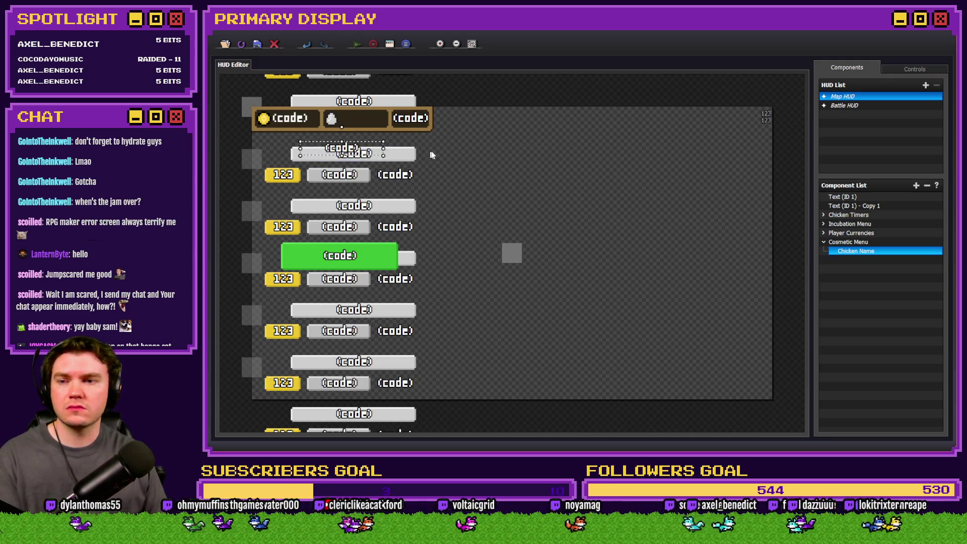
double_click(866, 251)
double_click(527, 262)
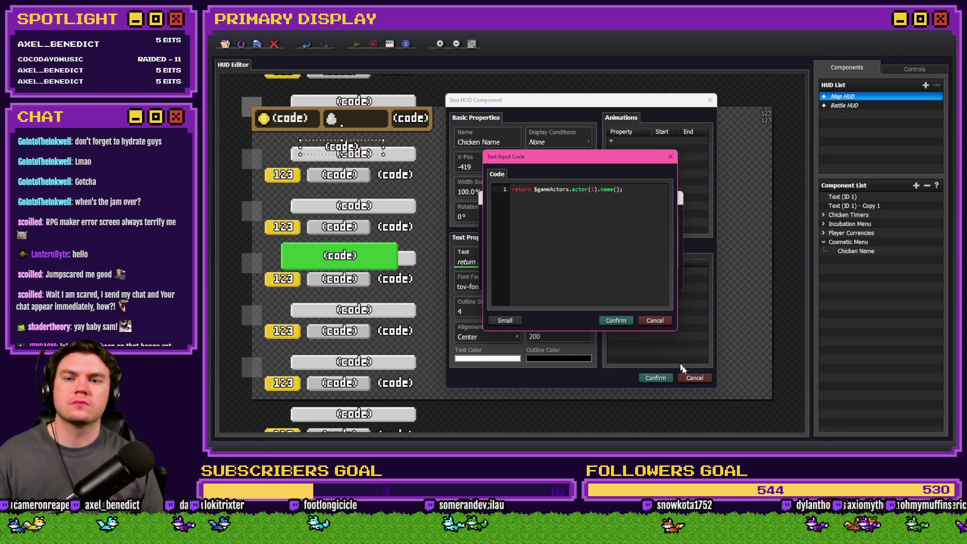
click(660, 320)
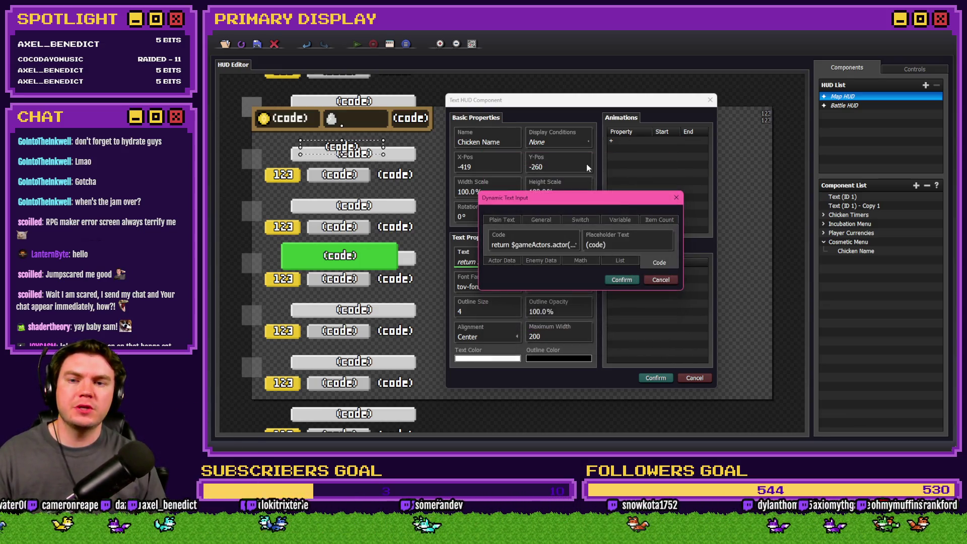
double_click(530, 245)
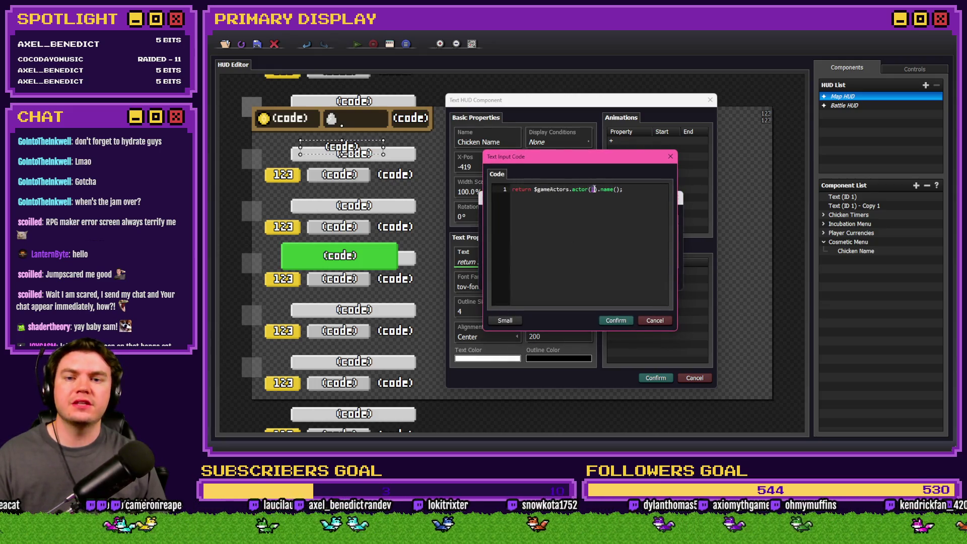
key(ctrl+v)
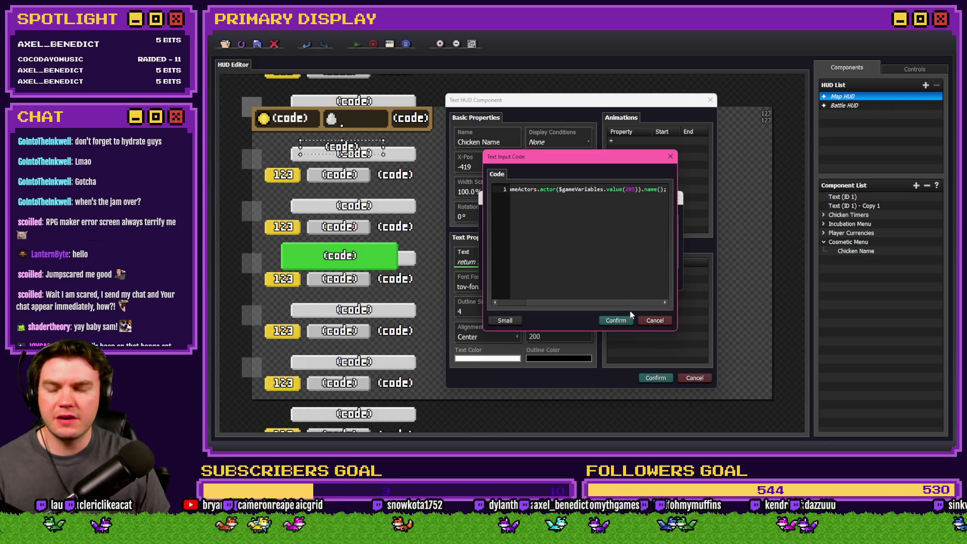
- Confirm the edited code and add a new variable-check display condition to Chicken Name
click(622, 323)
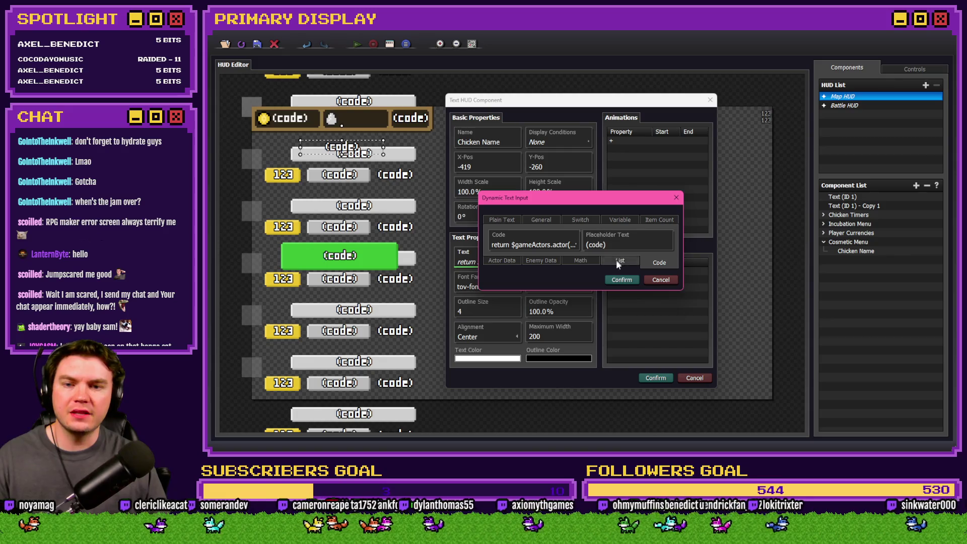
click(622, 291)
click(550, 143)
double_click(558, 191)
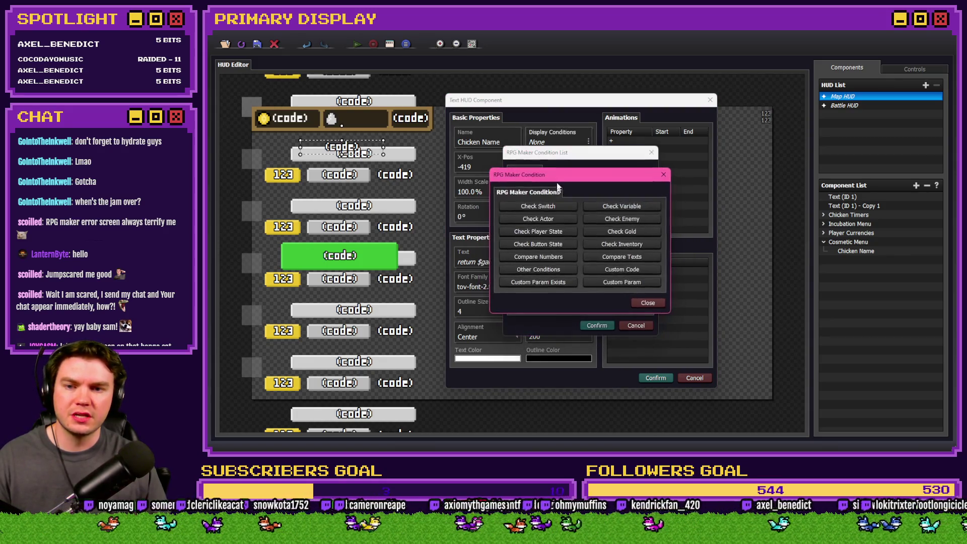
click(620, 206)
- Set the condition to variable [0205] cosmeticChickenName ≠ 0 and confirm all dialogs
click(525, 248)
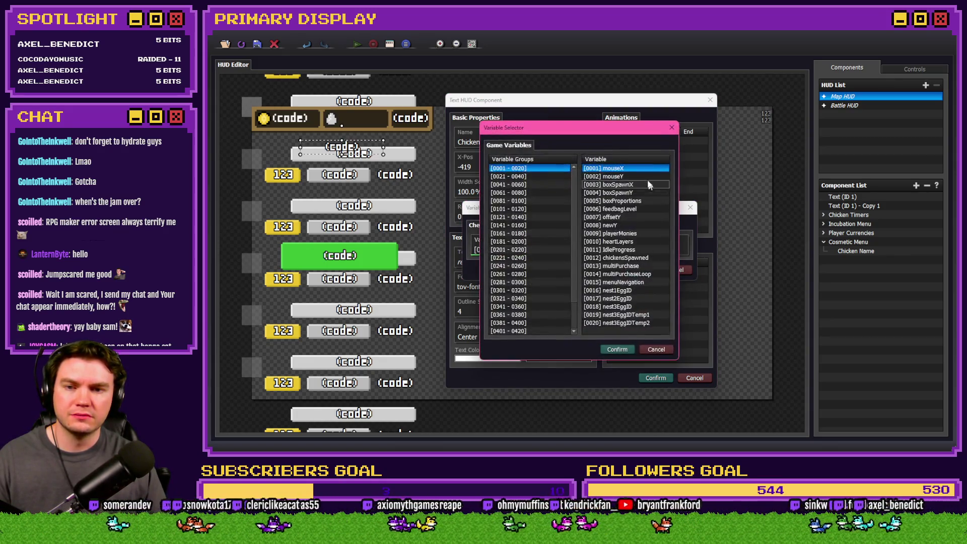
click(539, 266)
click(537, 249)
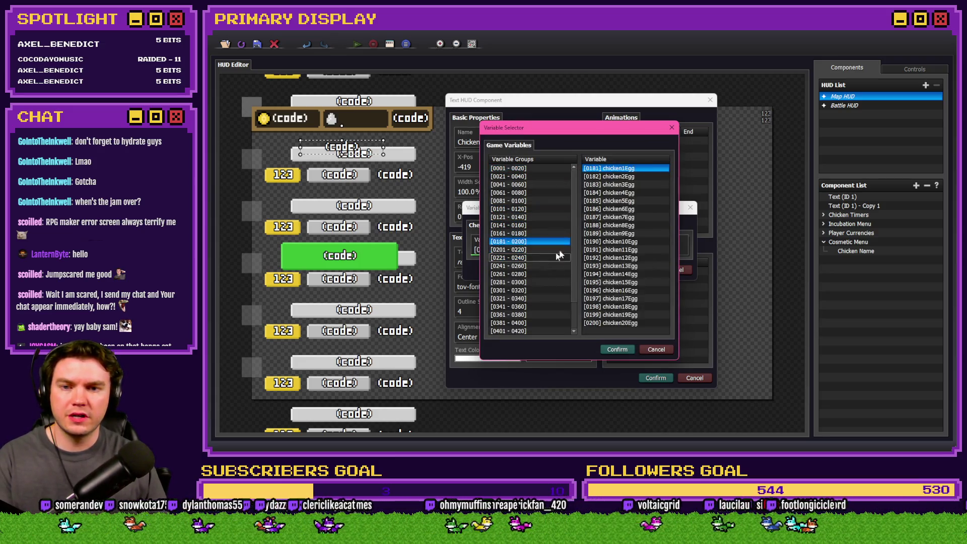
double_click(623, 201)
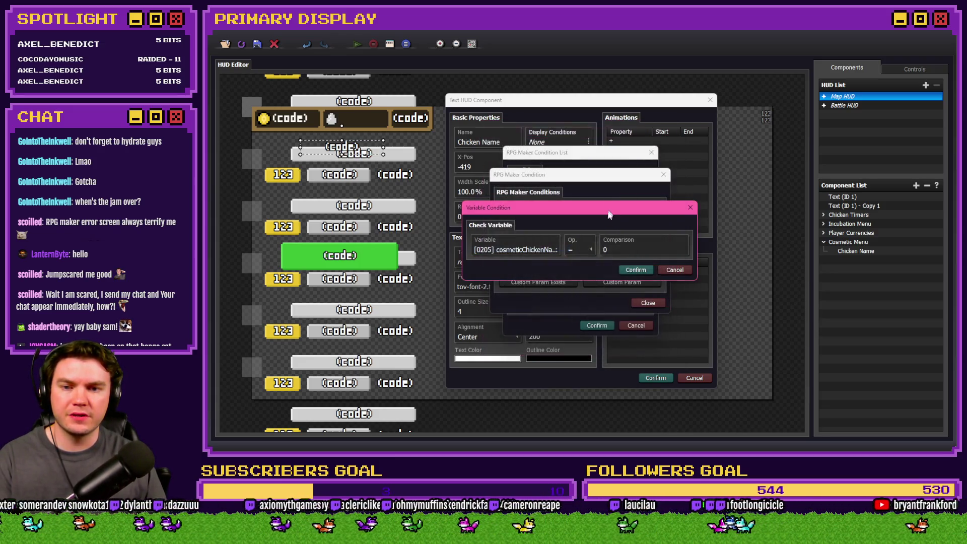
click(579, 249)
click(578, 273)
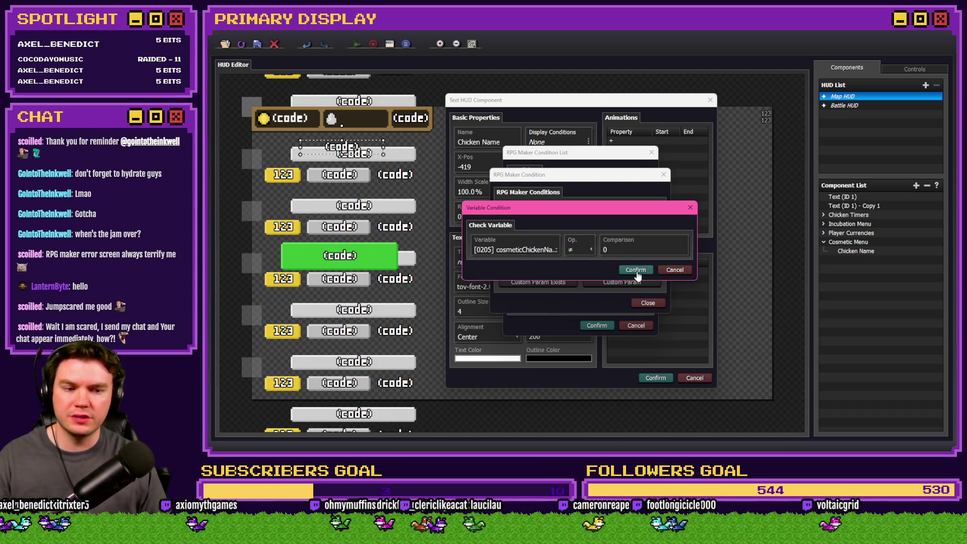
click(635, 269)
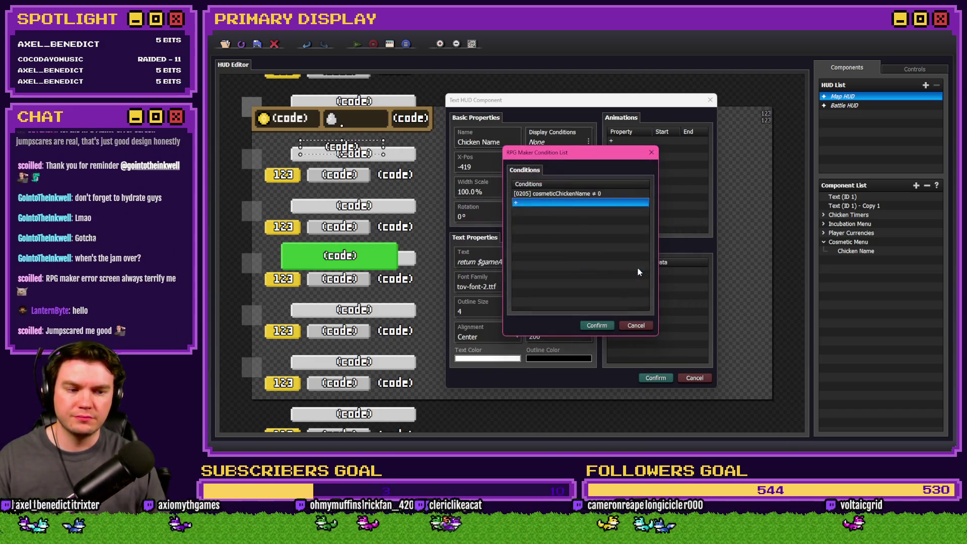
click(597, 326)
click(655, 378)
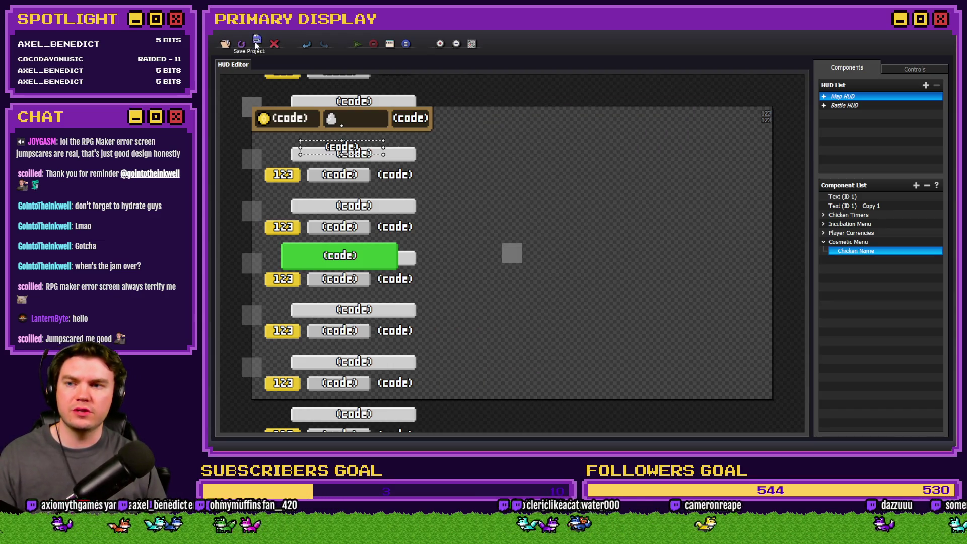
- Playtest in RPG Maker MZ, which stops on a TypeError: Cannot read property 'name' of null
key(alt+Tab)
key(Tab)
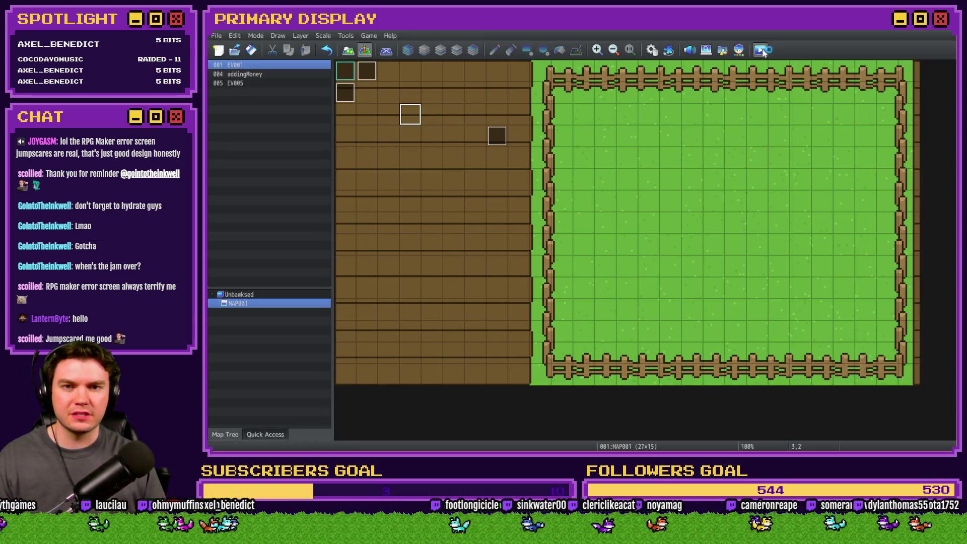
click(759, 49)
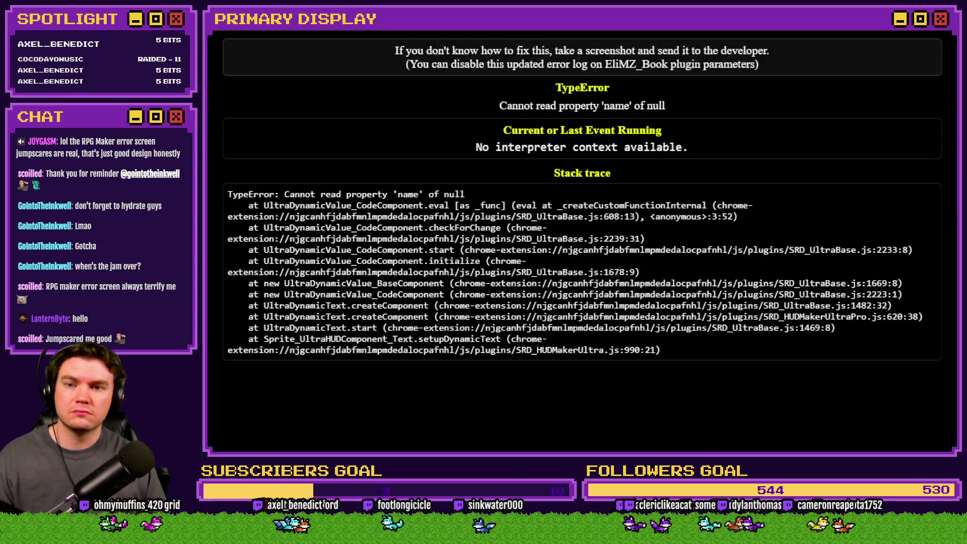
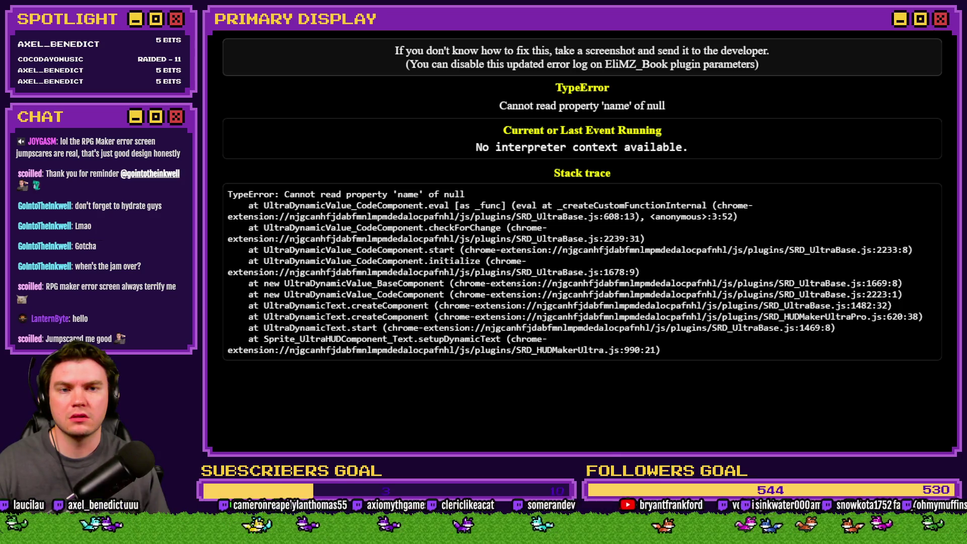
- Return to the HUD Editor and open the Chicken Name text component's code
key(alt+Tab)
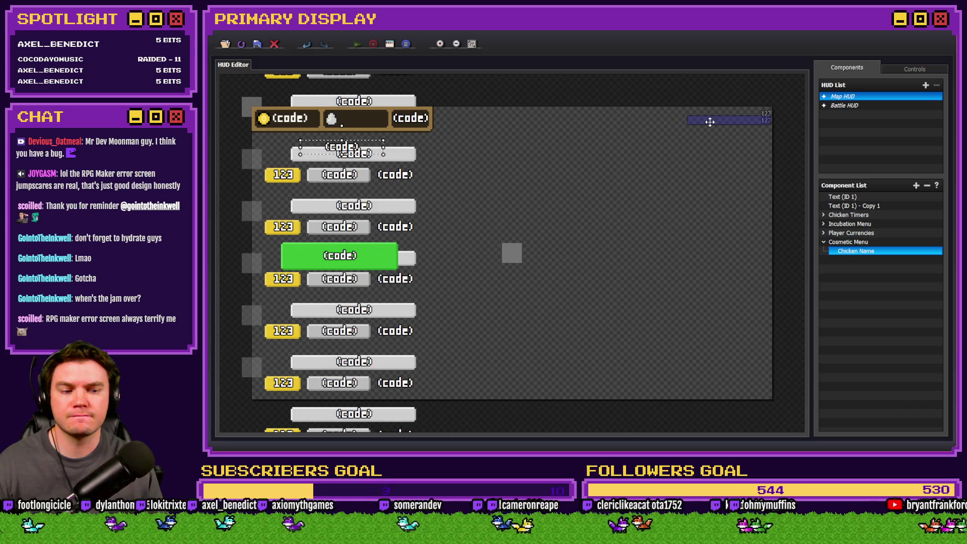
double_click(855, 252)
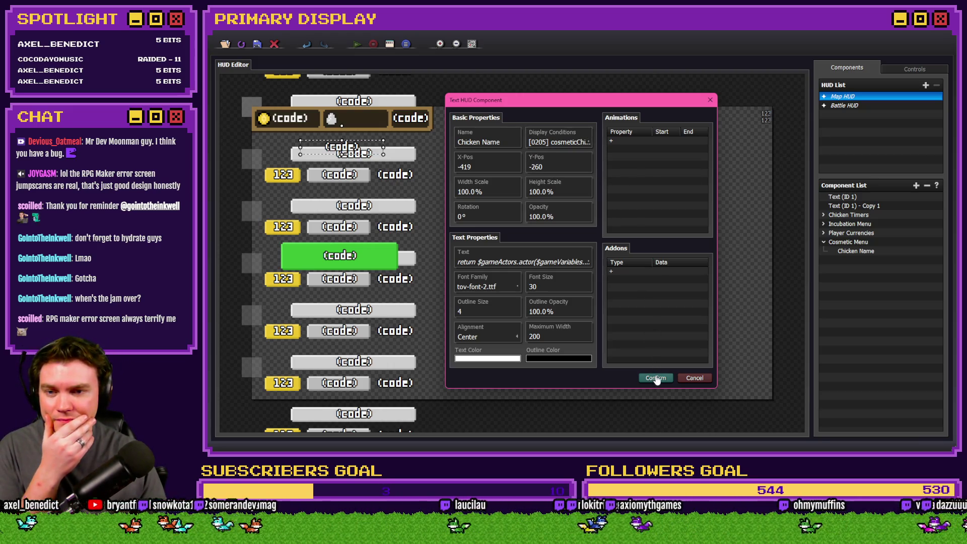
click(536, 261)
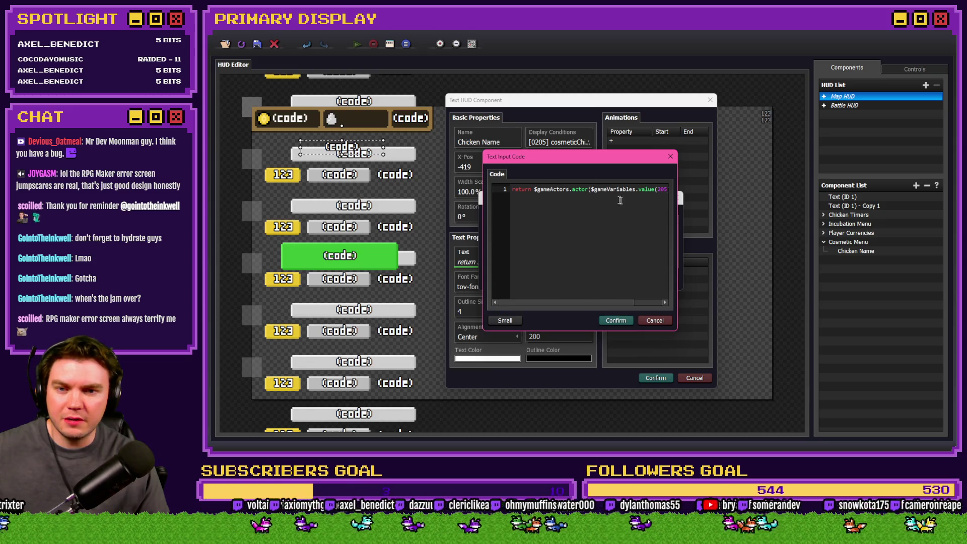
- Prefix the Chicken Name code with 'if' followed by the pasted $gameVariables.value(205) lookup
drag(663, 189, 633, 189)
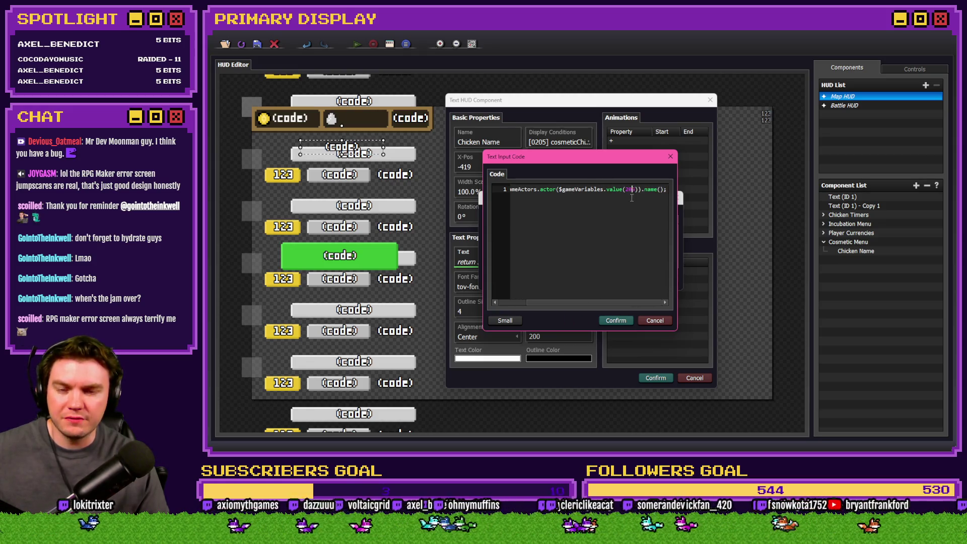
drag(558, 190, 638, 191)
key(ctrl+c)
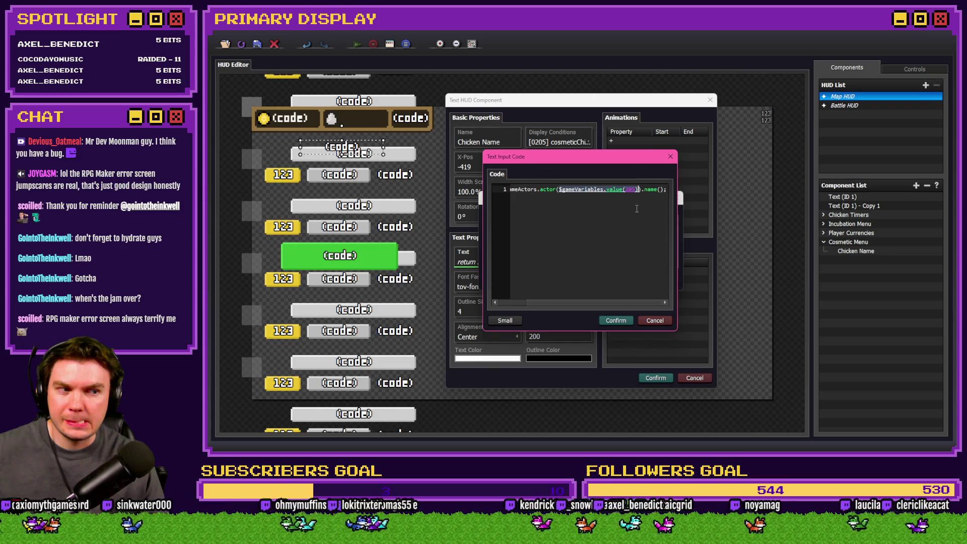
click(559, 190)
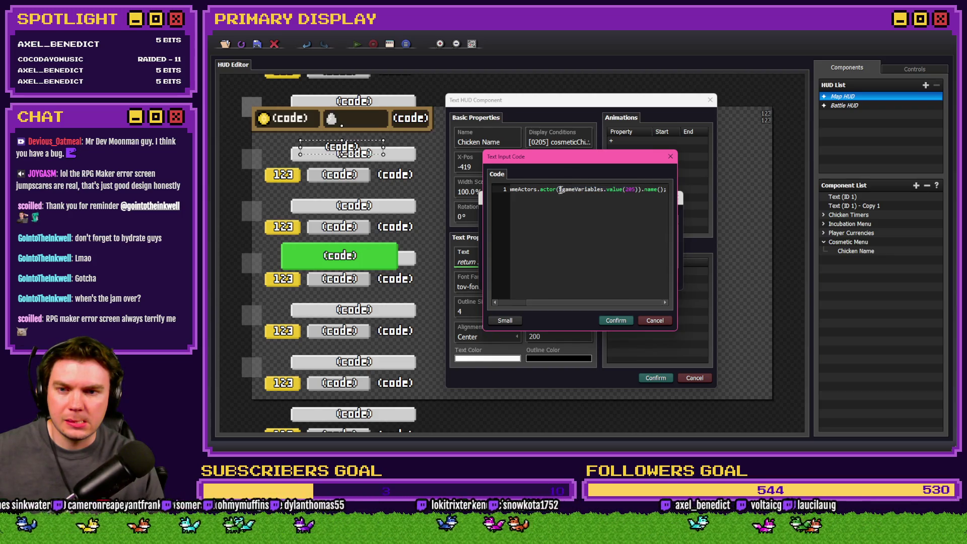
drag(525, 191, 467, 193)
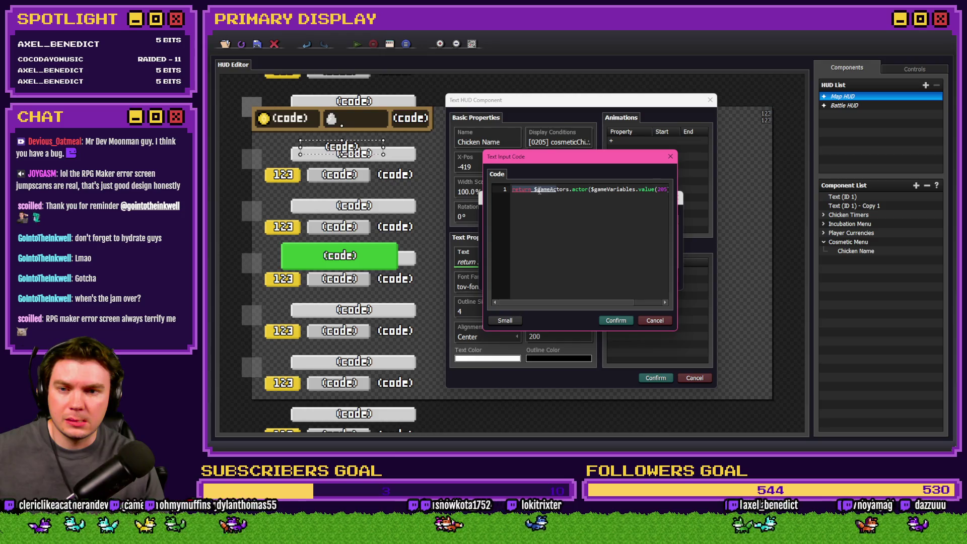
key(Home)
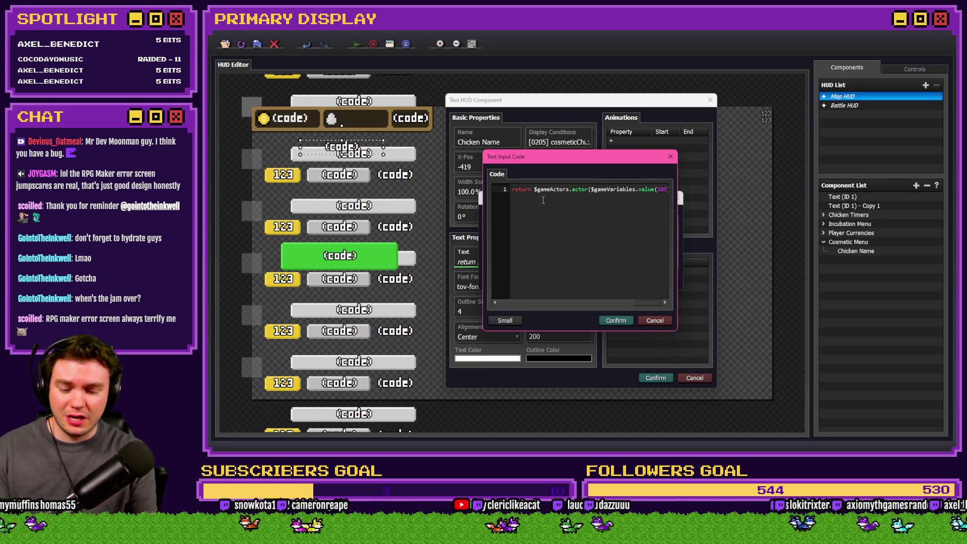
text(if)
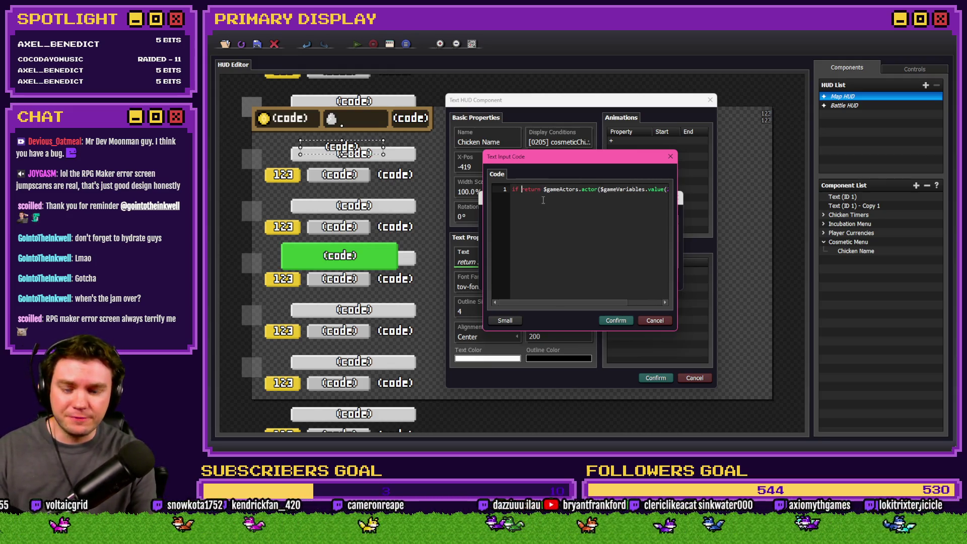
key(ctrl+v)
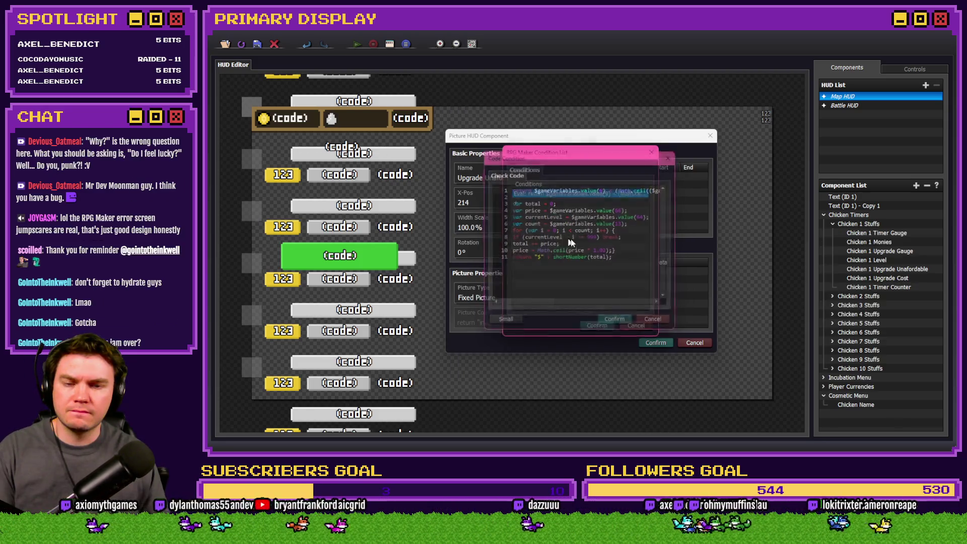
double_click(551, 253)
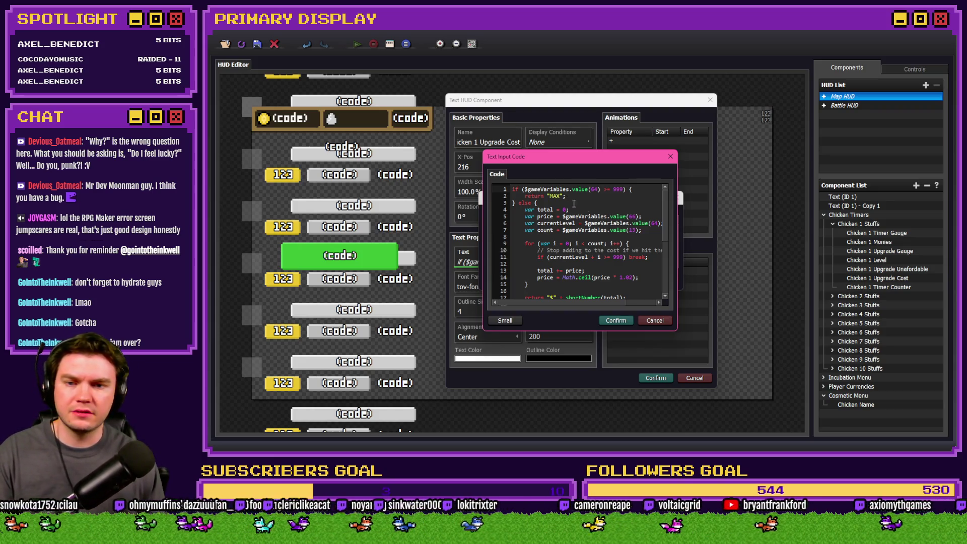
key(Escape)
key(Escape)
click(870, 280)
double_click(869, 279)
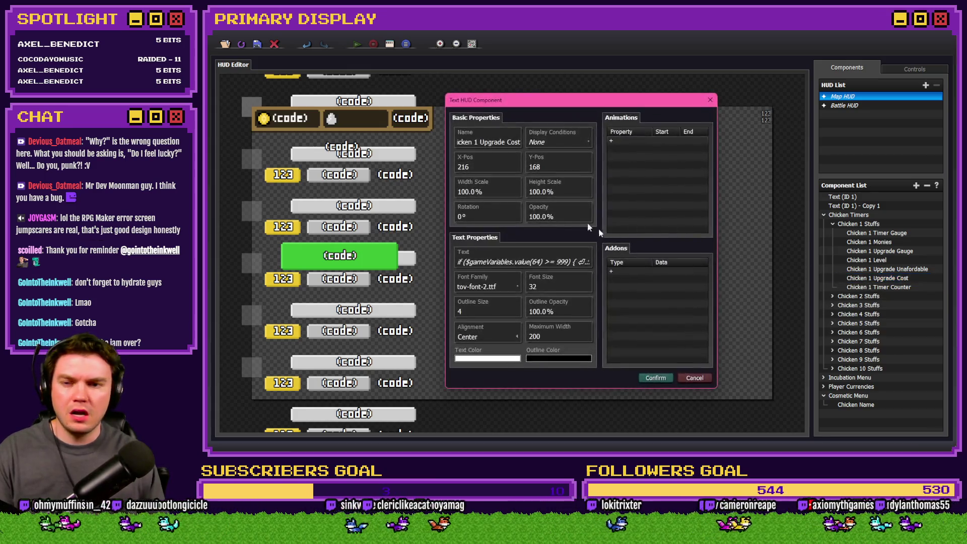
click(483, 262)
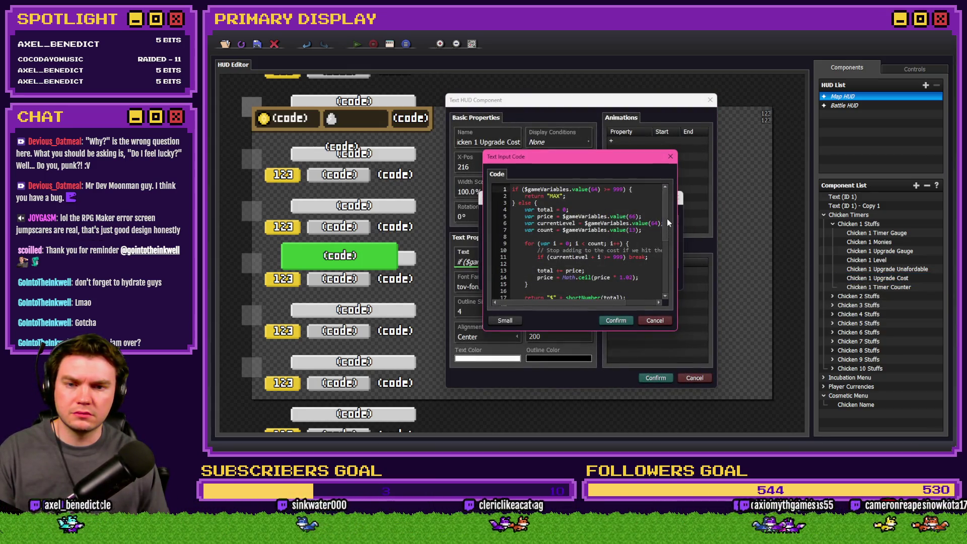
mouse_move(666, 219)
mouse_down()
mouse_move(666, 255)
mouse_move(666, 230)
mouse_up()
click(516, 320)
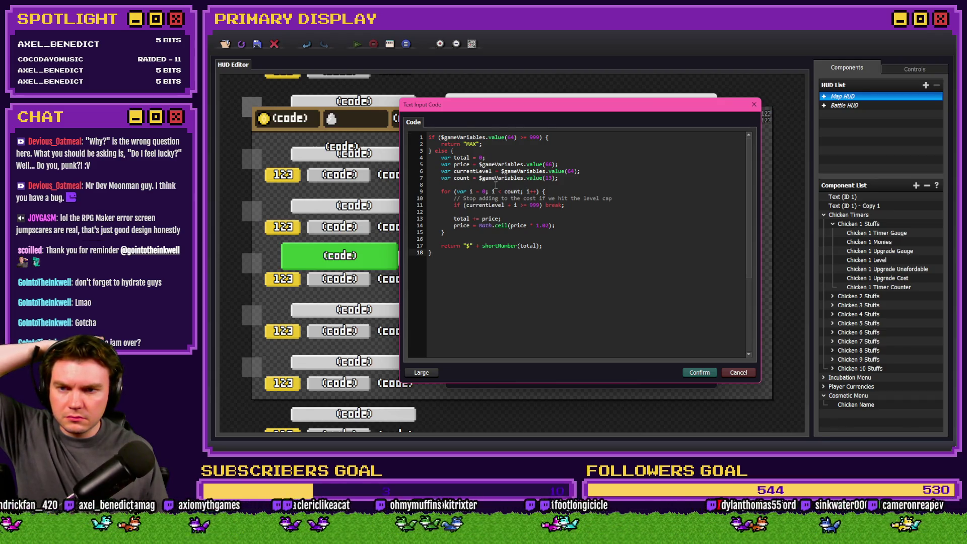
click(744, 372)
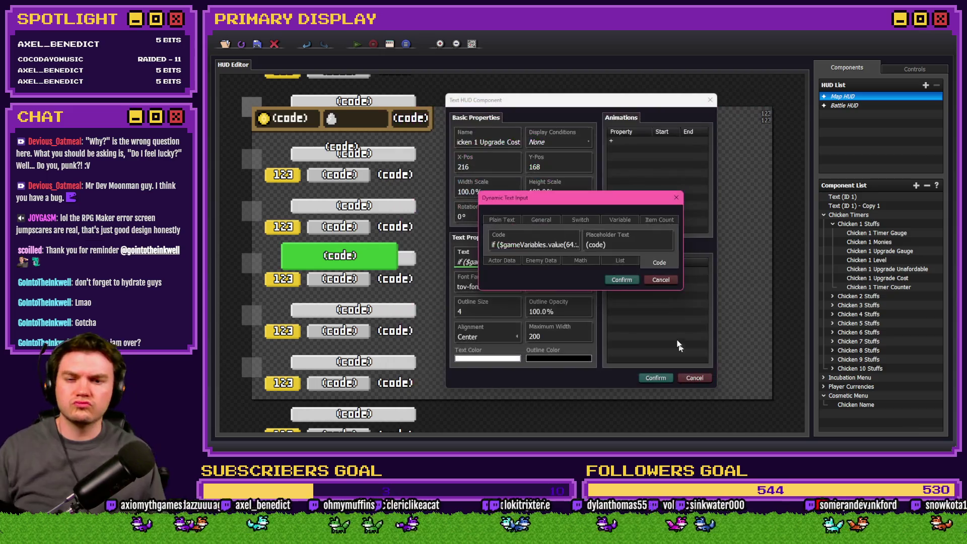
click(660, 279)
click(694, 378)
click(832, 223)
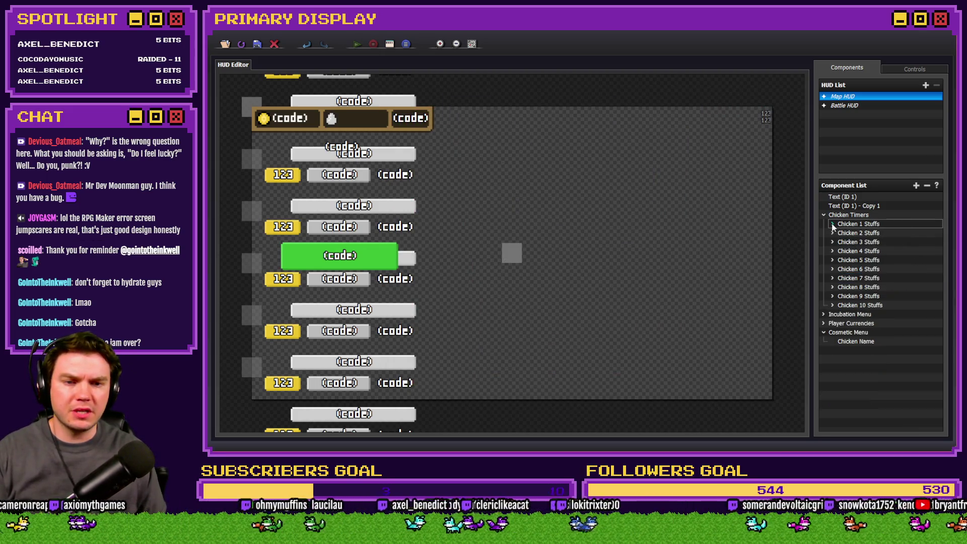
- Collapse Chicken Timers and open the Chicken Name text code in the editor
click(824, 214)
double_click(855, 251)
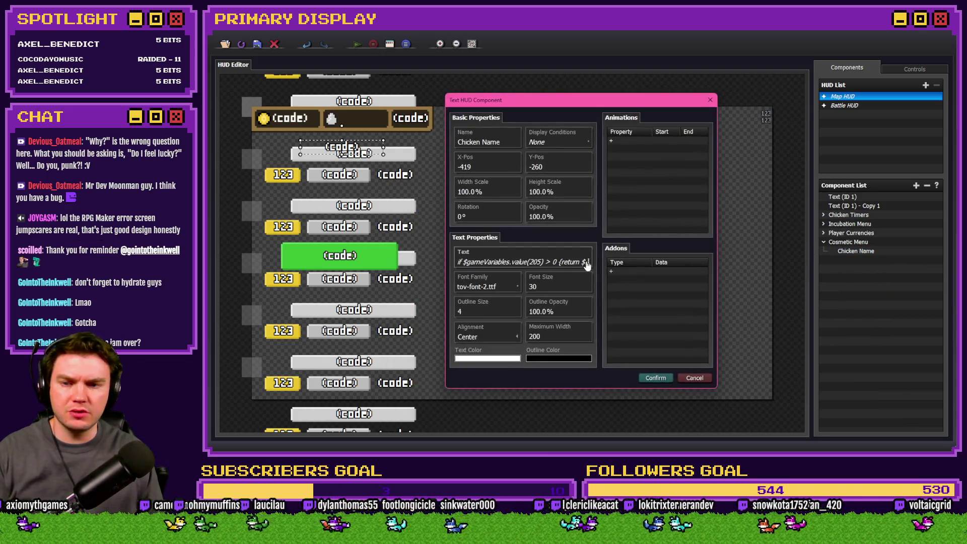
click(586, 266)
click(549, 234)
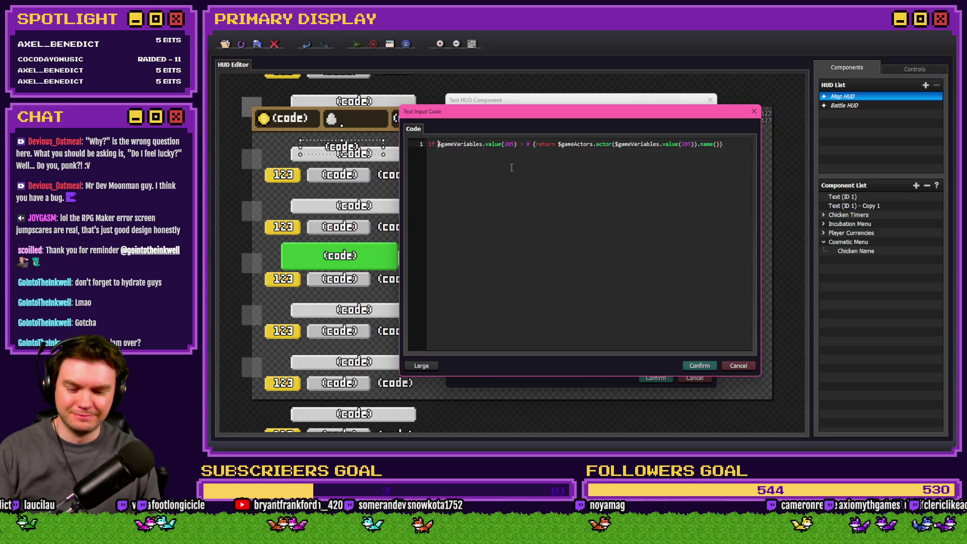
- Make the condition read if ($gameVariables.value(205) > 0), confirm both dialogs, and start a playtest
text(()
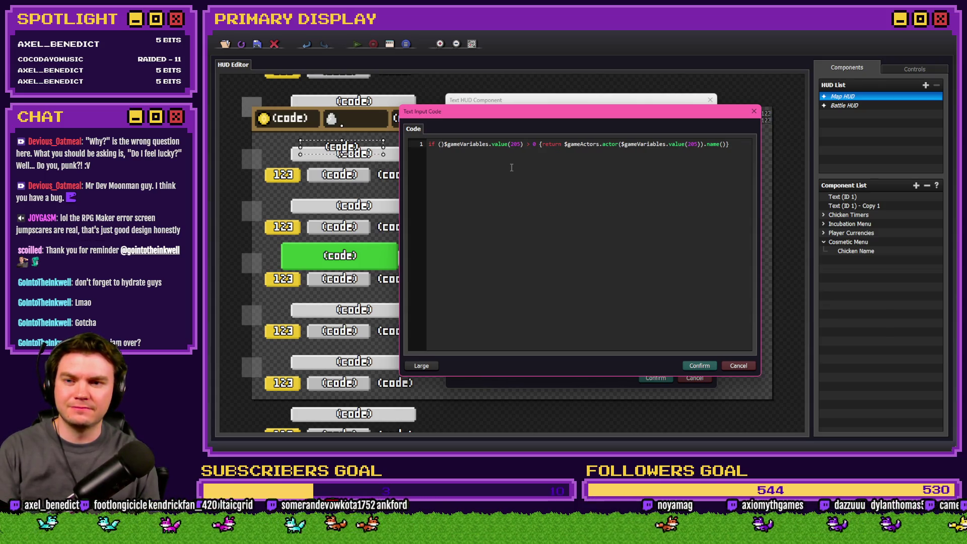
click(534, 145)
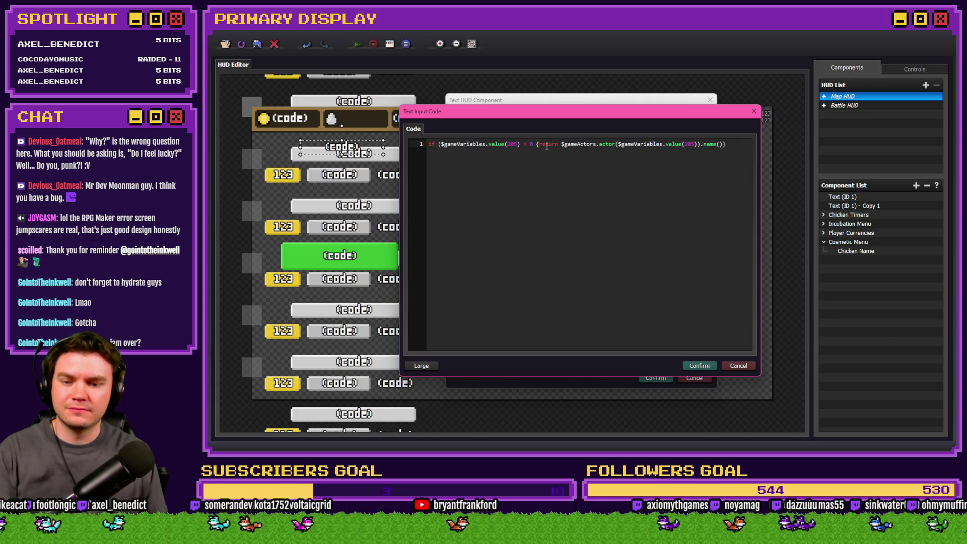
text())
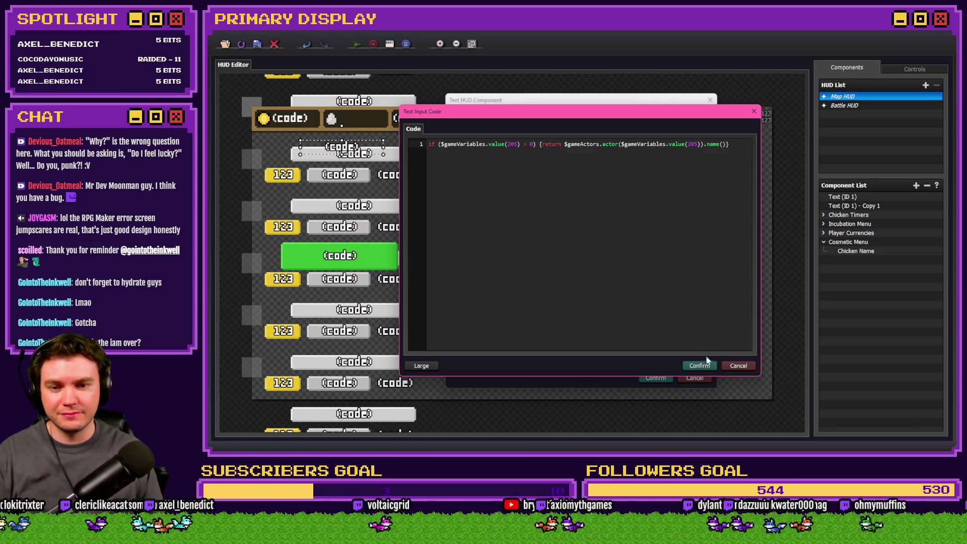
click(700, 366)
click(651, 369)
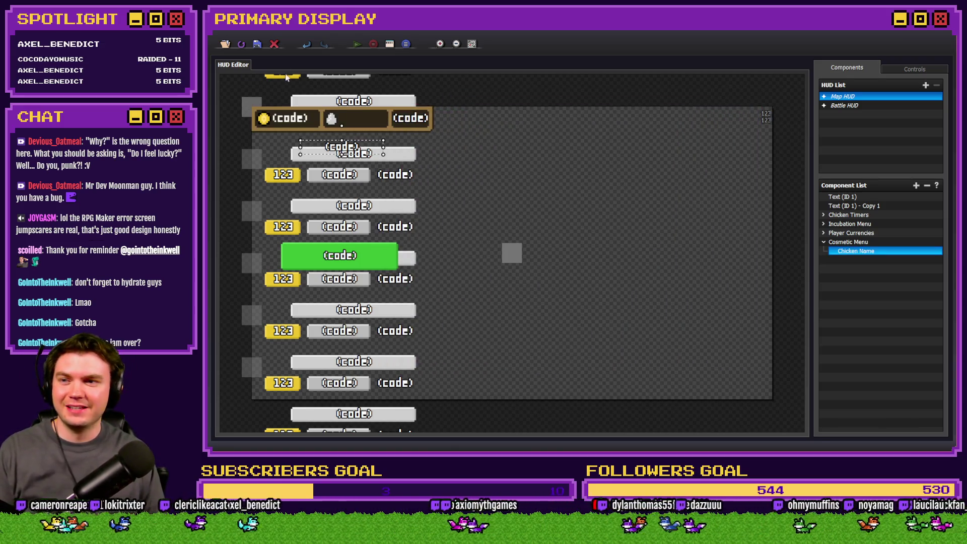
click(356, 44)
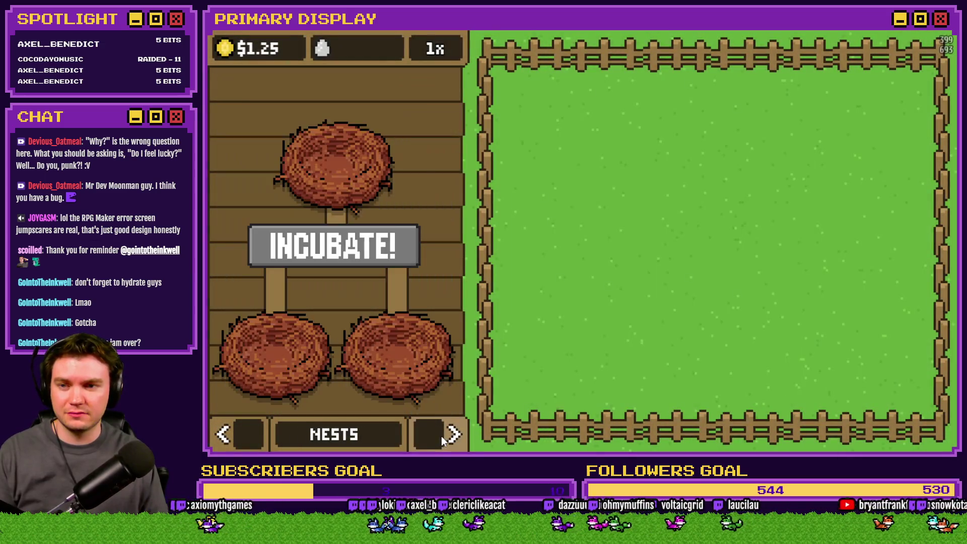
- View the LEGHORN outfits panel in the playtest, then close the game window
click(441, 436)
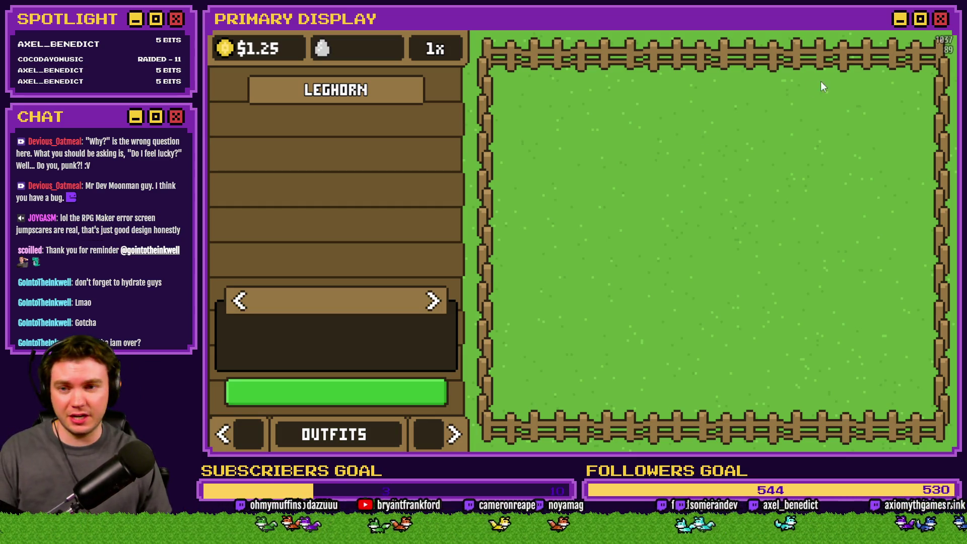
click(941, 29)
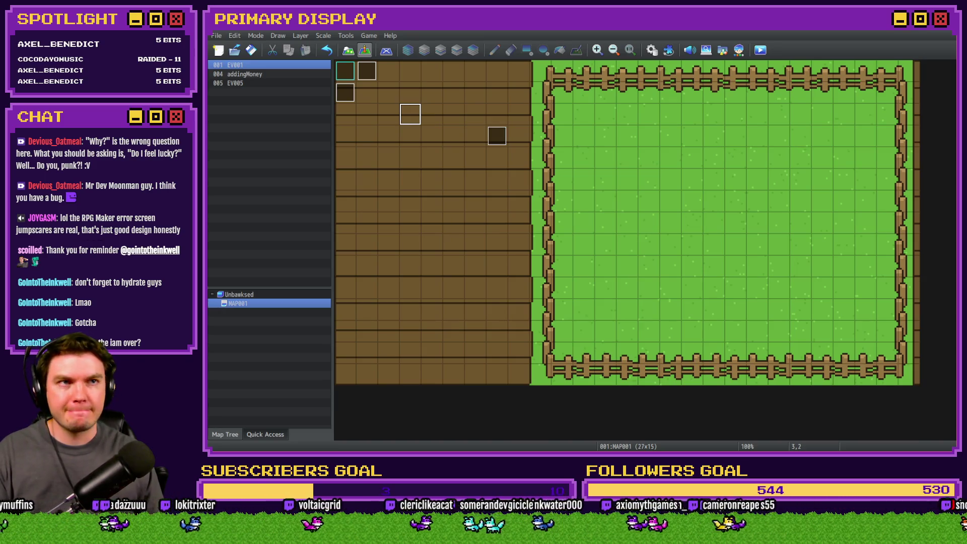
key(alt+Tab)
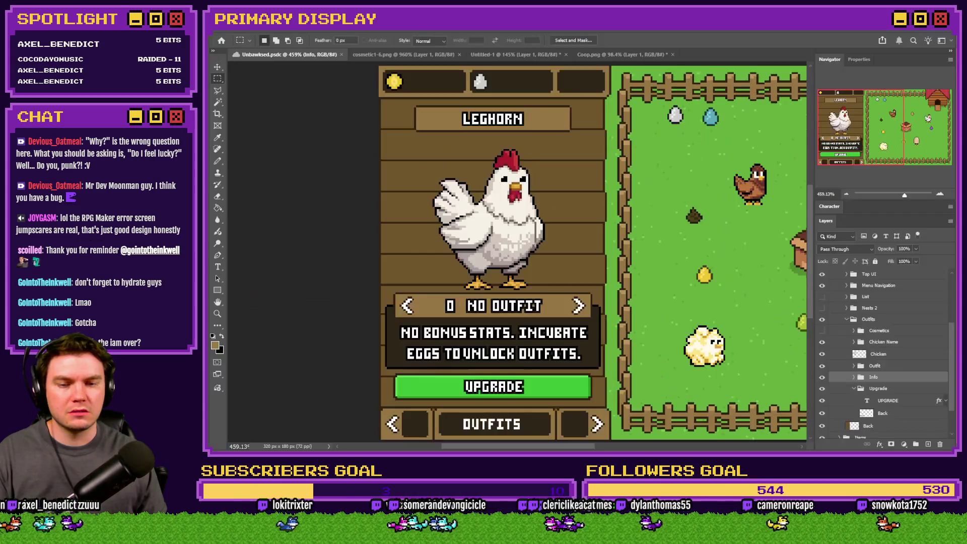
- Open outfitsMenu.png, close Untitled-1 without saving, and return to the Unbawksed mockup
click(614, 55)
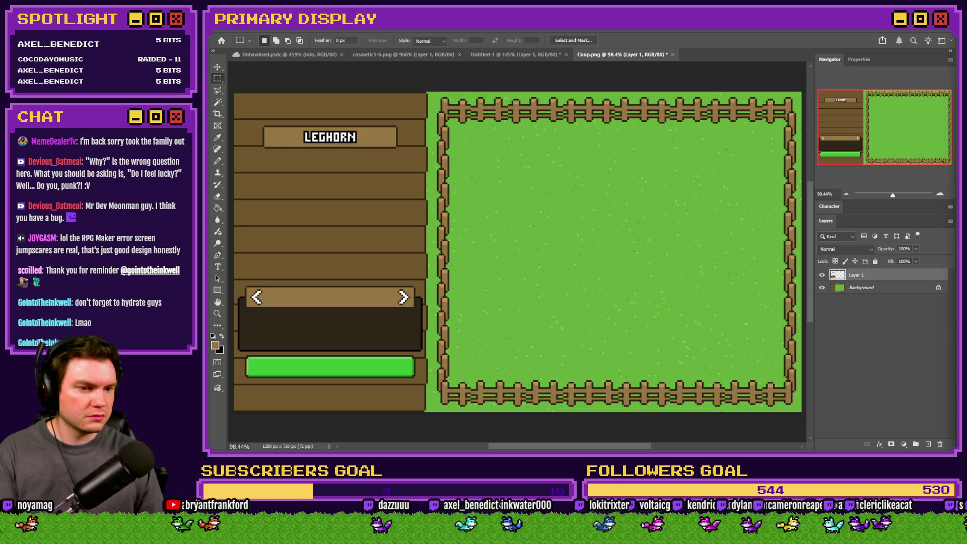
mouse_move(863, 276)
mouse_down()
mouse_move(690, 100)
mouse_move(694, 48)
mouse_move(695, 55)
mouse_move(548, 56)
mouse_move(567, 56)
mouse_up()
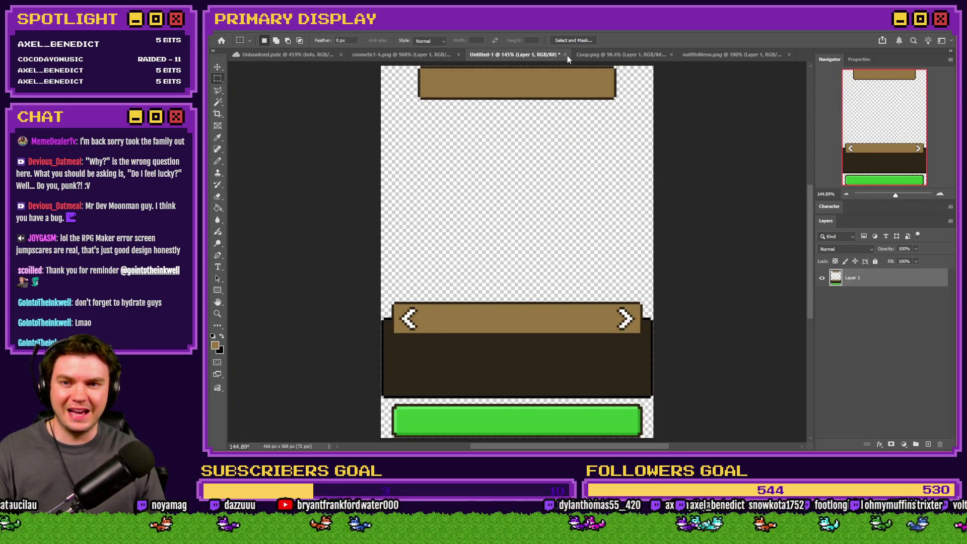
click(565, 55)
click(579, 181)
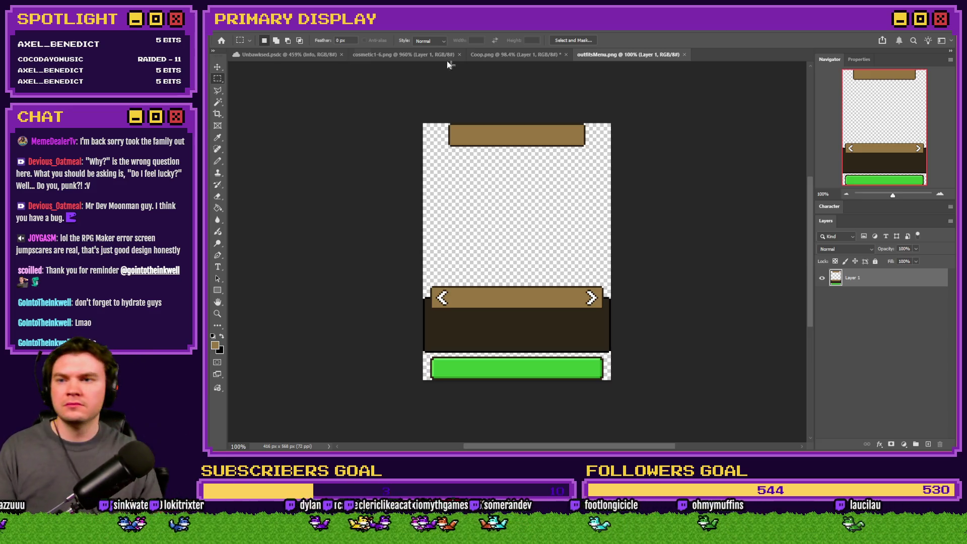
click(298, 55)
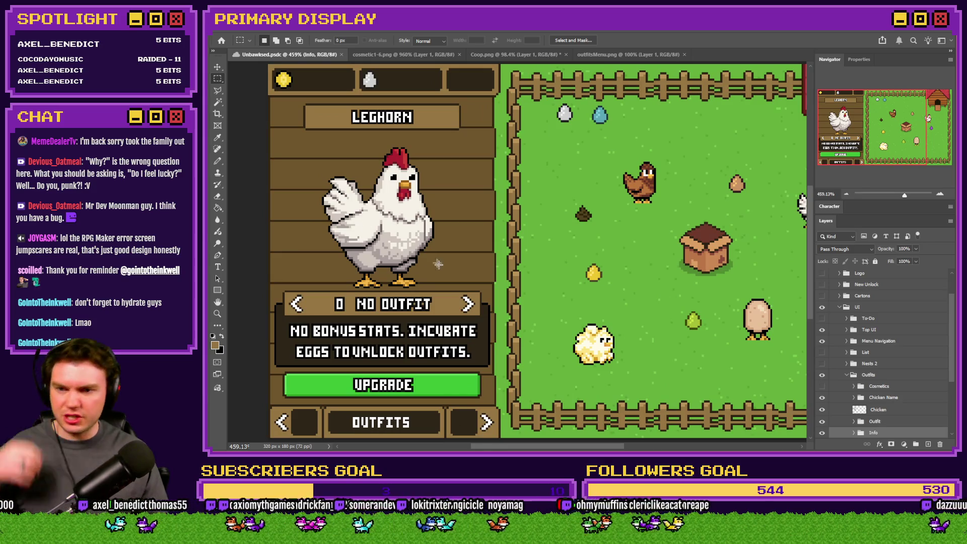
- Select the Chicken layer and create a new group above it named Buttons
scroll(900, 426, down, 3)
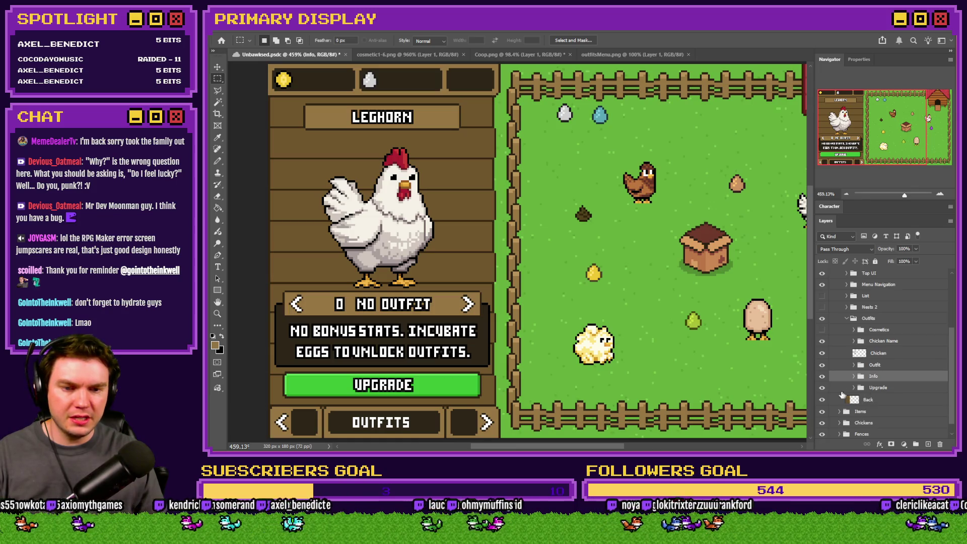
click(822, 387)
click(822, 387)
click(822, 353)
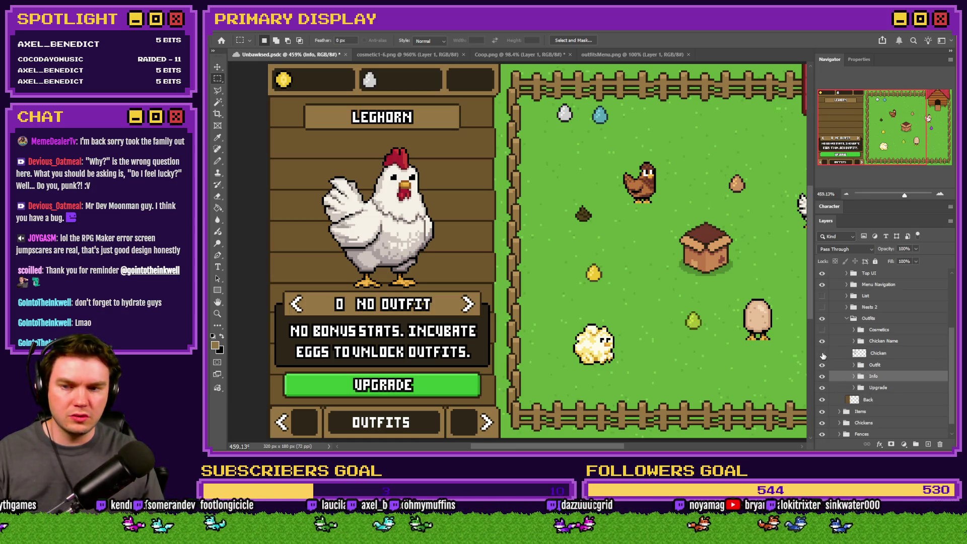
click(821, 353)
click(846, 354)
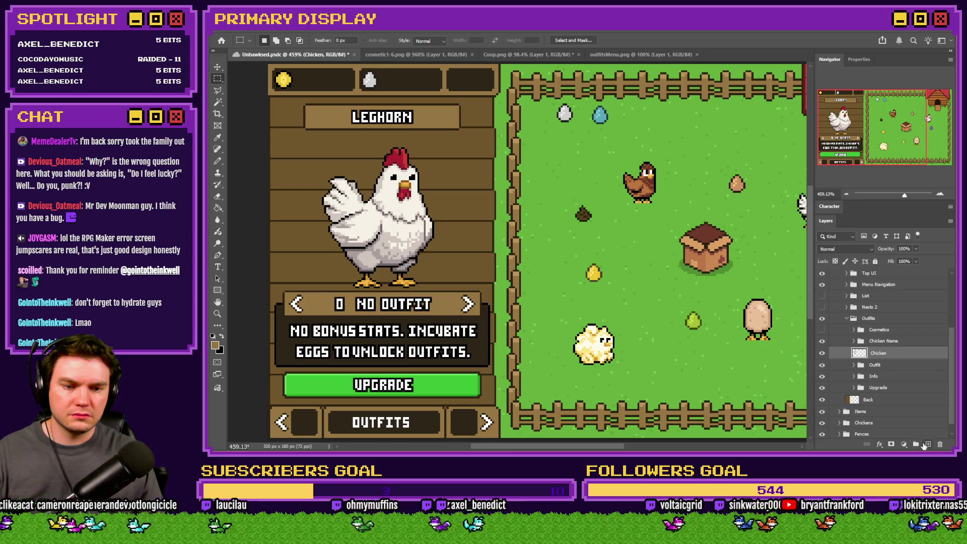
click(915, 443)
double_click(877, 352)
text(Buttons)
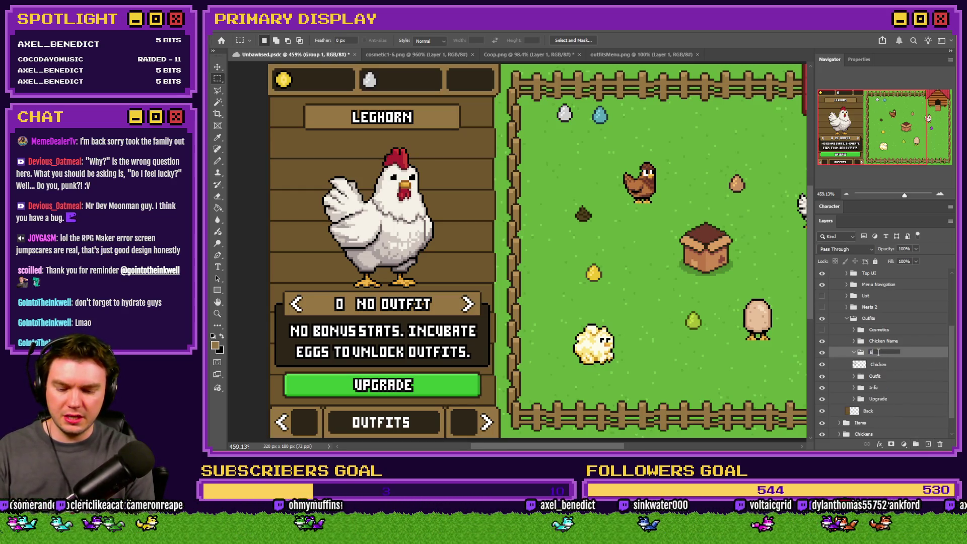
key(Return)
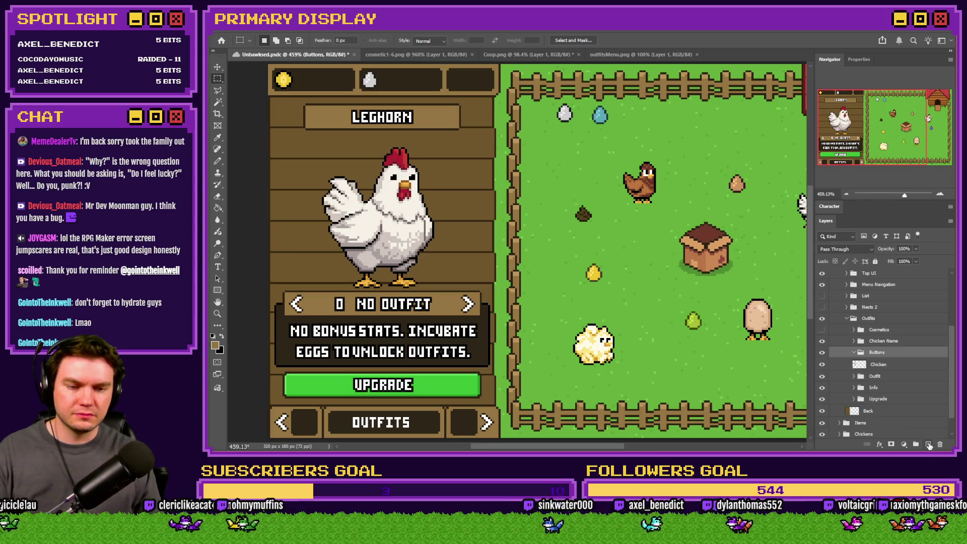
- Add a new layer named Left inside the Buttons group
click(928, 444)
double_click(885, 364)
text(Left)
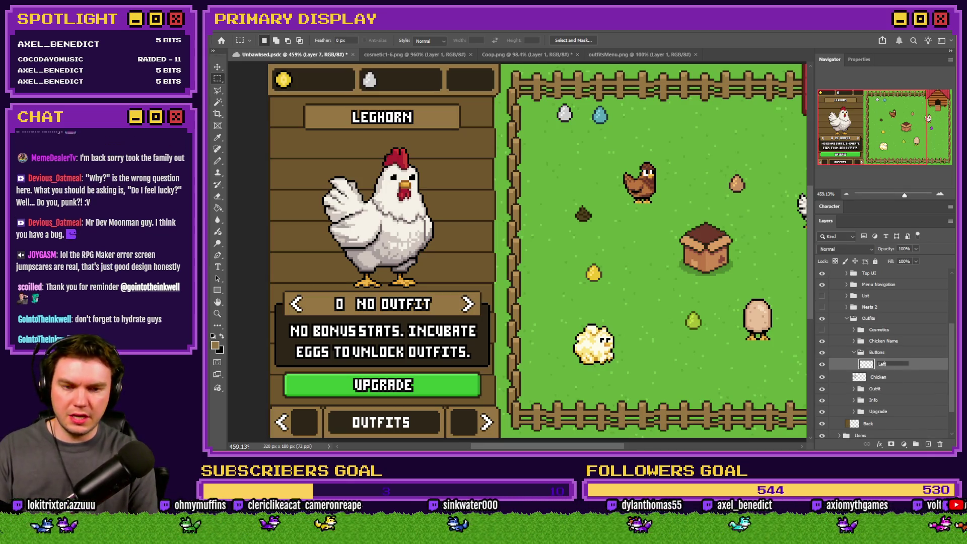
key(Return)
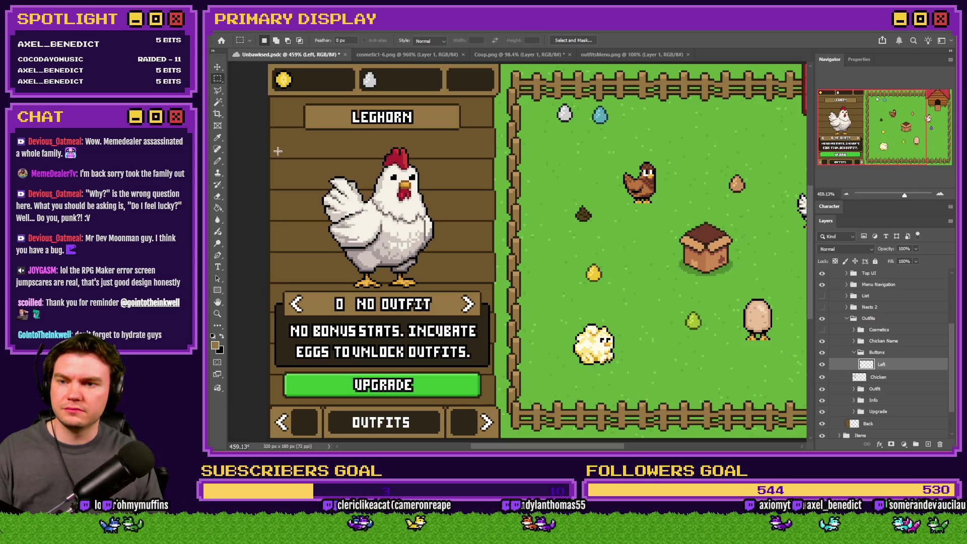
- Select a small rectangle left of the chicken and fill it with tan
scroll(311, 162, up, 3)
scroll(310, 163, down, 1)
scroll(302, 172, up, 3)
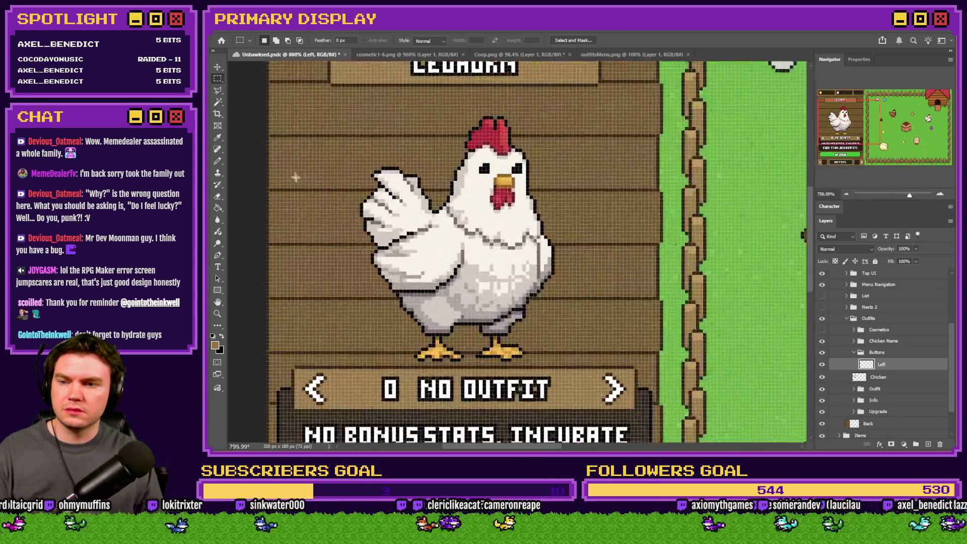
scroll(357, 227, up, 2)
scroll(359, 221, up, 2)
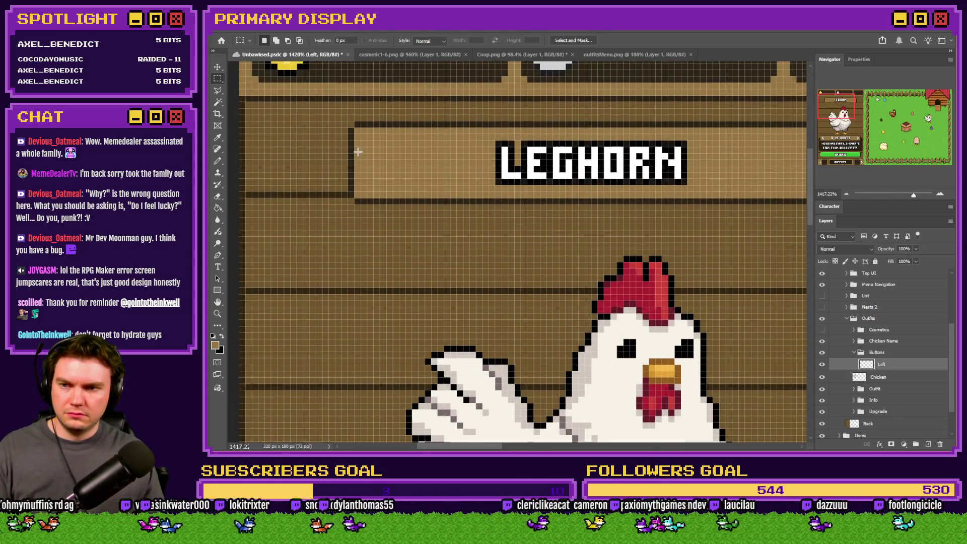
drag(342, 104, 410, 233)
scroll(474, 169, down, 2)
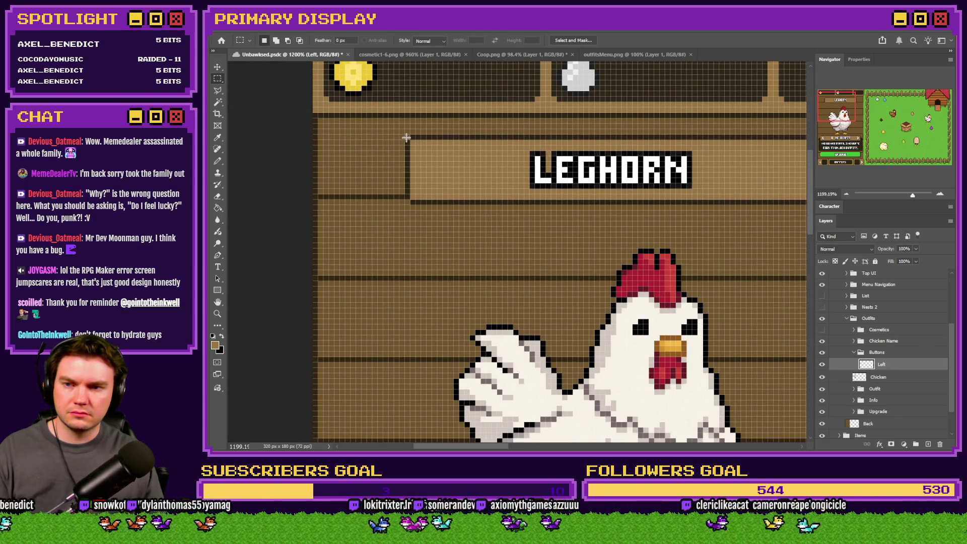
drag(405, 135, 452, 195)
scroll(451, 196, down, 1)
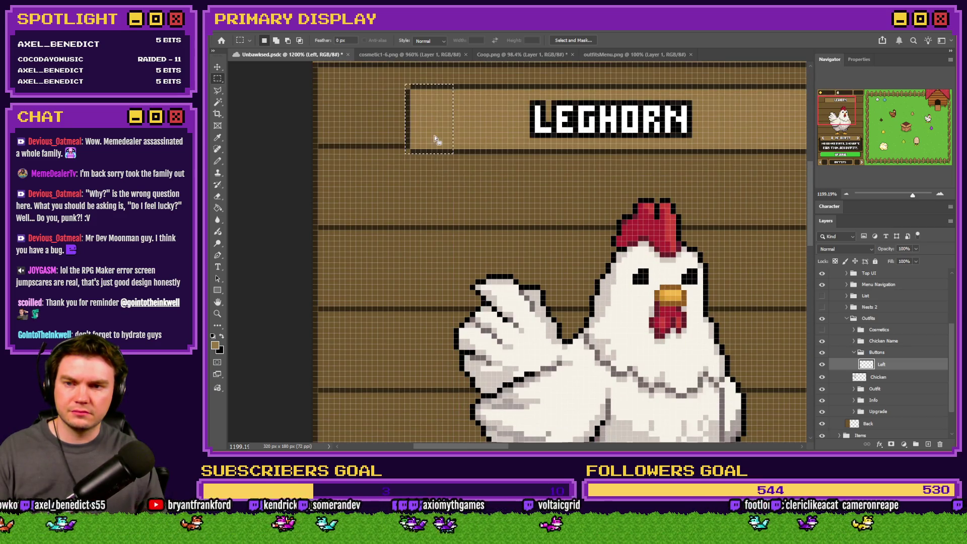
mouse_move(432, 141)
mouse_down()
mouse_move(378, 363)
mouse_move(378, 256)
mouse_up()
scroll(384, 330, down, 2)
scroll(375, 170, up, 2)
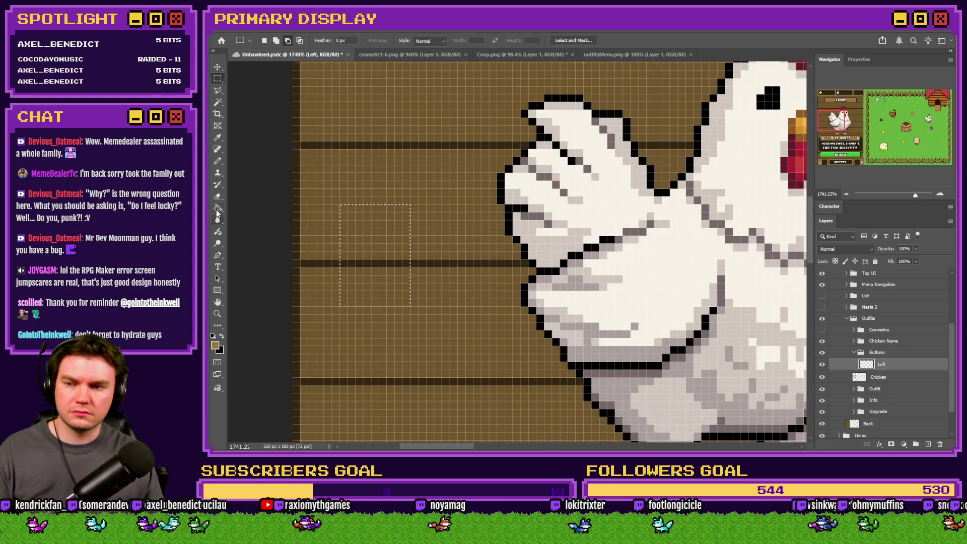
click(218, 212)
scroll(363, 300, down, 3)
scroll(361, 292, up, 1)
click(360, 292)
scroll(360, 292, down, 1)
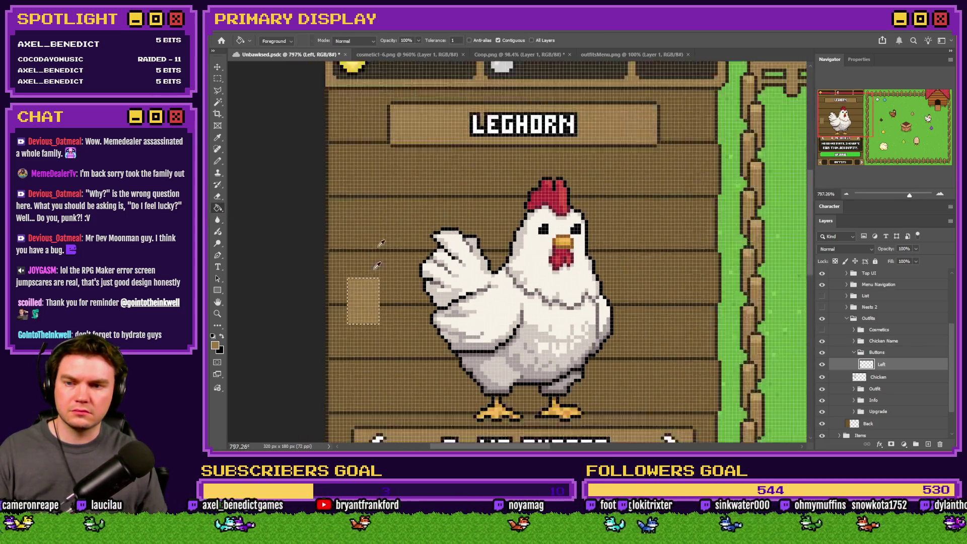
- Pick the planks' dark brown and set the Pencil tool to 100% hardness
scroll(390, 127, down, 1)
alt+click(390, 128)
click(218, 90)
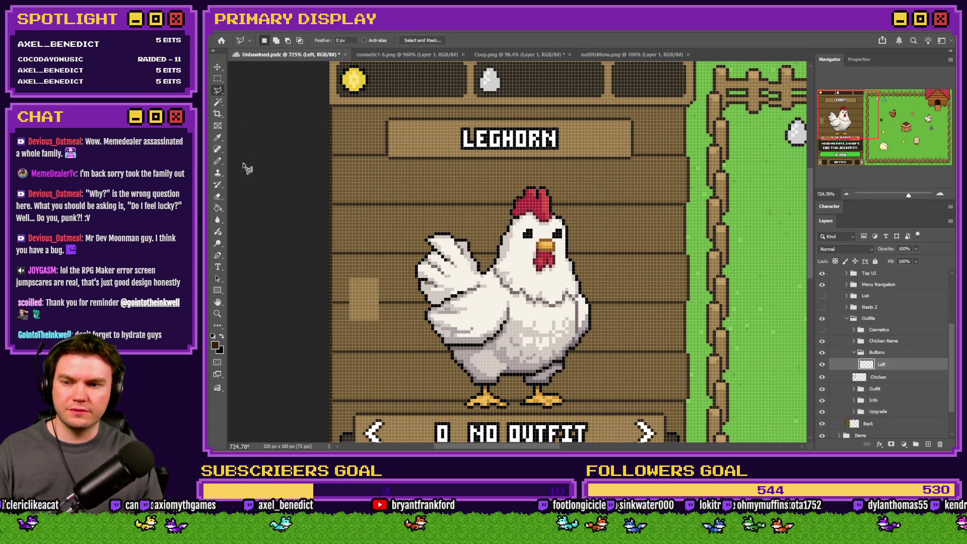
click(243, 161)
key(Escape)
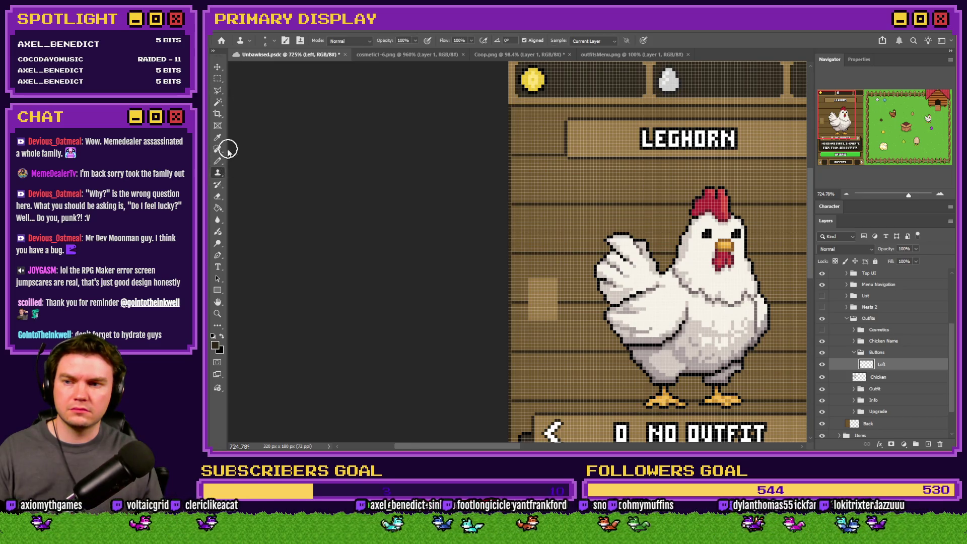
click(217, 161)
scroll(594, 281, up, 5)
right_click(551, 284)
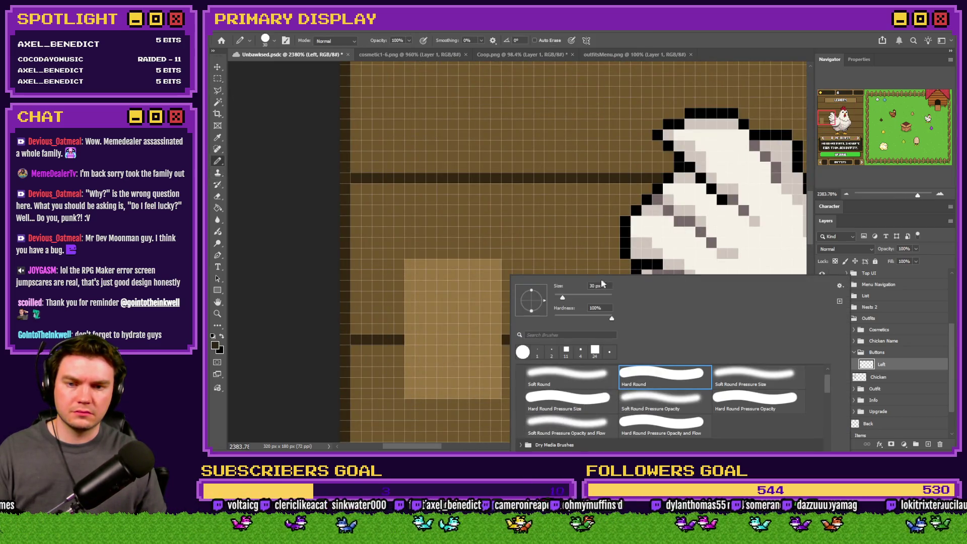
key(Tab)
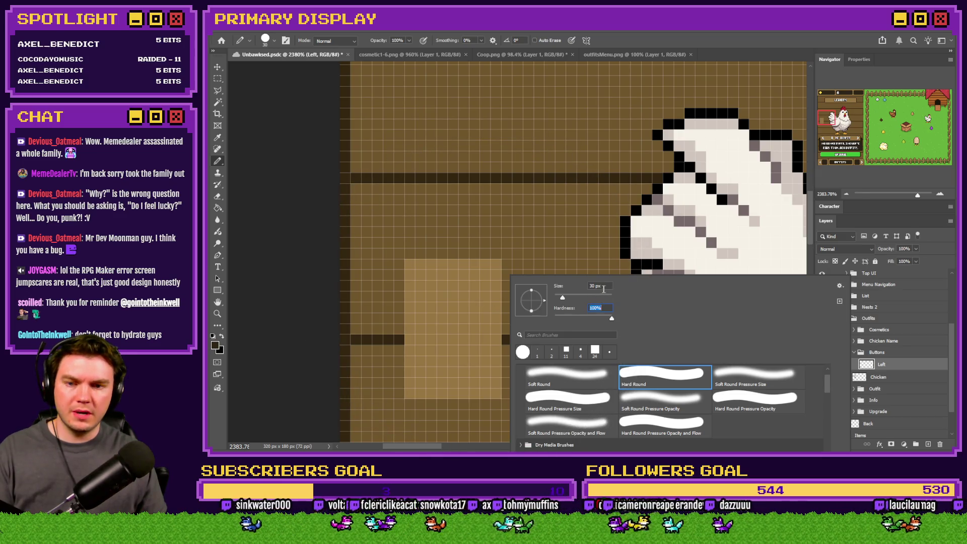
key(Return)
- Draw a one-pixel dark brown outline around the tan tile
scroll(590, 112, up, 5)
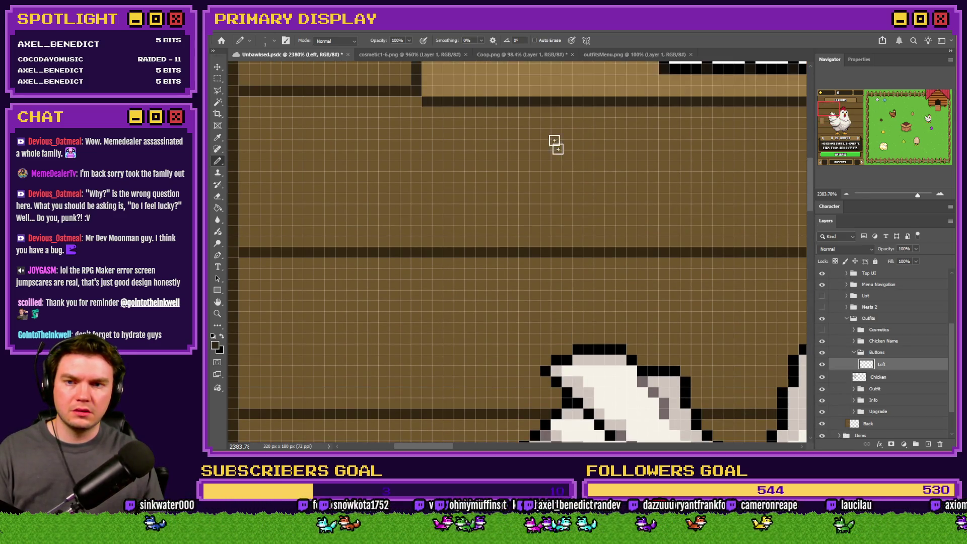
scroll(806, 115, up, 3)
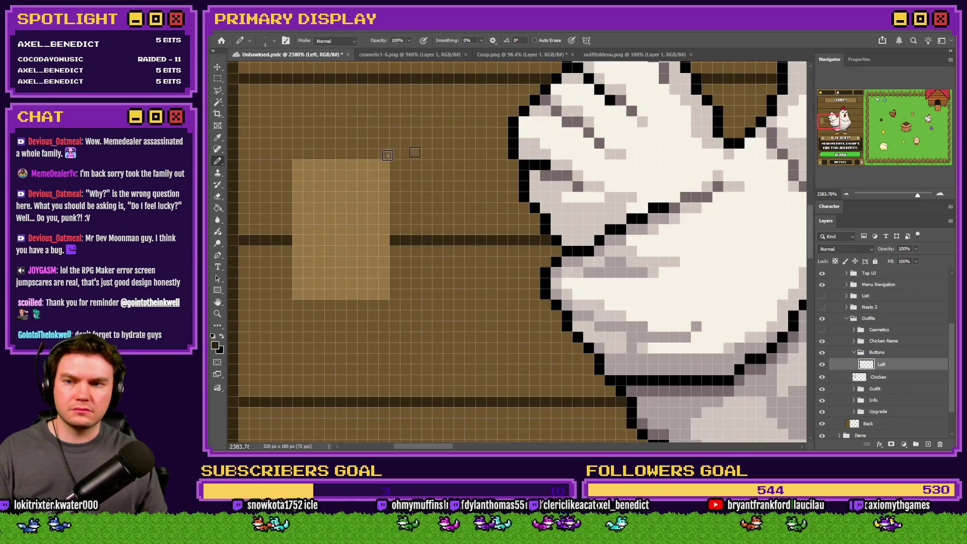
scroll(453, 201, left, 3)
mouse_move(297, 148)
mouse_down()
mouse_move(425, 161)
mouse_move(427, 318)
mouse_move(415, 342)
mouse_move(302, 348)
mouse_move(285, 328)
mouse_move(283, 160)
mouse_up()
key(ctrl+Down)
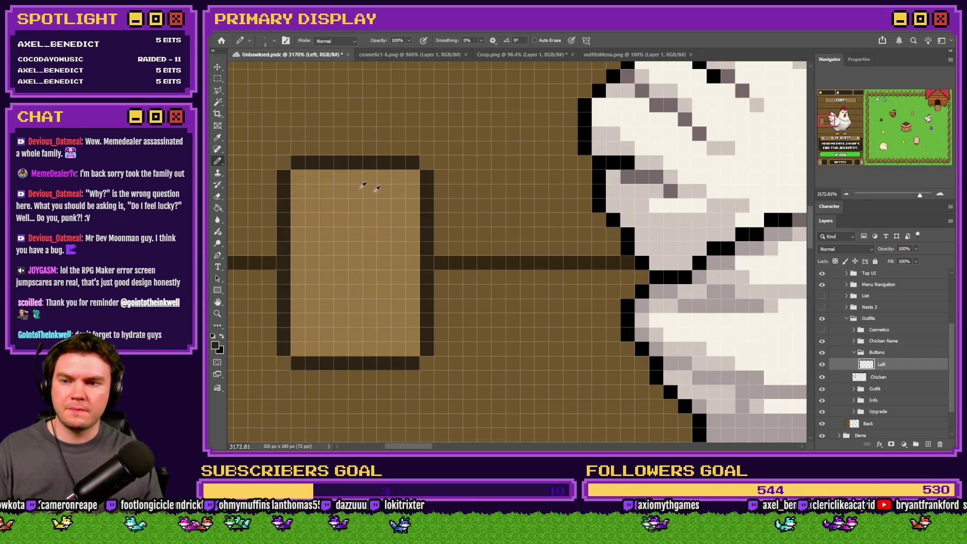
scroll(377, 189, down, 5)
- Draw a white left-pointing arrow on the tile
key(x)
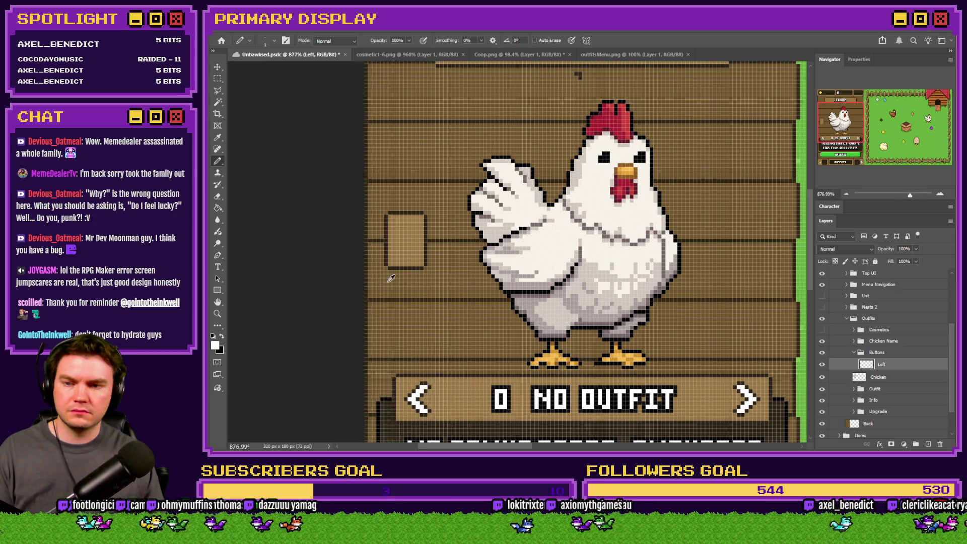
scroll(392, 279, up, 5)
click(394, 209)
drag(403, 207, 475, 151)
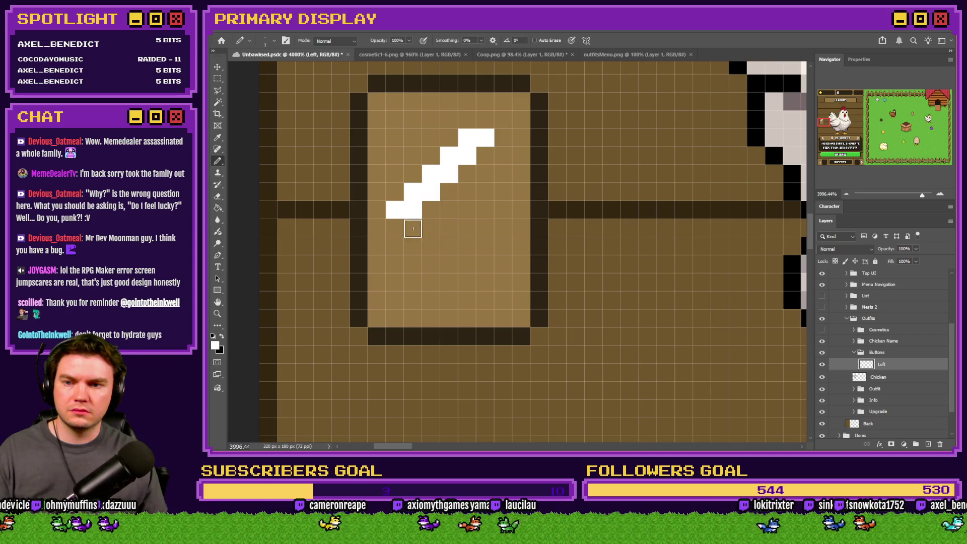
mouse_move(413, 226)
mouse_down()
mouse_move(467, 263)
mouse_move(476, 280)
mouse_move(467, 281)
mouse_up()
scroll(436, 207, down, 5)
scroll(441, 178, down, 1)
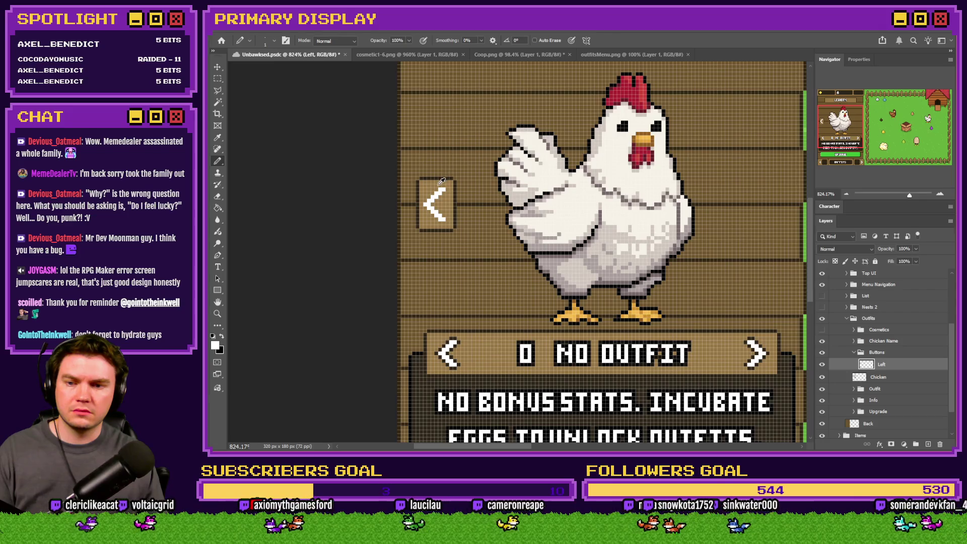
scroll(444, 178, up, 3)
scroll(427, 187, up, 2)
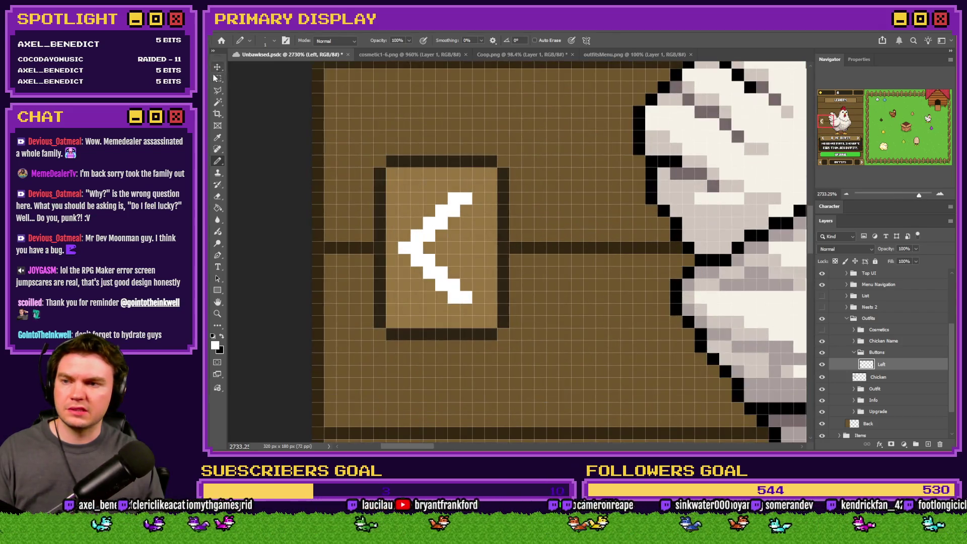
- Shift the tile's left column one pixel, patch the border gaps, and repaint the inner column light brown
key(m)
drag(361, 156, 393, 328)
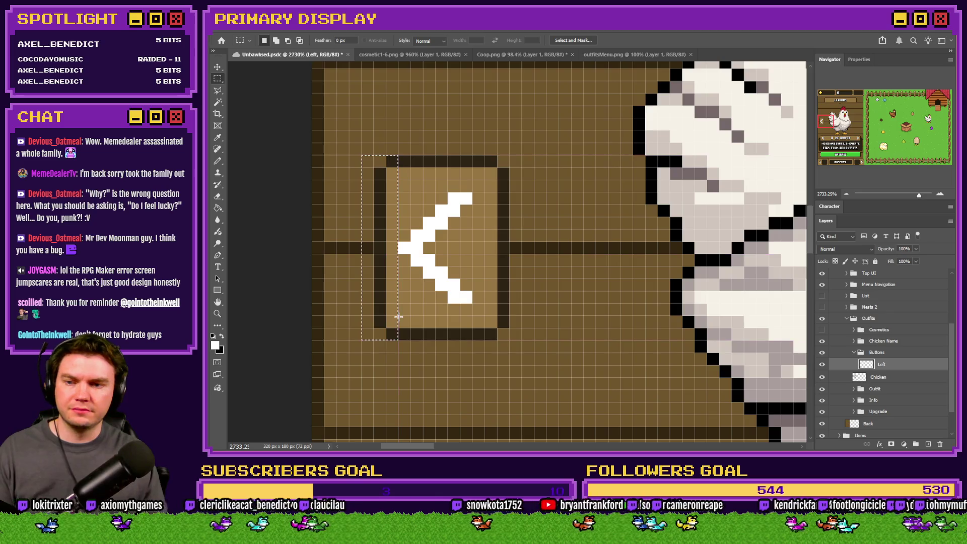
key(ctrl+Left)
key(ctrl+d)
click(218, 162)
scroll(370, 159, up, 1)
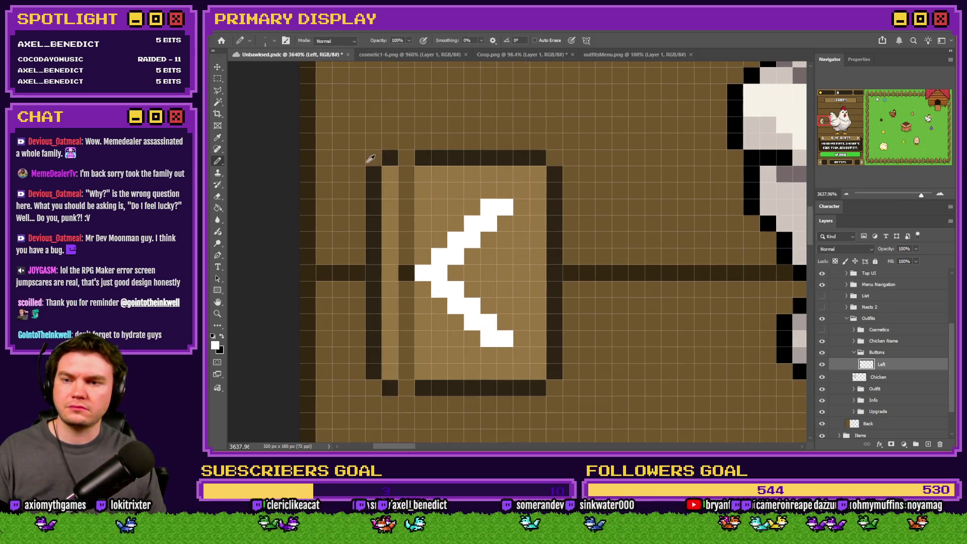
click(405, 157)
click(407, 388)
alt+click(390, 366)
drag(406, 372, 414, 177)
- Outline the white arrow's edge with black pixels
scroll(414, 177, down, 10)
scroll(432, 285, up, 9)
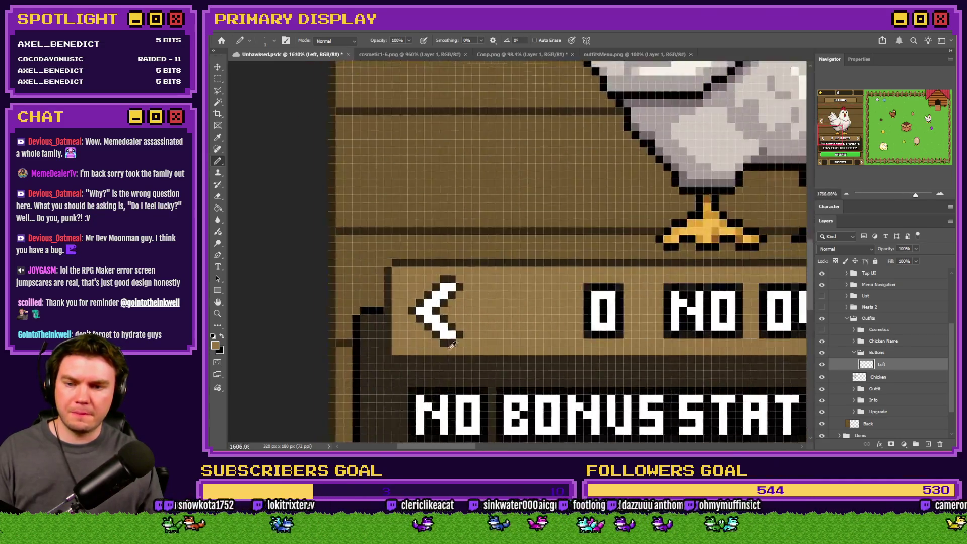
scroll(432, 285, down, 5)
scroll(433, 210, up, 5)
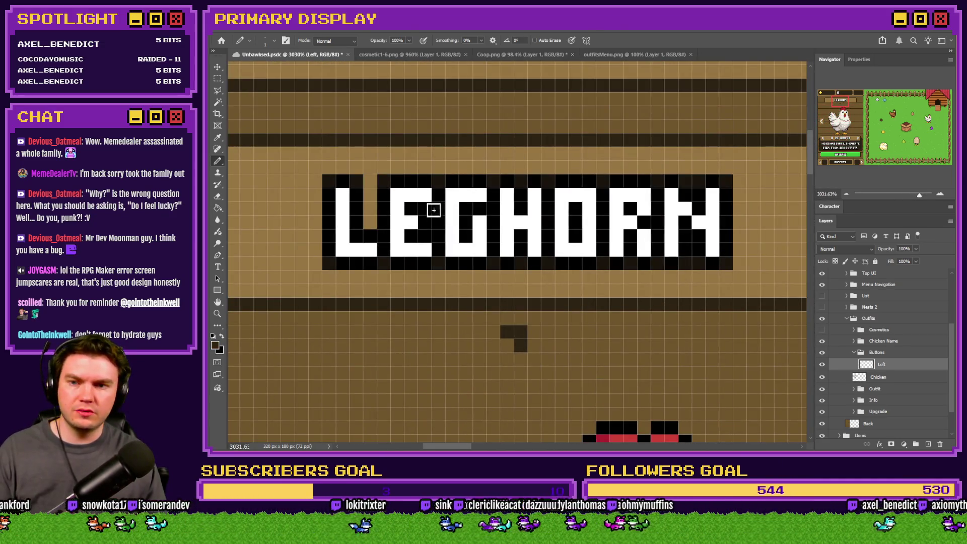
scroll(628, 164, down, 5)
scroll(382, 222, up, 5)
scroll(383, 221, up, 2)
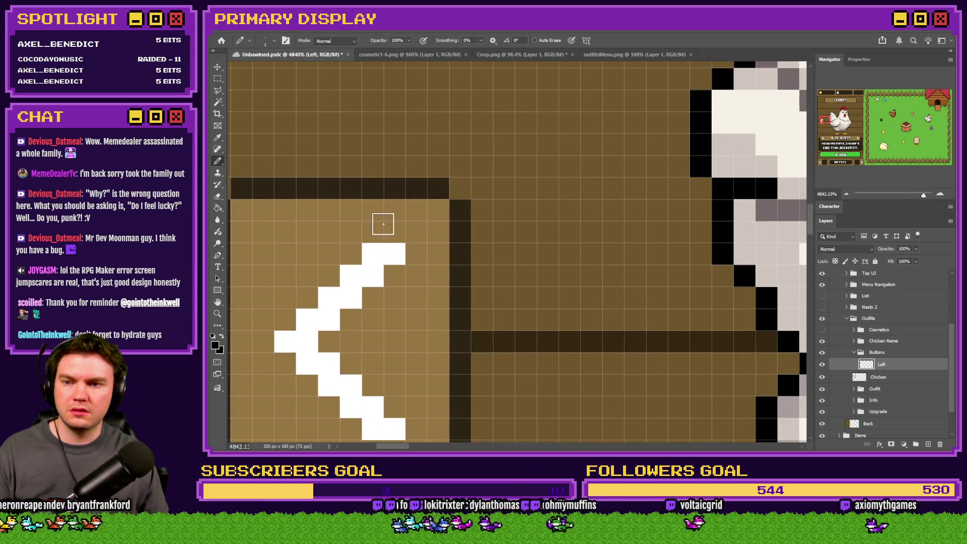
mouse_move(415, 218)
mouse_down()
mouse_move(334, 302)
mouse_move(410, 395)
mouse_move(388, 363)
mouse_move(333, 328)
mouse_move(261, 249)
mouse_move(347, 175)
mouse_up()
scroll(410, 395, down, 1)
scroll(346, 247, down, 8)
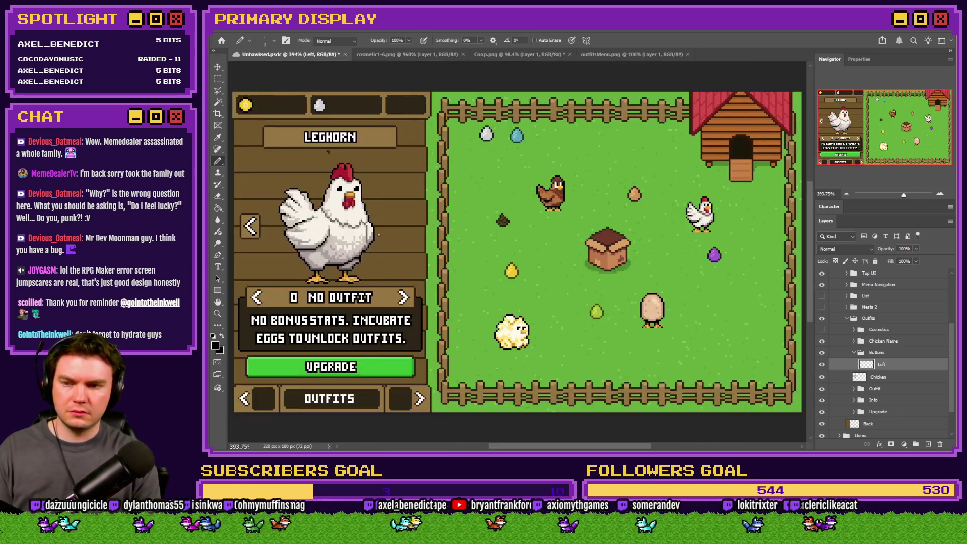
click(217, 78)
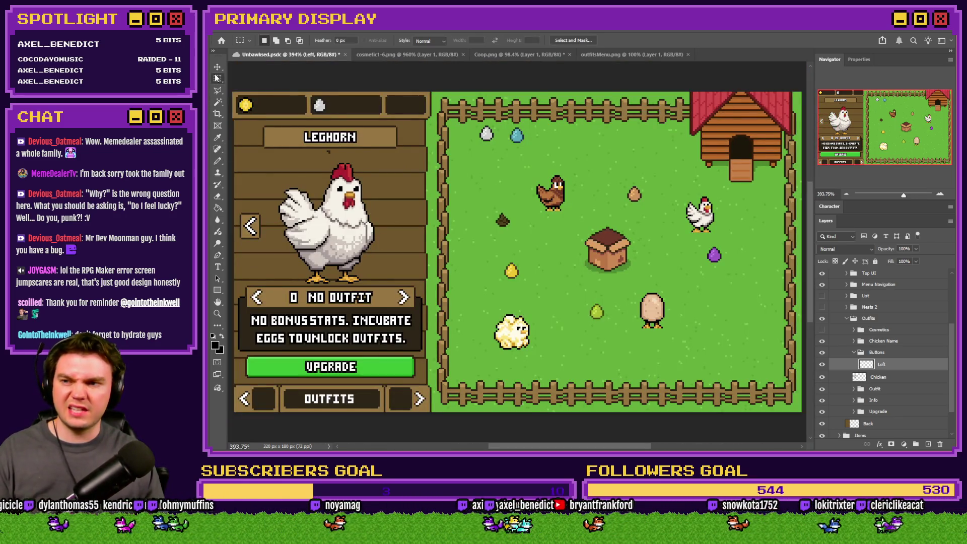
- Duplicate the Left layer as a new layer named Right
scroll(333, 247, up, 5)
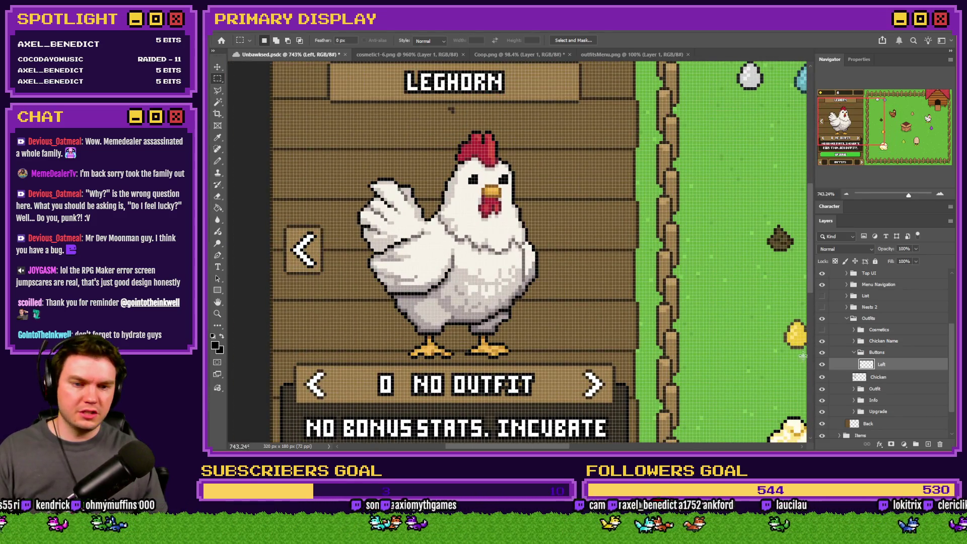
key(ctrl+j)
text(Righ)
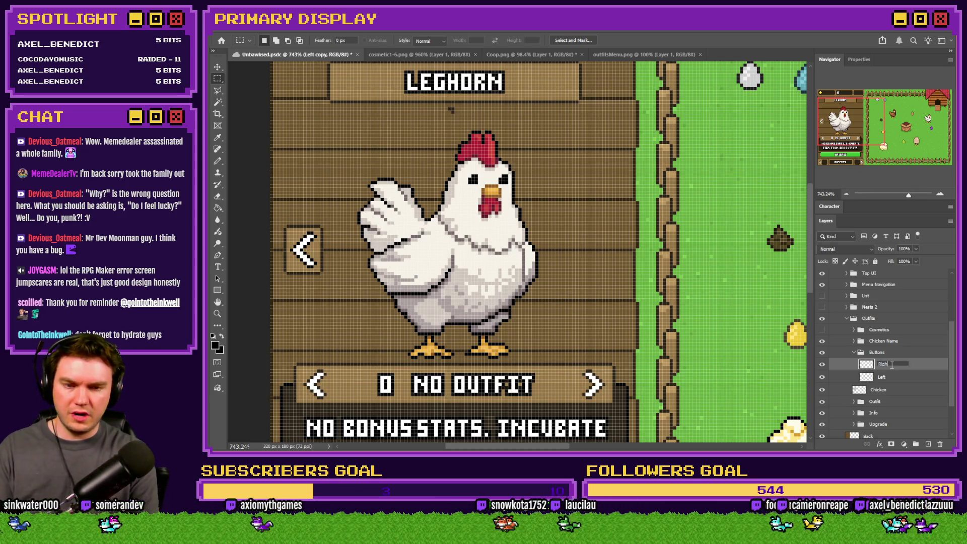
text(t)
key(Return)
right_click(292, 242)
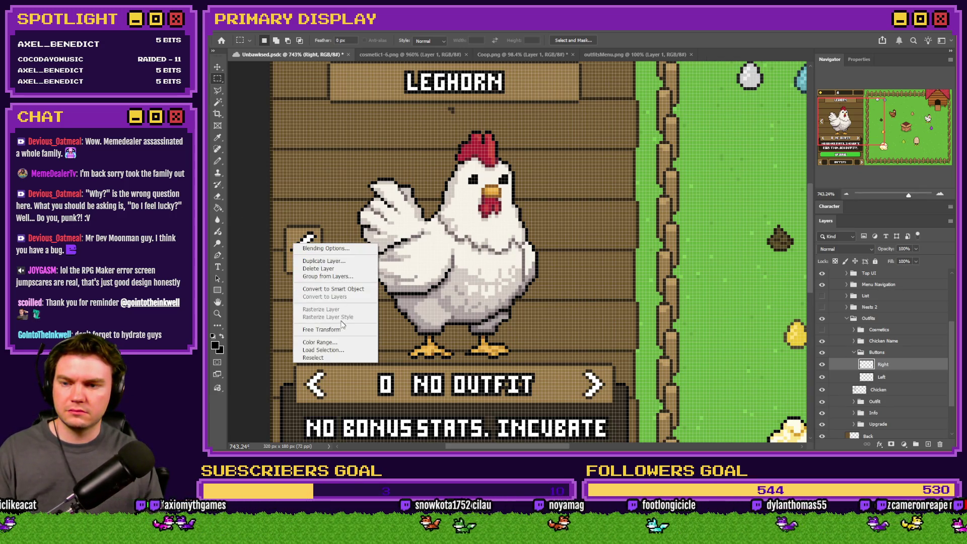
click(342, 325)
right_click(312, 269)
click(369, 191)
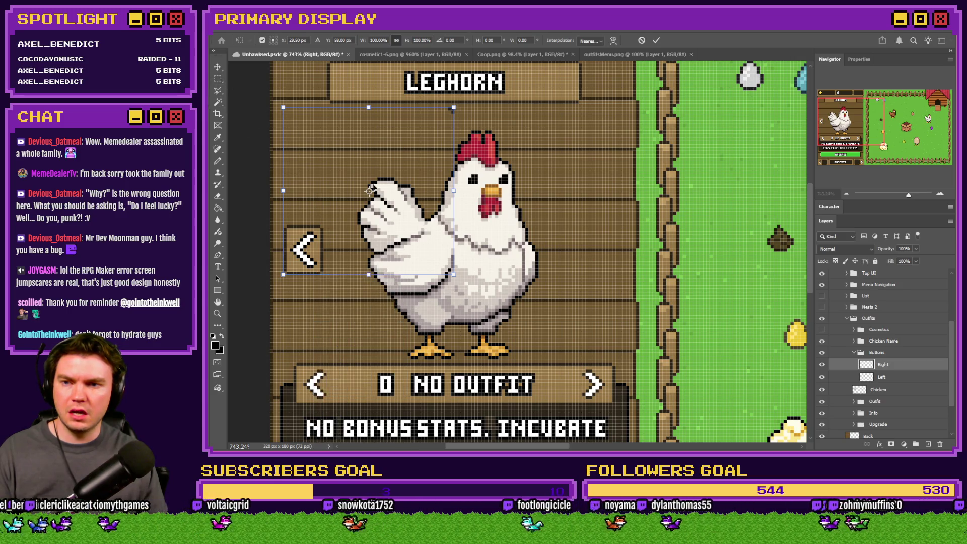
click(218, 80)
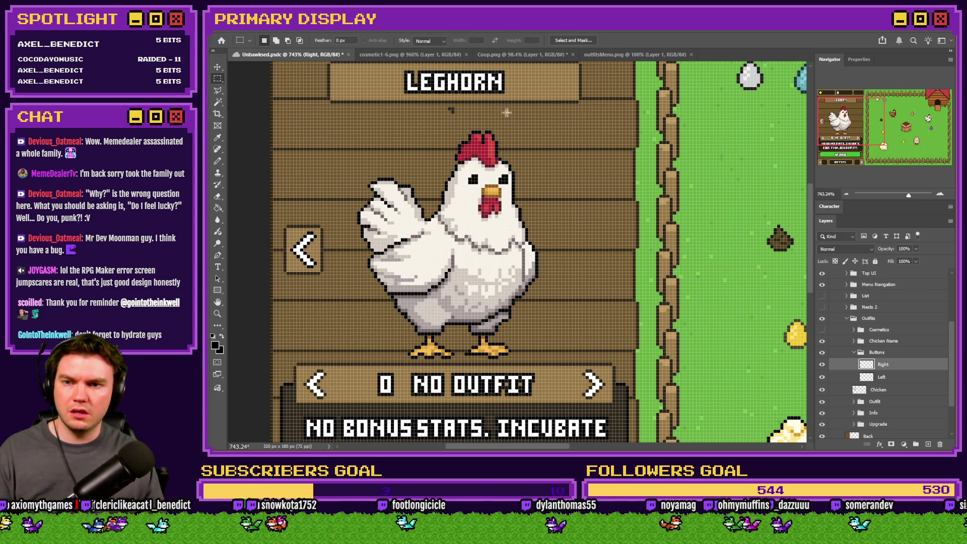
drag(438, 95, 464, 130)
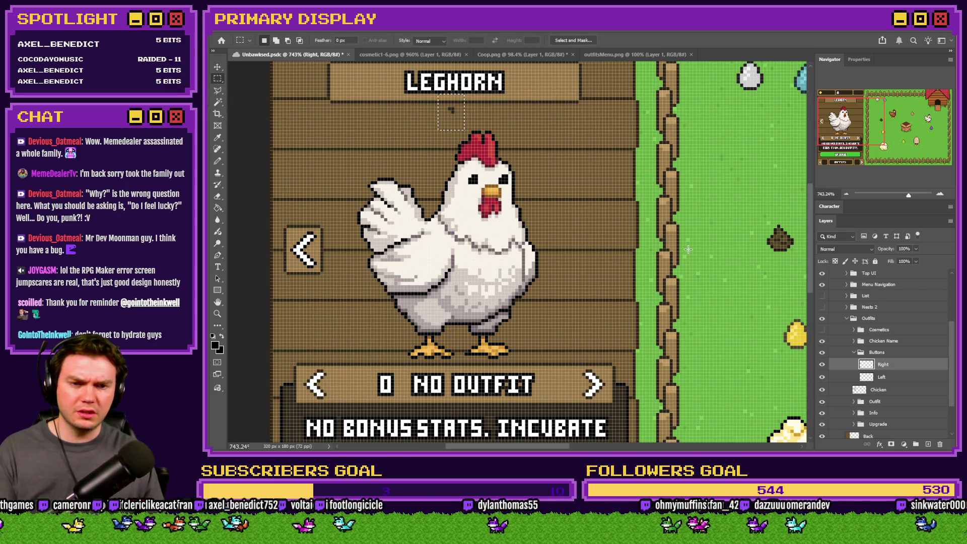
click(895, 379)
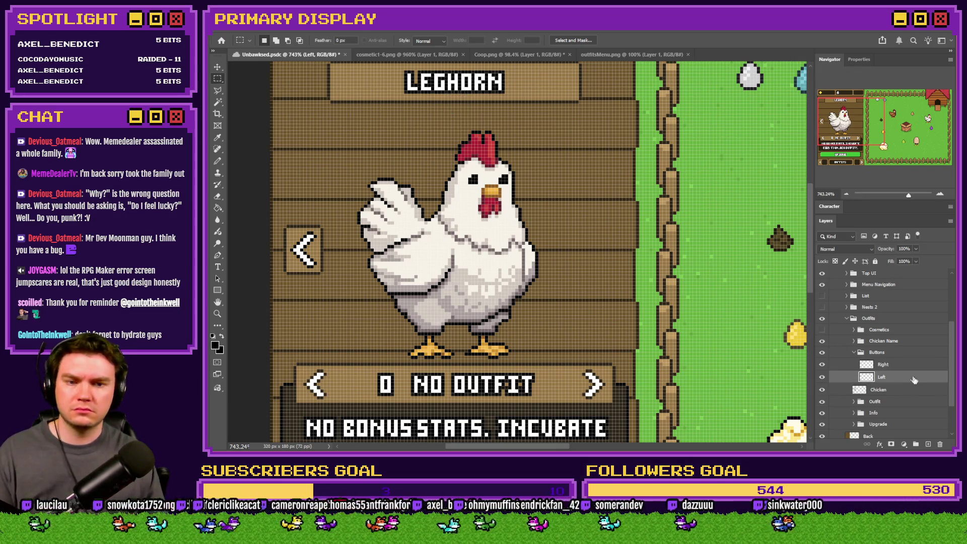
click(906, 368)
- Flip the Right layer's arrow horizontally and move it to the chicken's right side
right_click(434, 291)
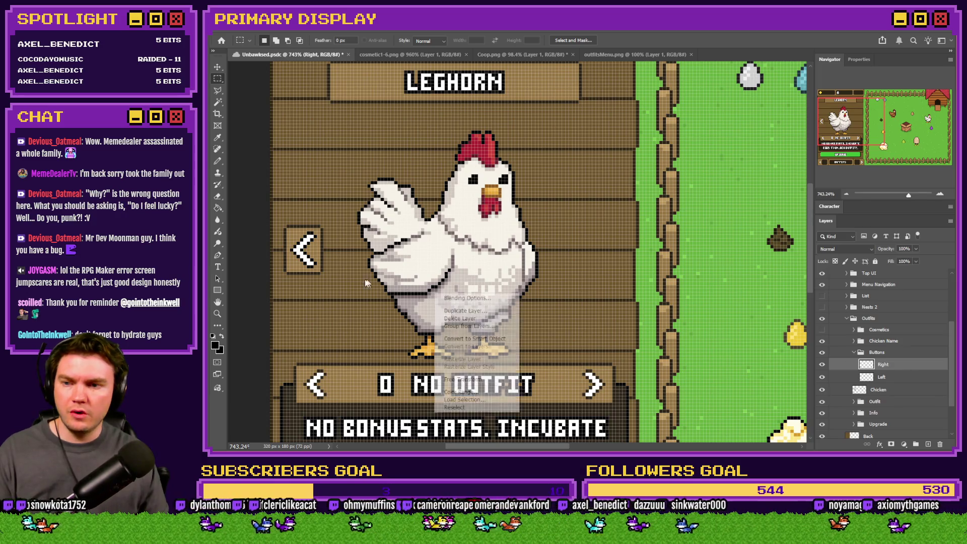
click(456, 353)
right_click(326, 271)
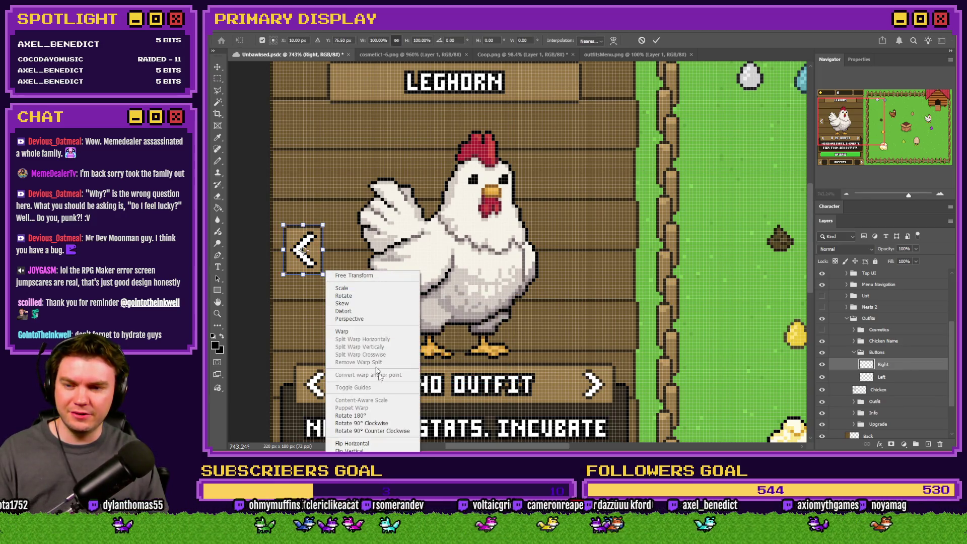
click(378, 443)
drag(302, 249, 604, 250)
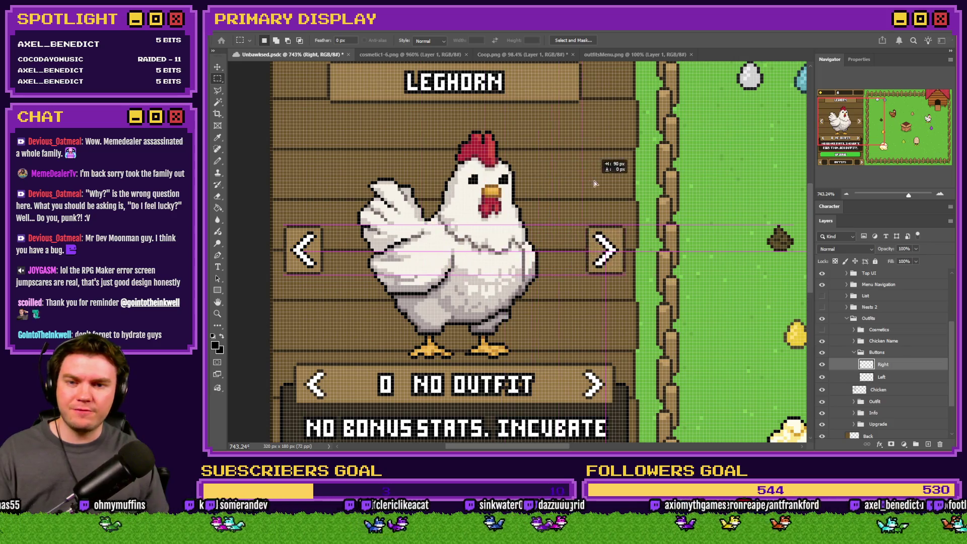
key(Return)
- Nudge the right arrow to match the left arrow's margin, then merge the two arrow layers
scroll(334, 265, up, 3)
scroll(257, 253, up, 2)
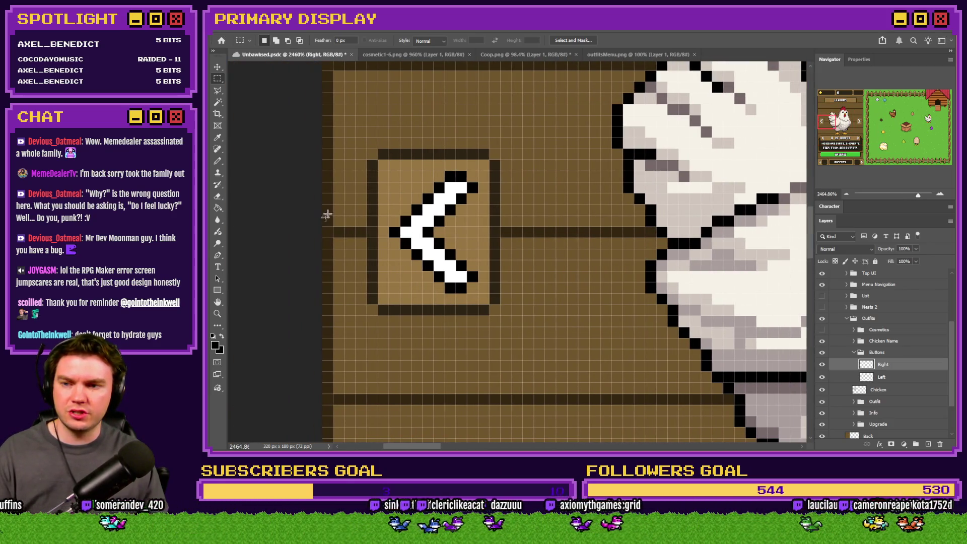
drag(325, 196, 364, 249)
scroll(364, 249, right, 10)
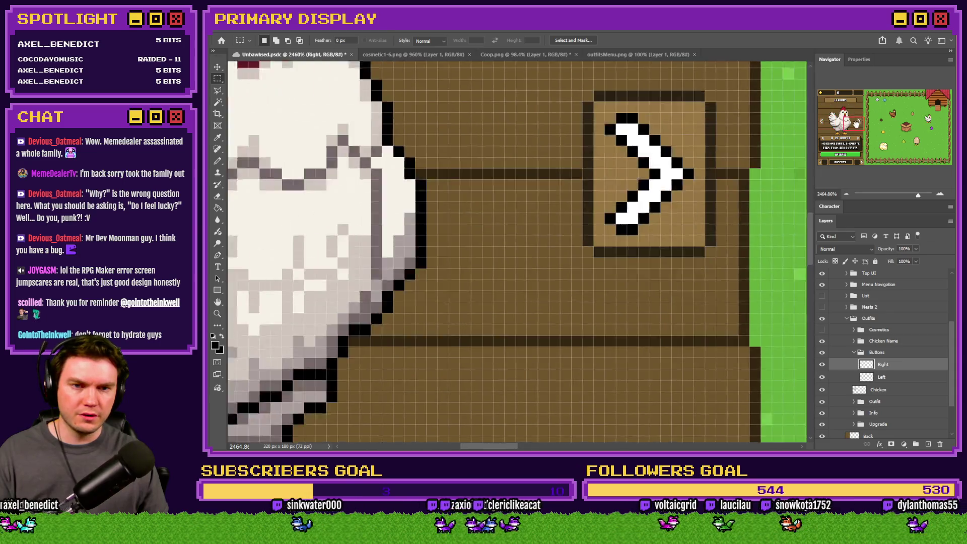
drag(594, 213, 627, 212)
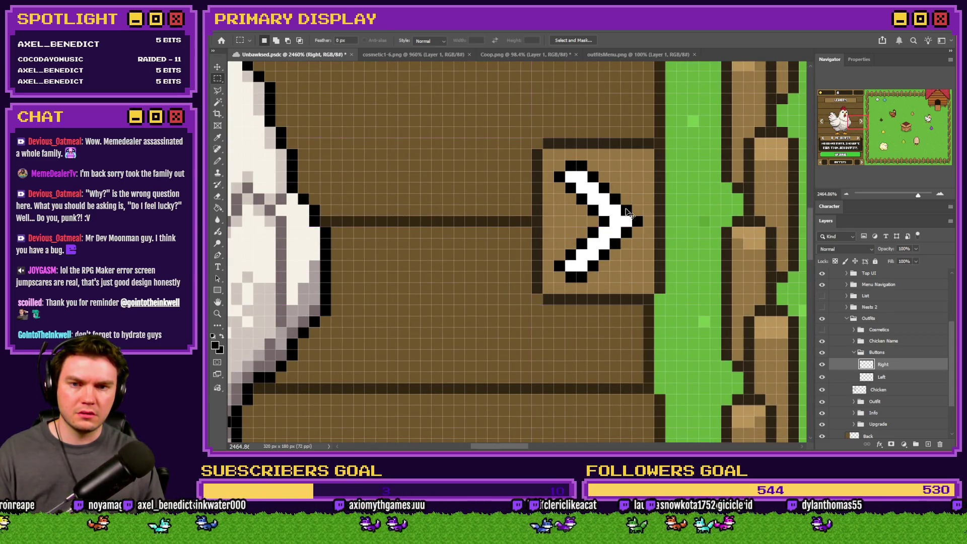
key(ctrl+Left)
key(ctrl+Left)
key(ctrl+Left)
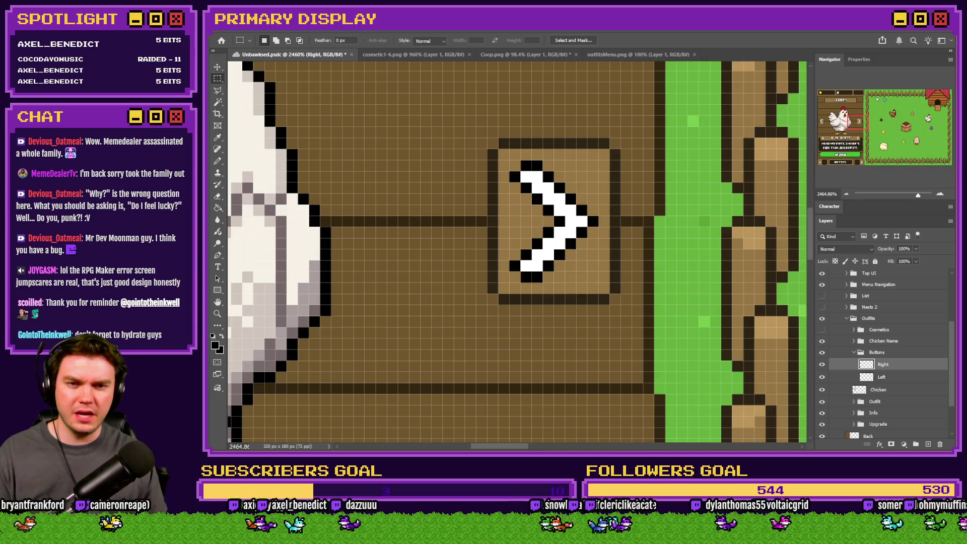
scroll(519, 226, left, 10)
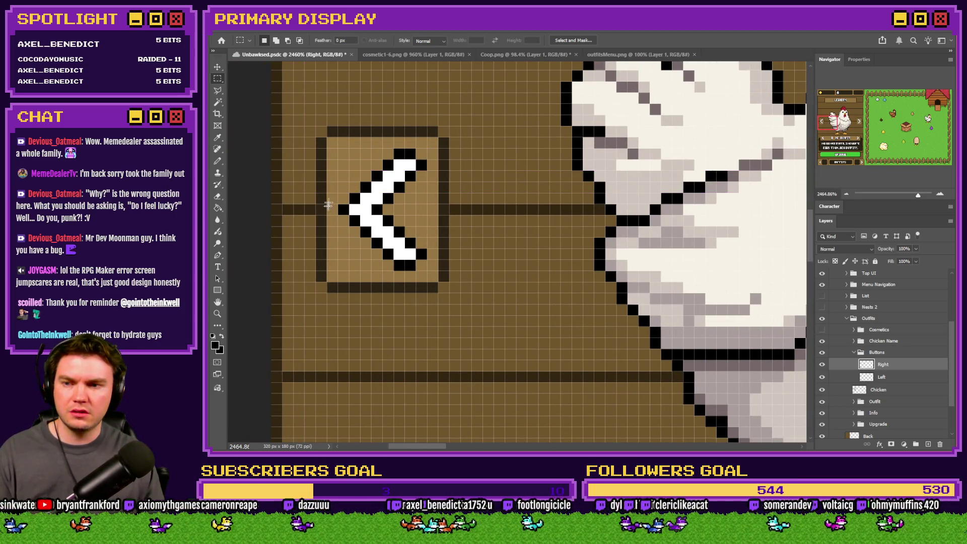
scroll(329, 204, down, 8)
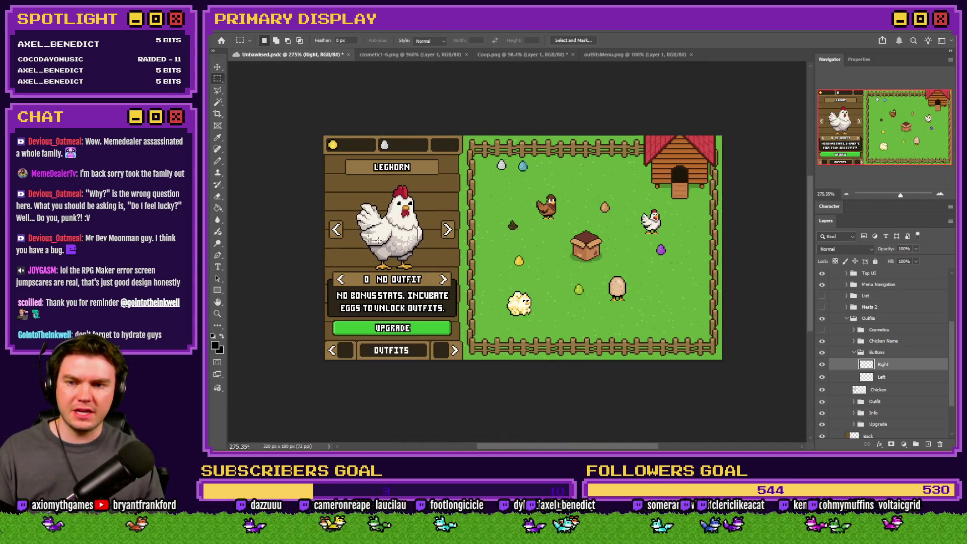
scroll(375, 240, up, 2)
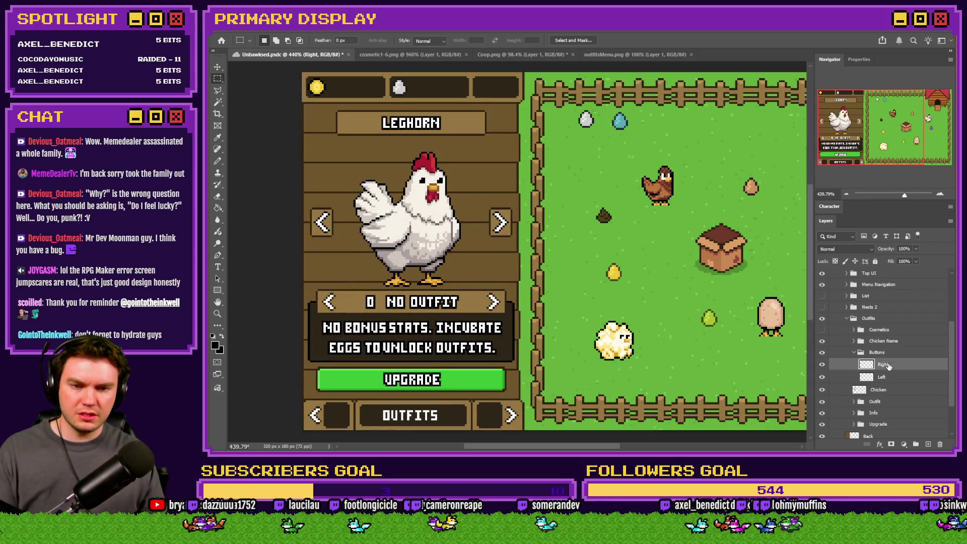
key(Delete)
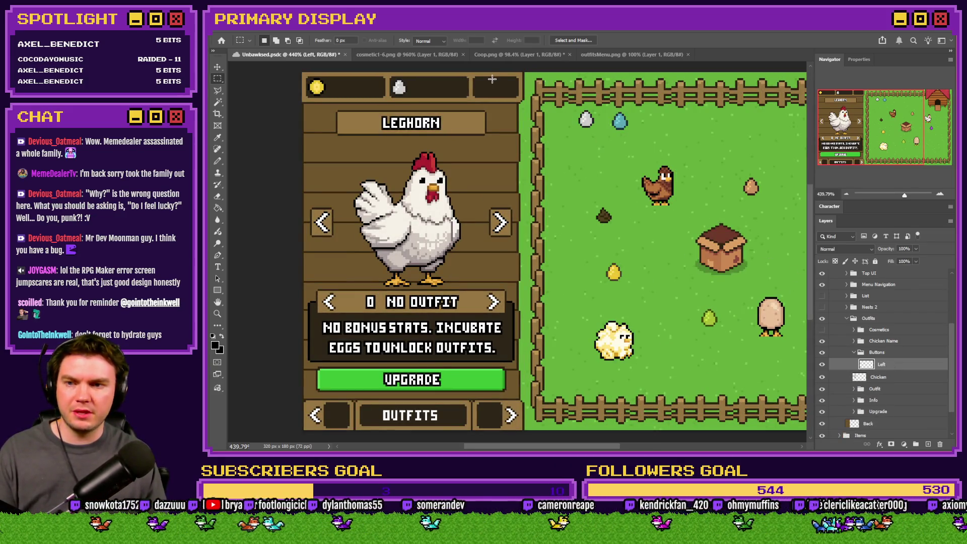
- Paste the arrow buttons into outfitsMenu.png and scale them to 400% from the top-left corner
click(615, 56)
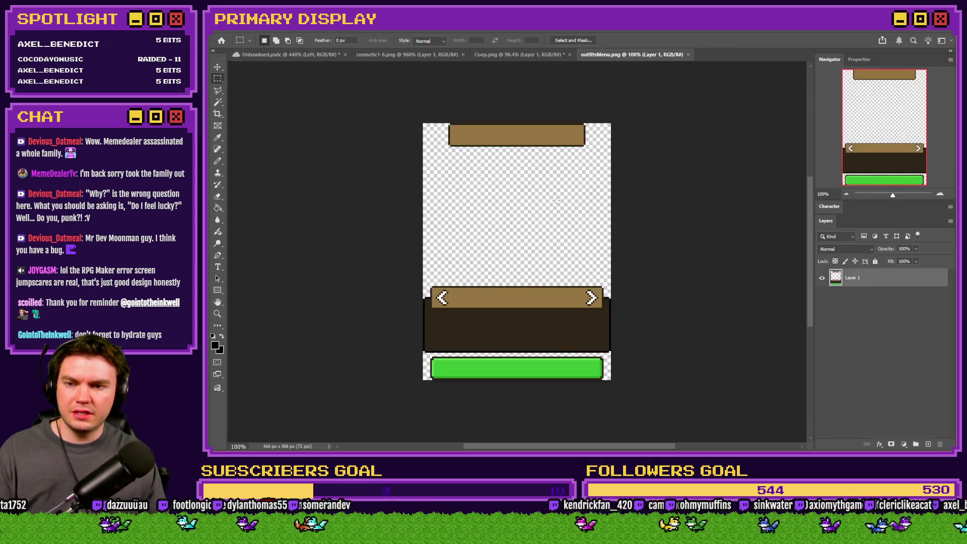
key(ctrl+v)
right_click(513, 244)
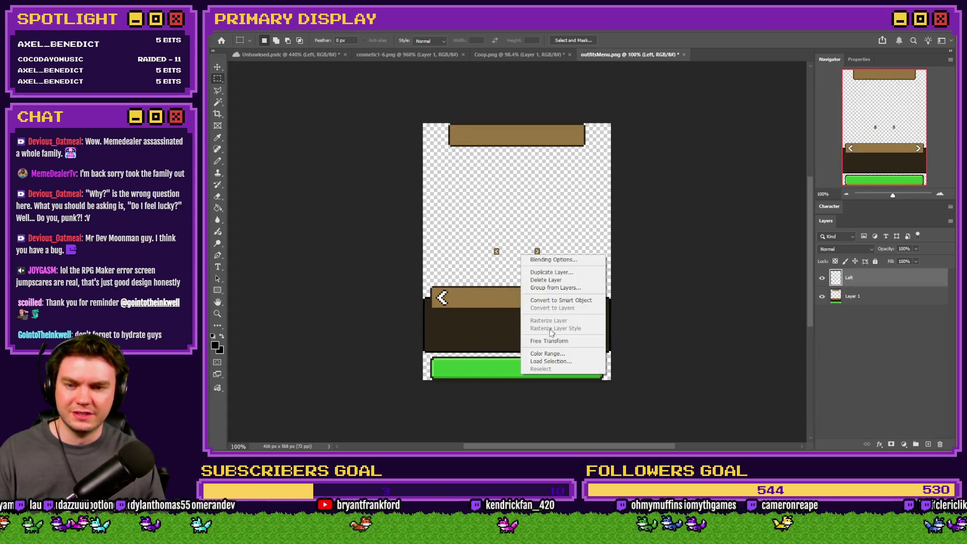
click(544, 337)
click(271, 38)
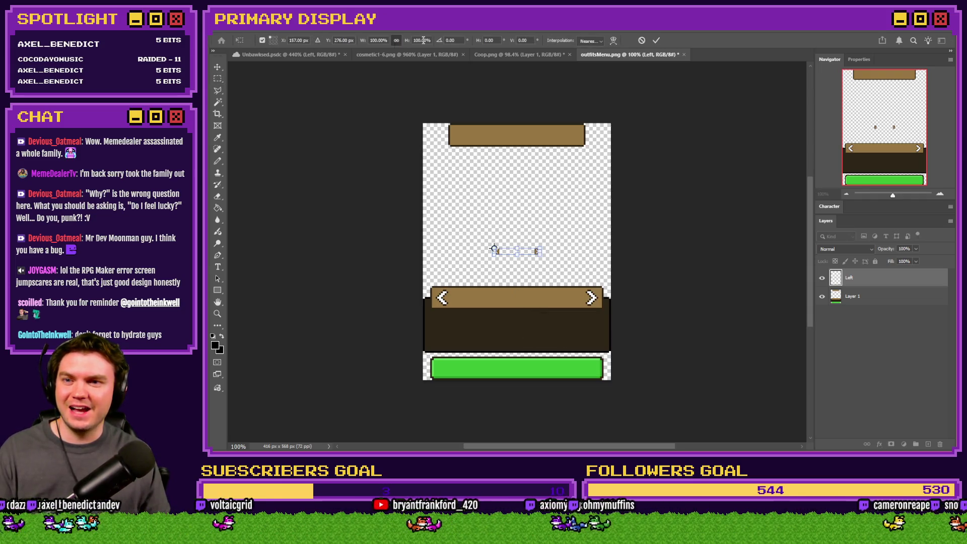
text(400)
key(Return)
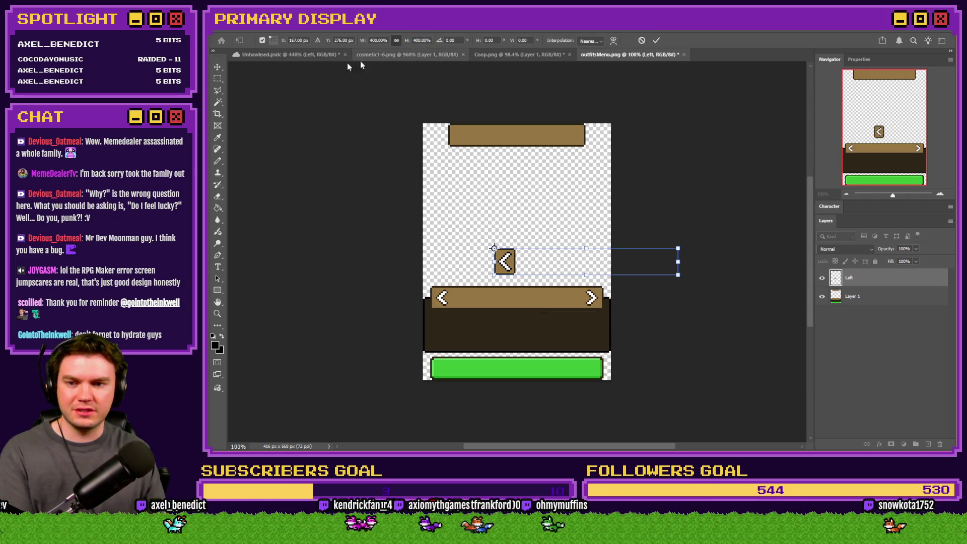
key(Return)
key(l)
- Move the left arrow to the left edge, raise both arrows about 52 px, and merge into Layer 1
click(218, 78)
drag(508, 168, 439, 168)
drag(513, 237, 511, 208)
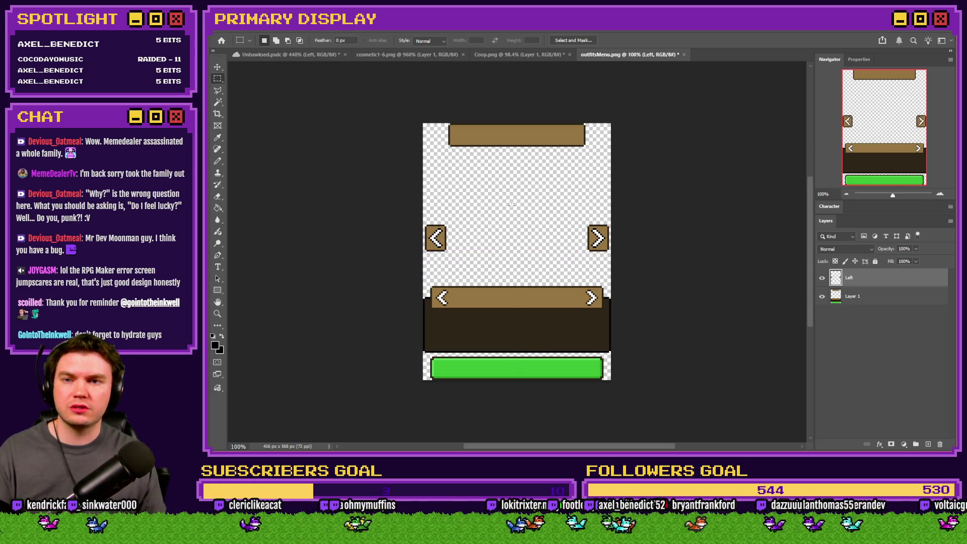
key(ctrl+e)
- Switch back to RPG Maker MZ and start a test run with F12
key(alt+Tab)
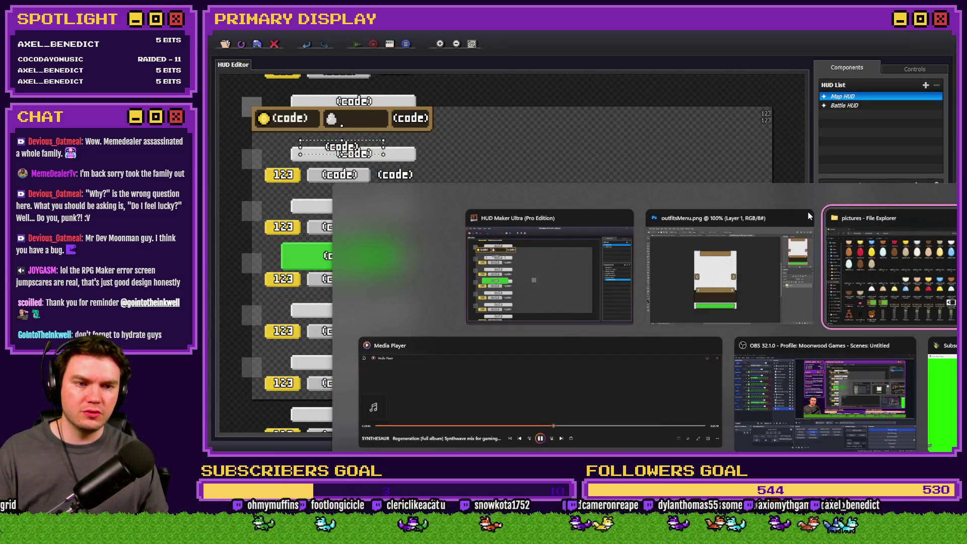
key(Tab)
key(F12)
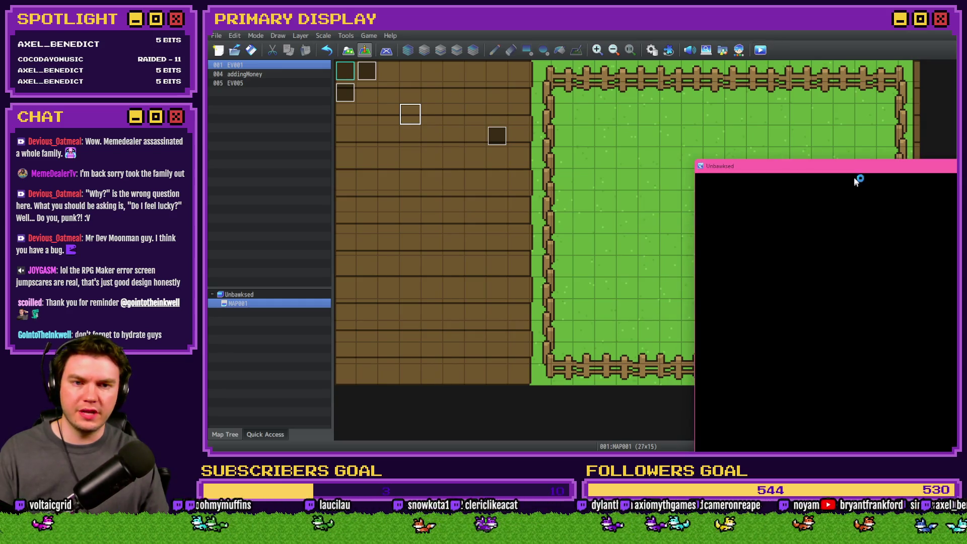
- Advance the playtest menu to the Outfits category, check the new arrows, and close the game
click(455, 434)
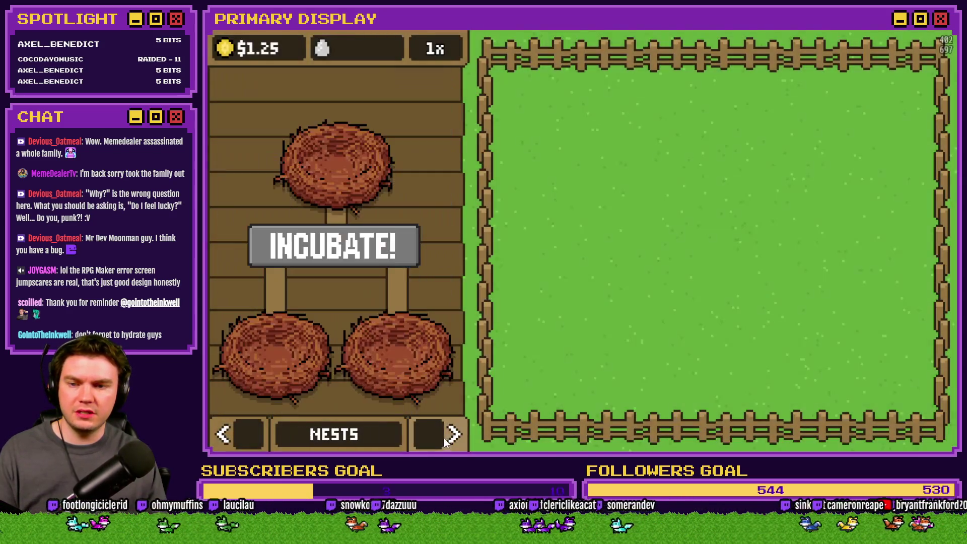
click(454, 434)
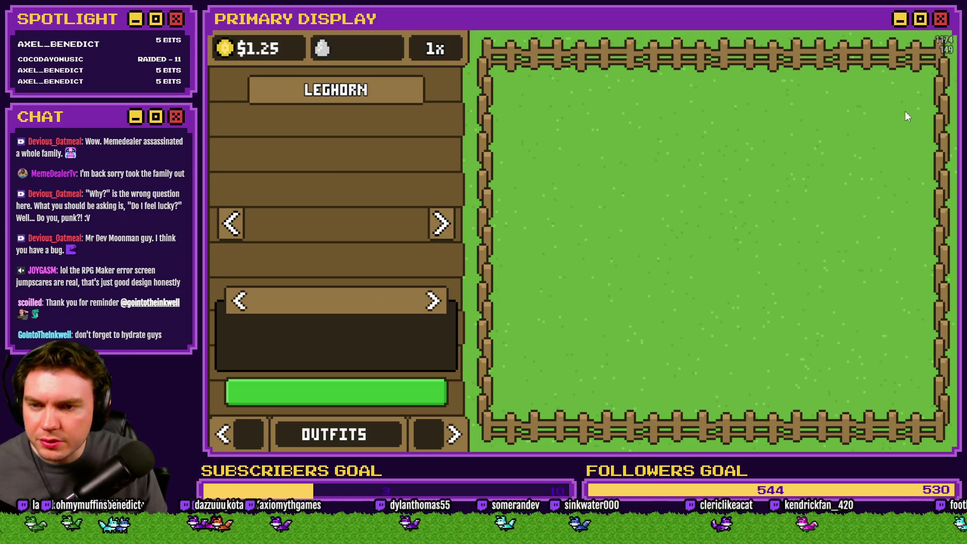
key(alt+F4)
- Back in Photoshop, select the row holding the arrow buttons in outfitsMenu.png
key(alt+Tab)
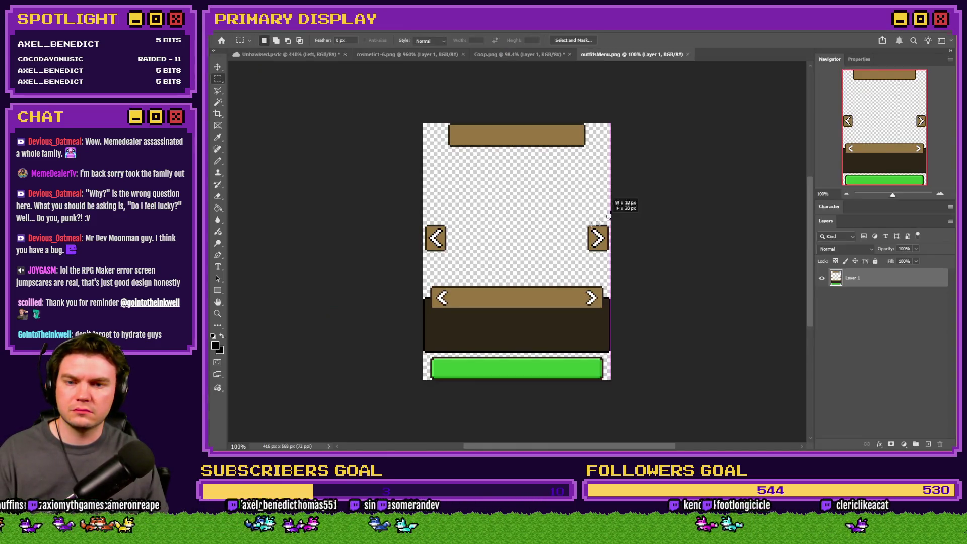
drag(608, 215, 416, 261)
scroll(514, 246, up, 3)
- Nudge both side arrows up three times with Ctrl+Up, then start an RPG Maker MZ playtest
key(ctrl+Up)
key(ctrl+Up)
key(ctrl+Up)
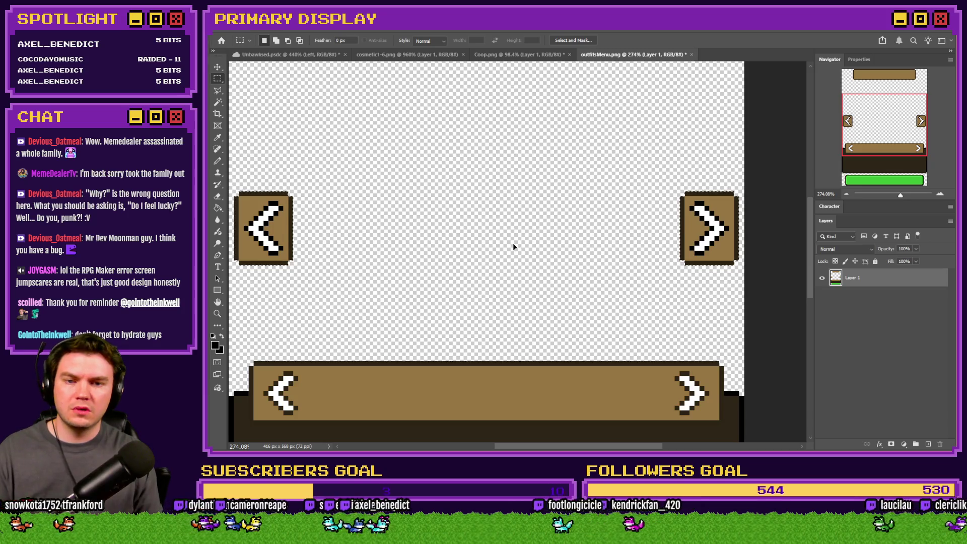
key(ctrl+Up)
key(ctrl+Up)
key(ctrl+Up)
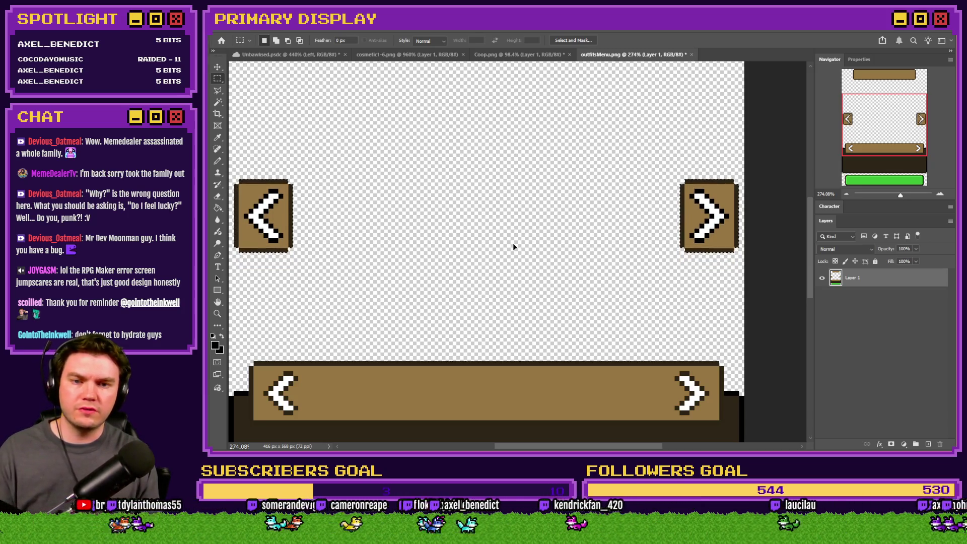
key(ctrl+Up)
key(ctrl+Up)
key(ctrl+Up)
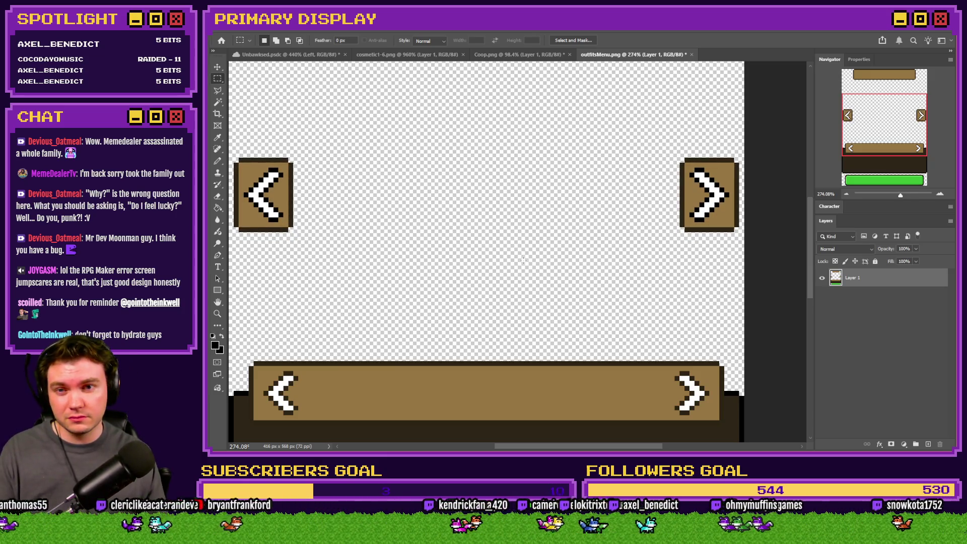
key(alt+Tab)
key(ctrl+r)
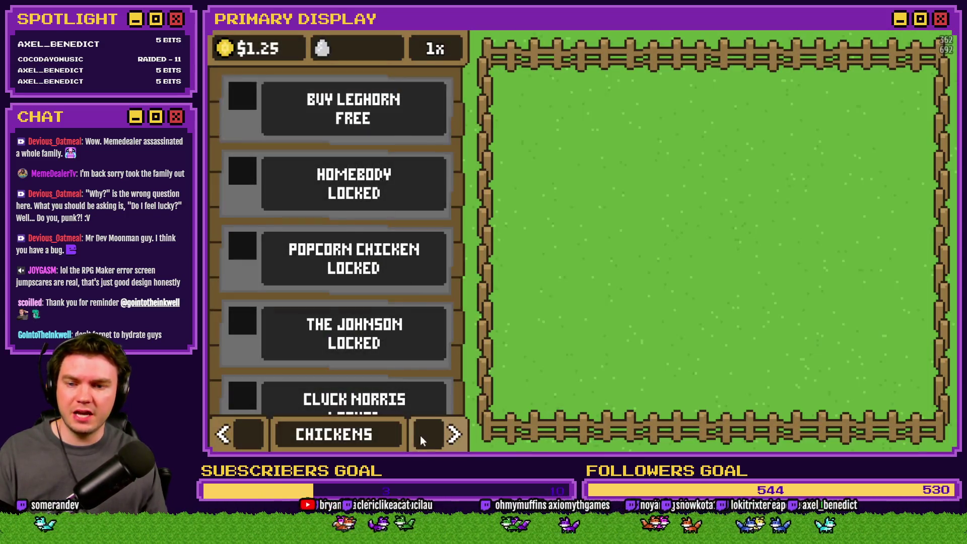
- Open the OUTFITS tab to check the raised side arrows, then close the playtest window
click(424, 434)
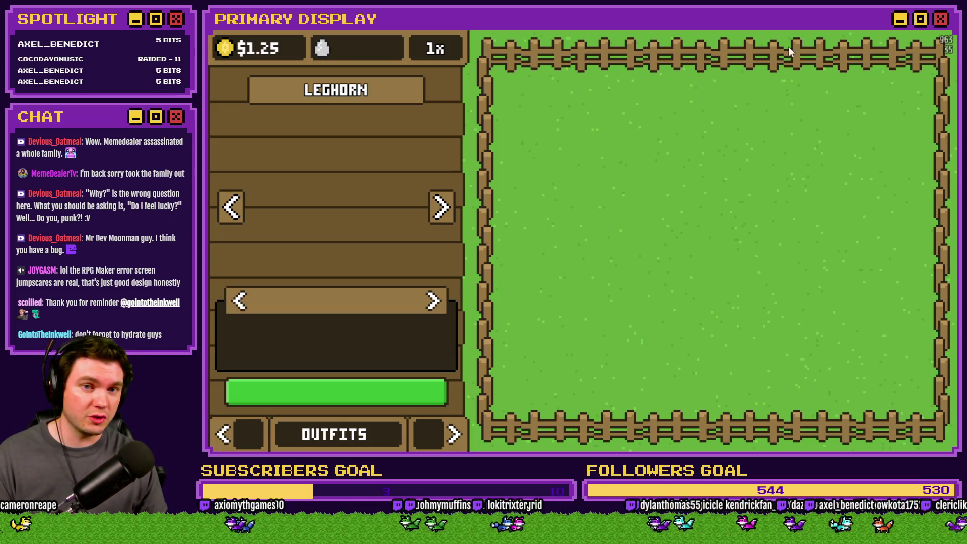
click(878, 75)
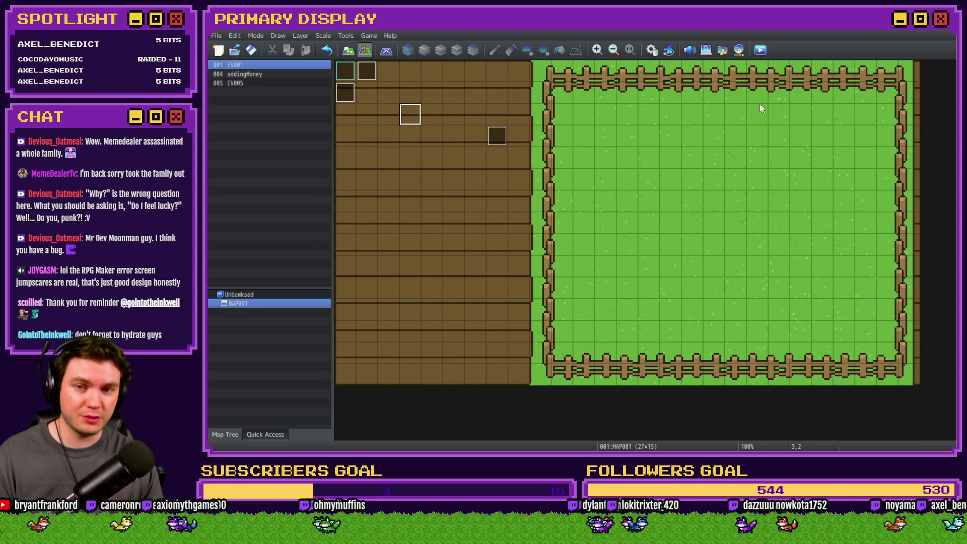
- Return to the RPG Maker MZ editor and open the Database on Common Events
key(alt+Tab)
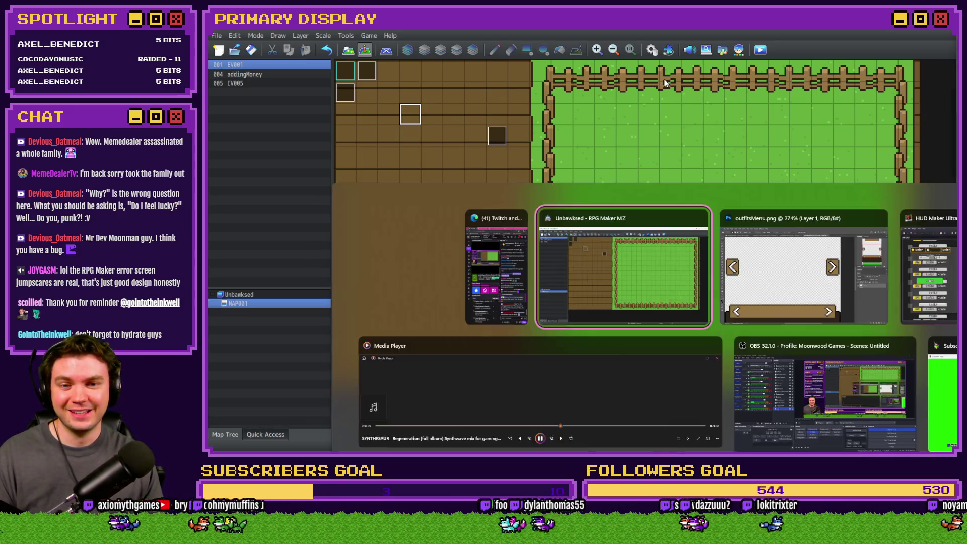
key(alt+Tab)
key(alt+Tab)
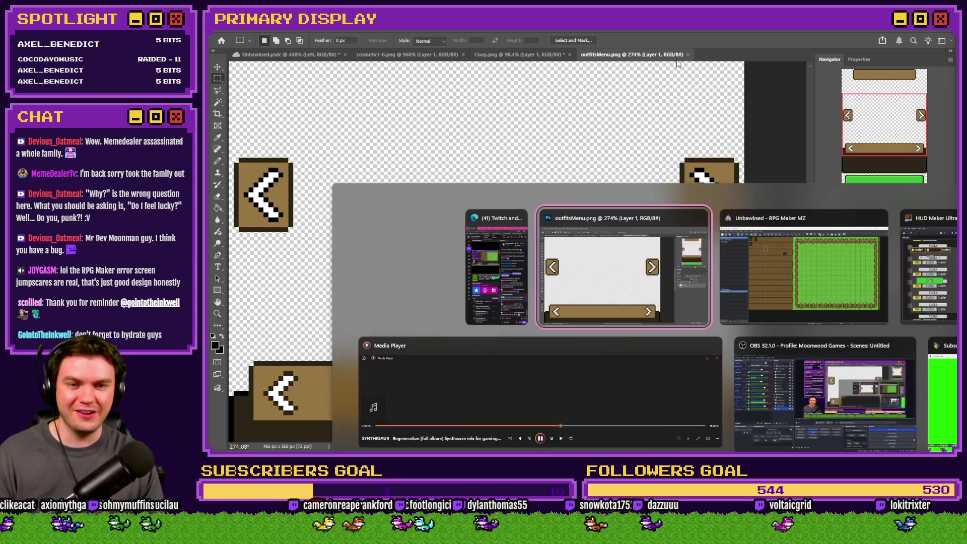
key(alt+Tab)
click(652, 50)
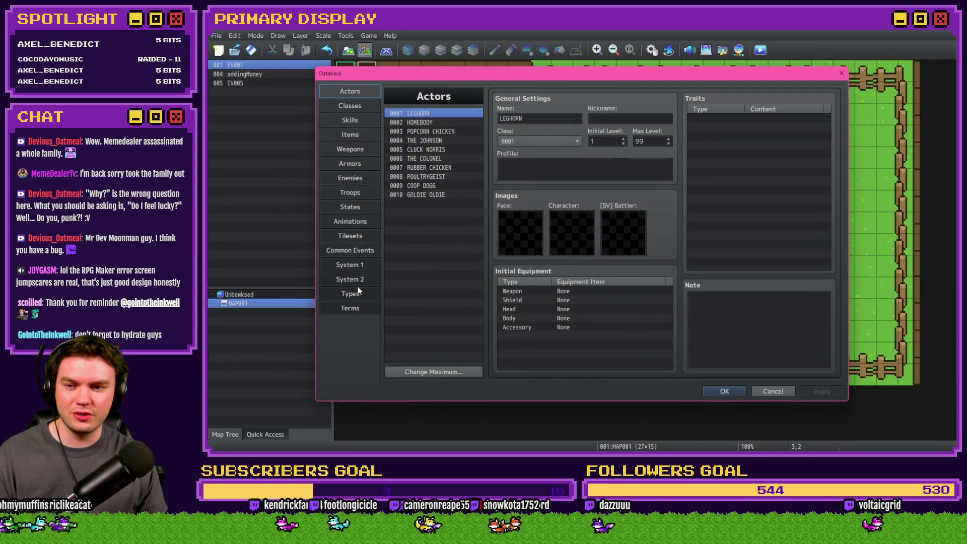
click(354, 251)
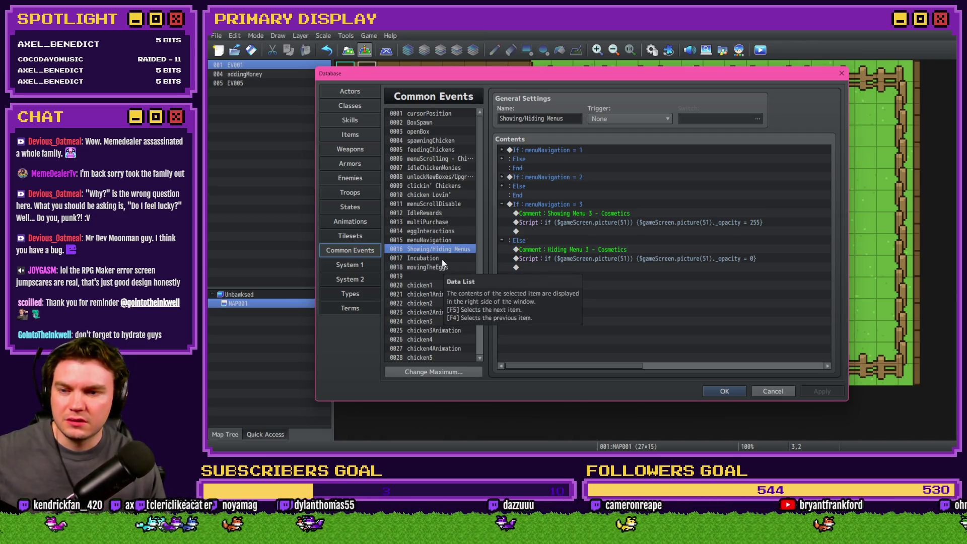
- Browse multiPurchase and IdleRewards, then select unnamed event 0019 and its leftover Script command
click(442, 241)
click(442, 222)
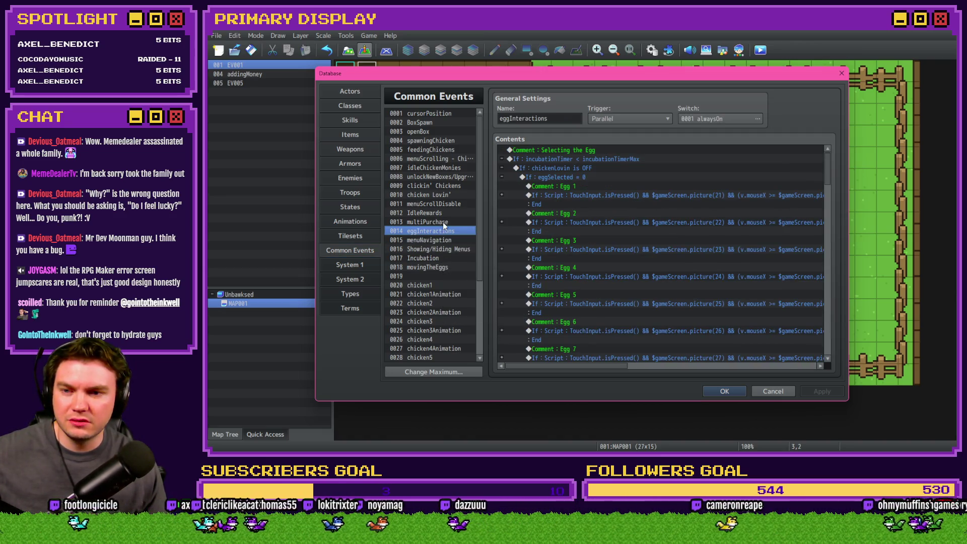
click(444, 213)
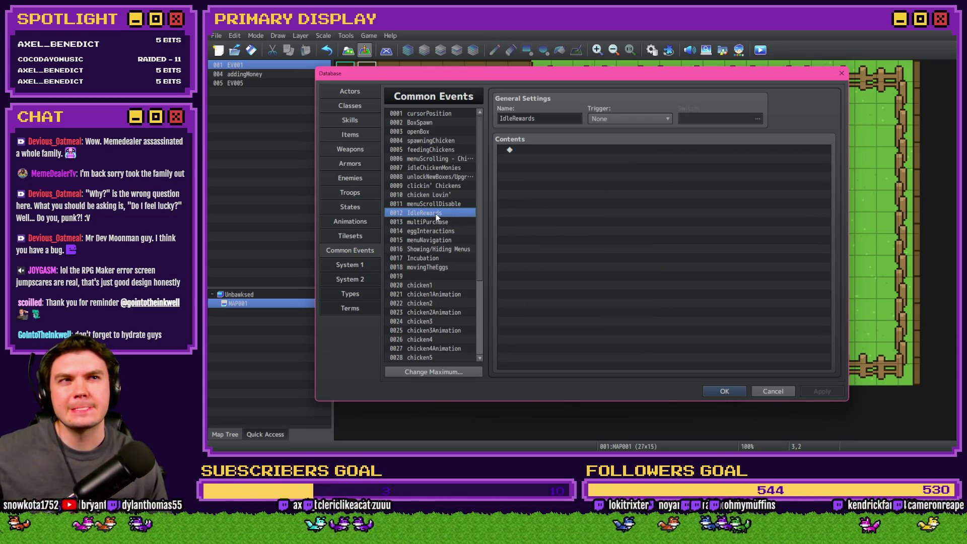
click(436, 268)
click(432, 276)
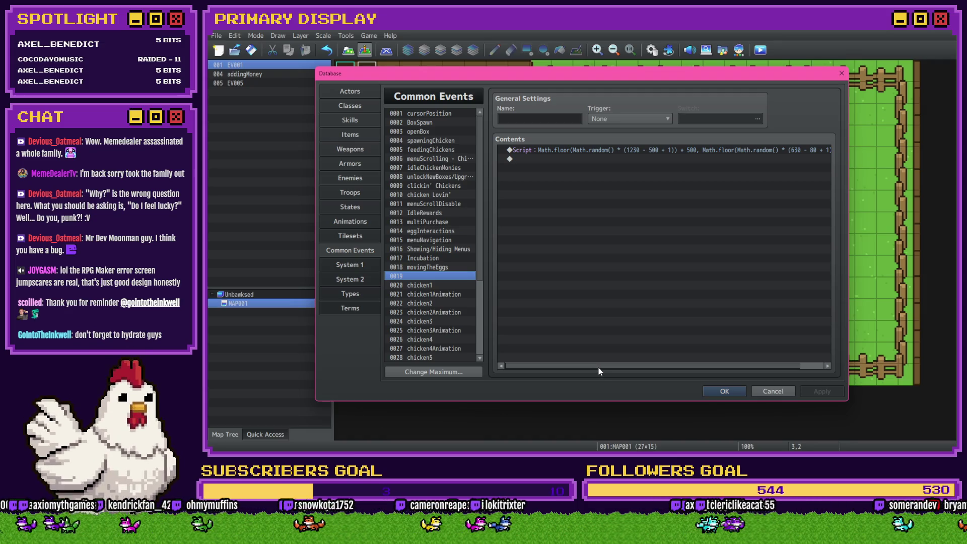
mouse_move(599, 369)
mouse_down()
mouse_move(623, 369)
mouse_move(557, 352)
mouse_up()
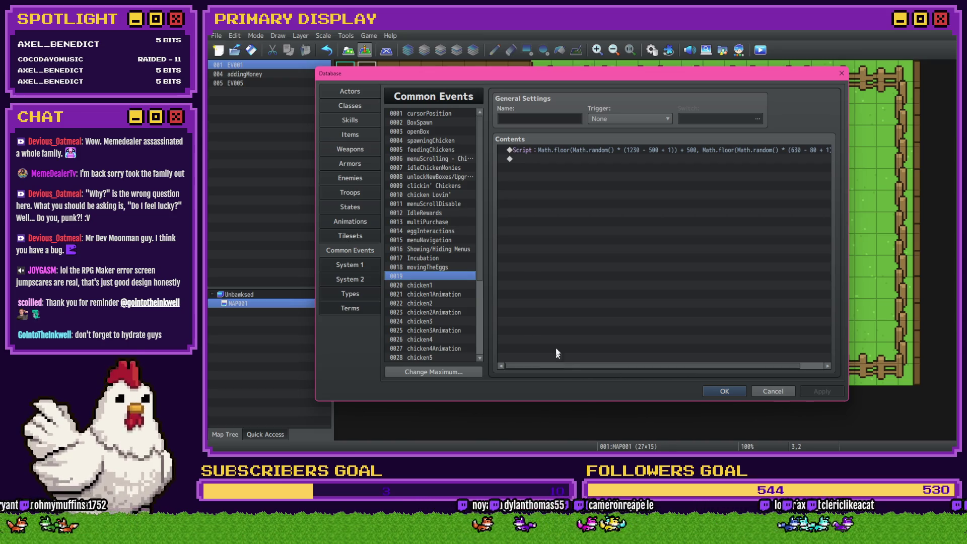
click(593, 149)
- Delete the leftover Script command and name event 0019 'CosmeticMeneInteractions'
key(Delete)
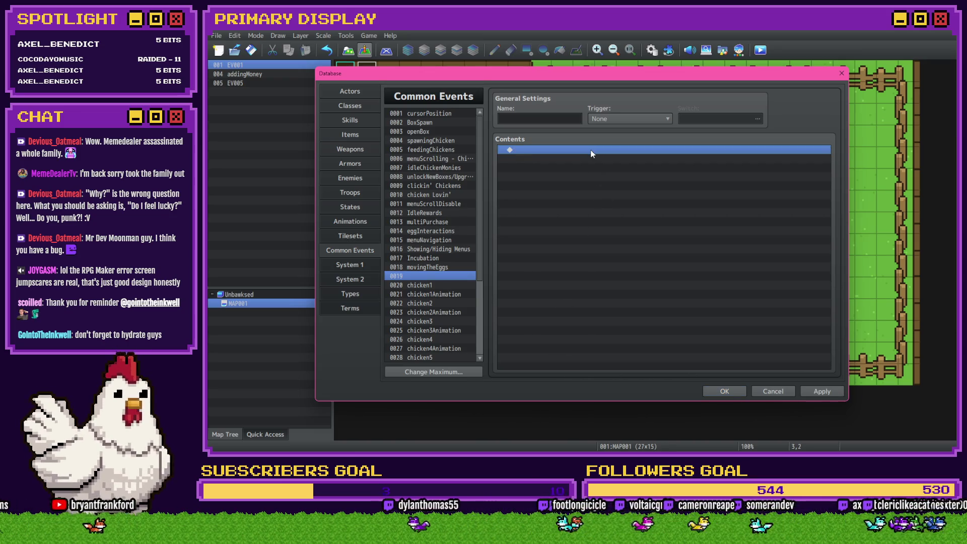
click(515, 117)
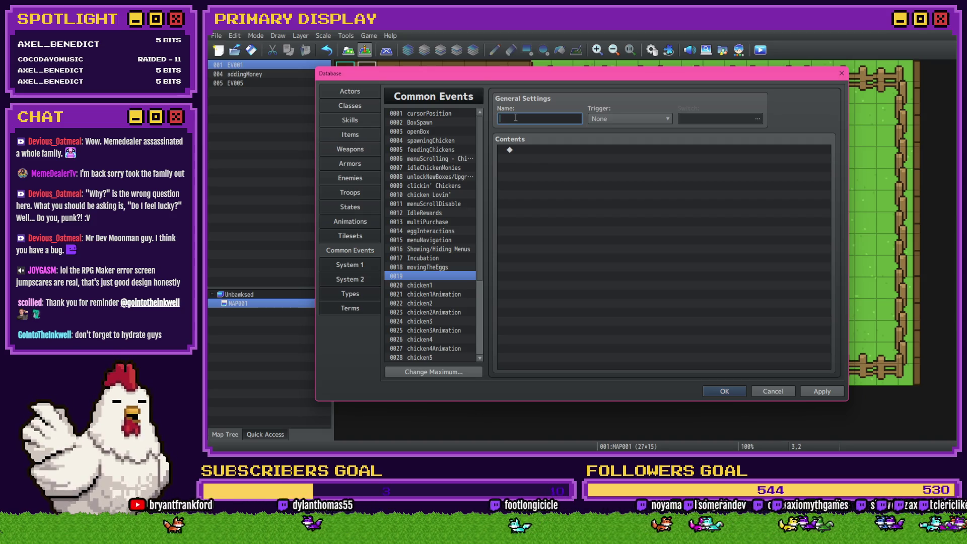
text(Cos)
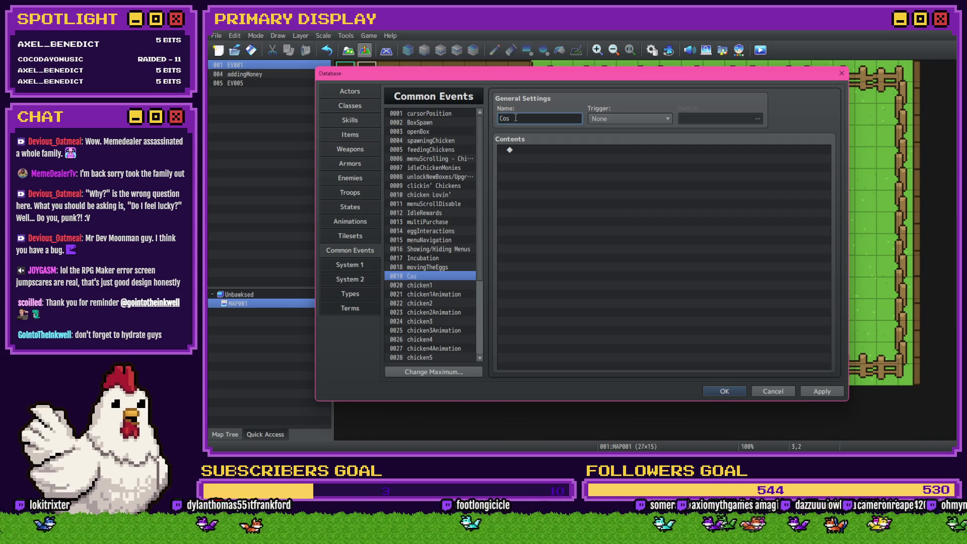
text(meticMene)
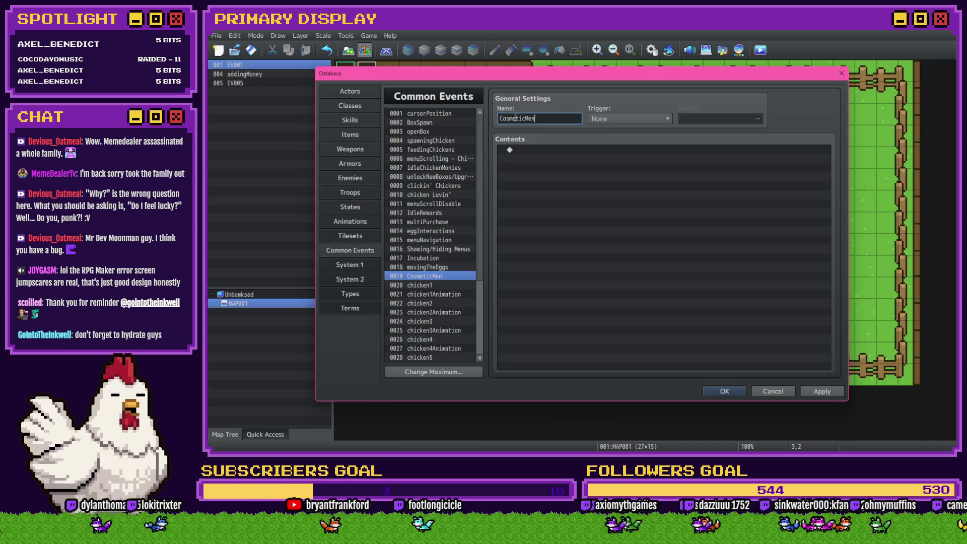
text(Interactions)
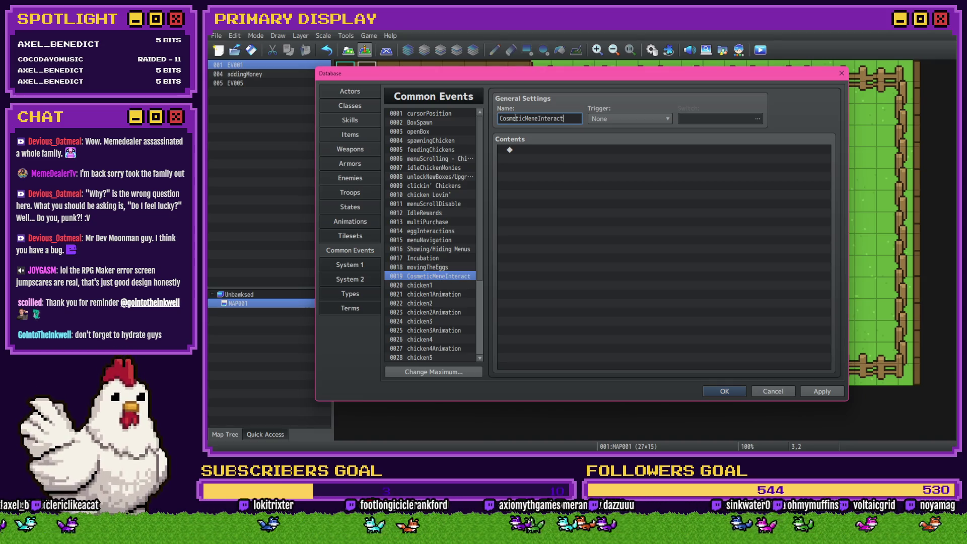
- Set the event's trigger to Parallel controlled by switch 0001 alwaysOn
click(822, 391)
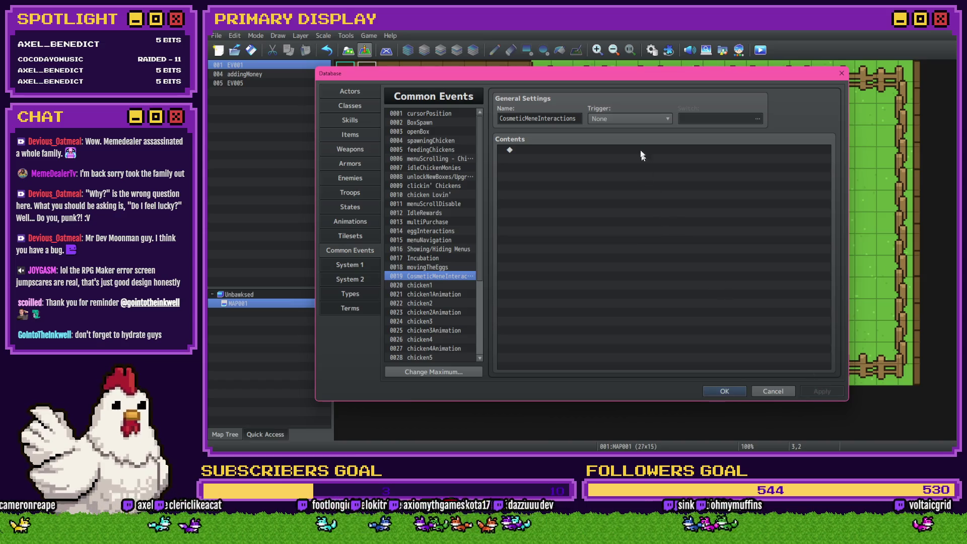
click(649, 118)
click(630, 147)
click(708, 117)
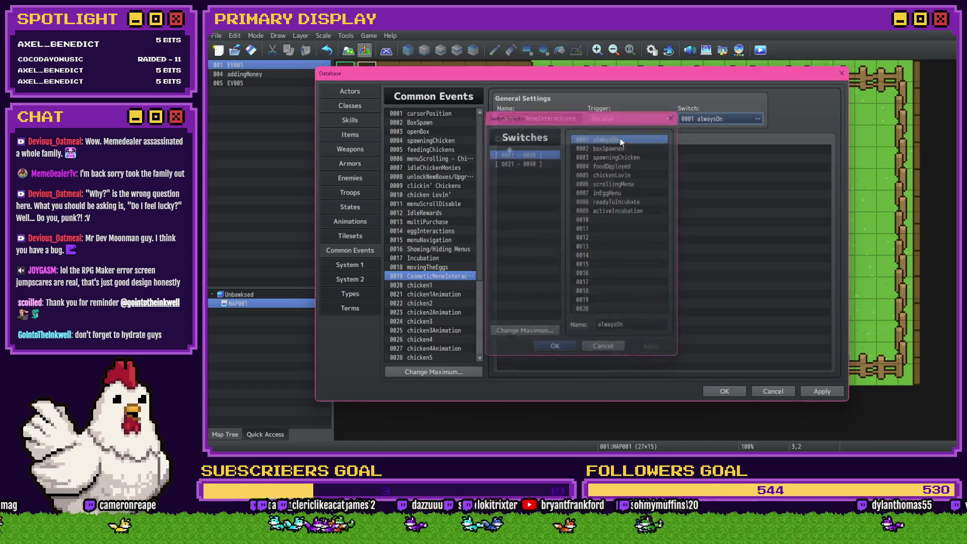
double_click(621, 138)
- Reselect event 0019 and open the Event Commands list for its contents
click(428, 263)
click(433, 276)
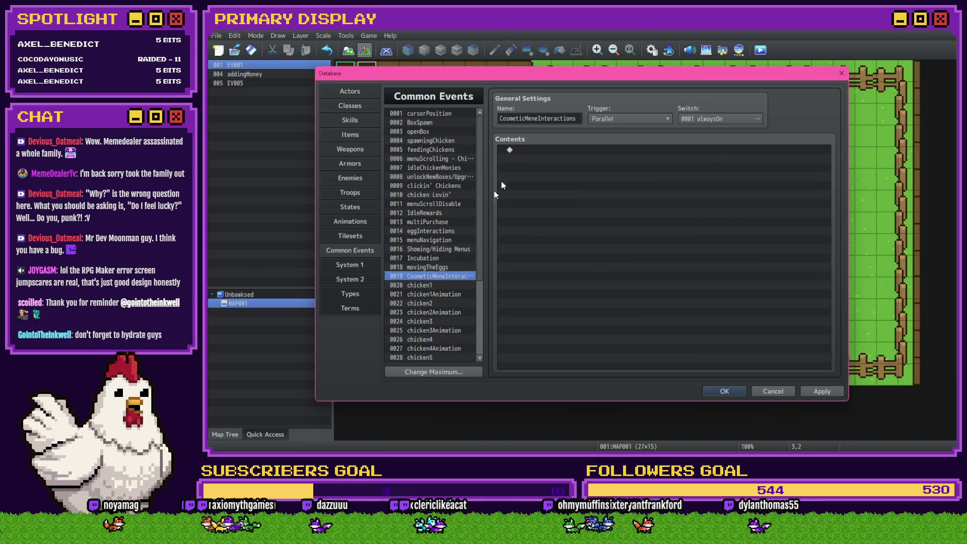
double_click(519, 150)
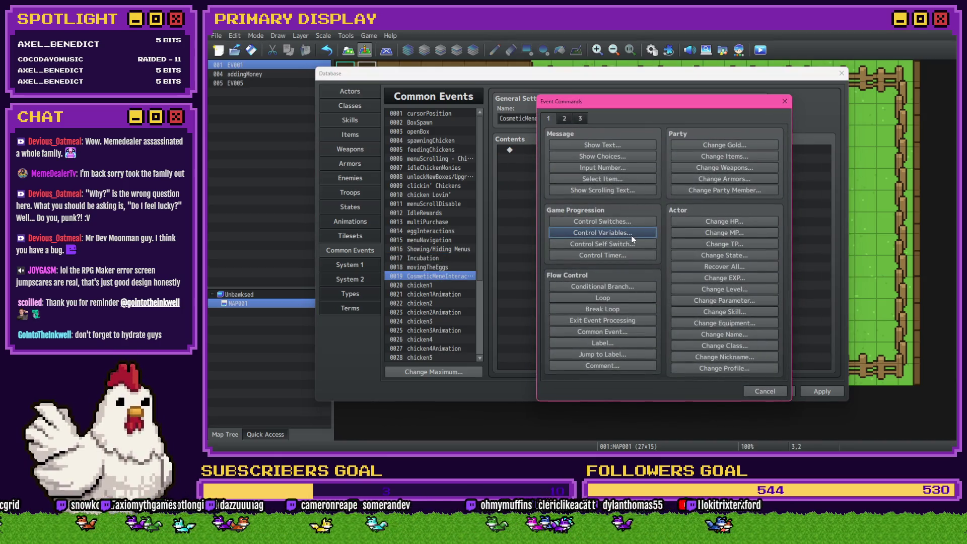
- Add a command setting the menuNavigation variable to constant 3
click(630, 233)
click(652, 185)
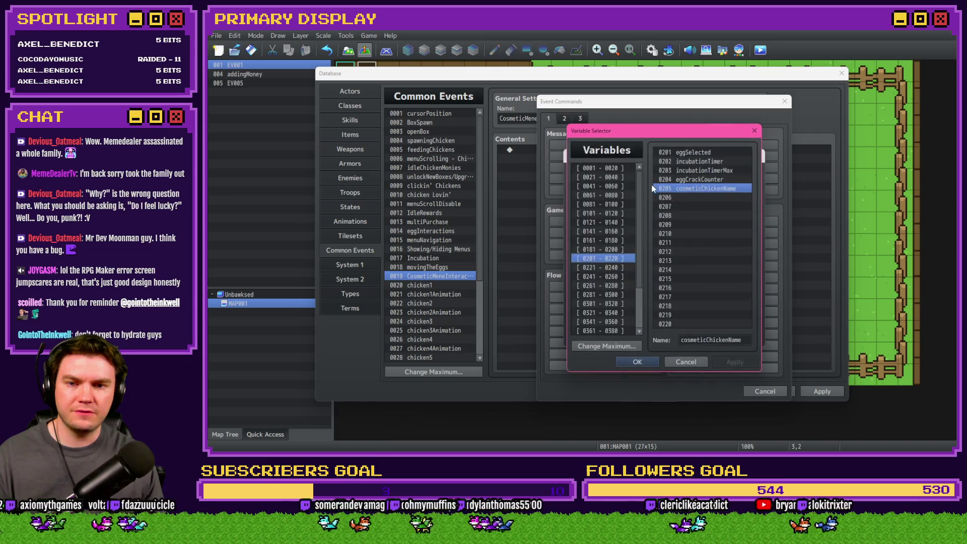
click(607, 168)
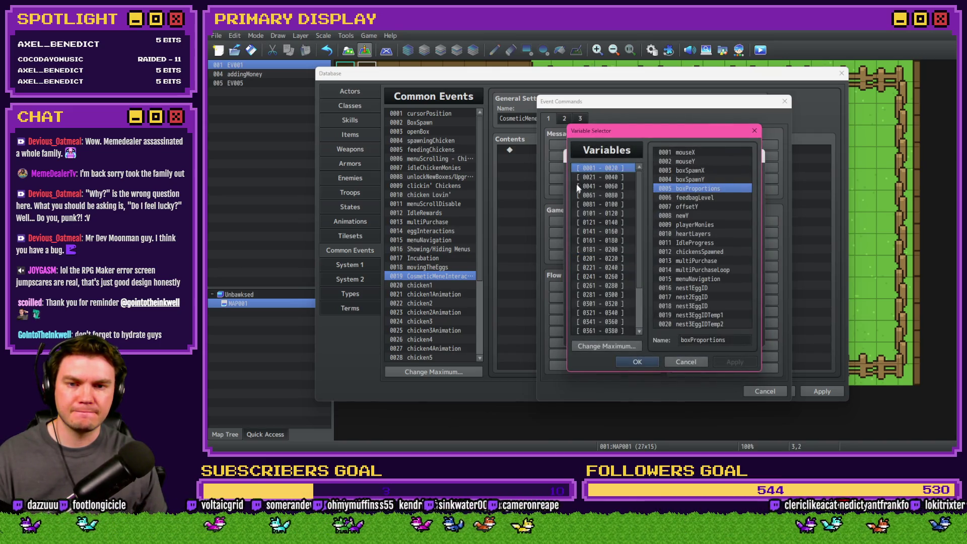
double_click(706, 278)
double_click(640, 259)
text(3)
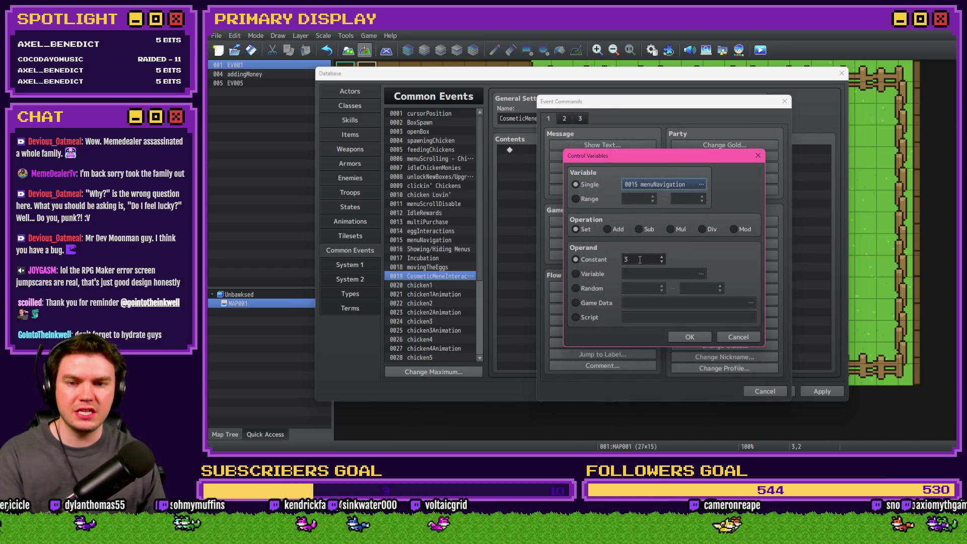
click(689, 337)
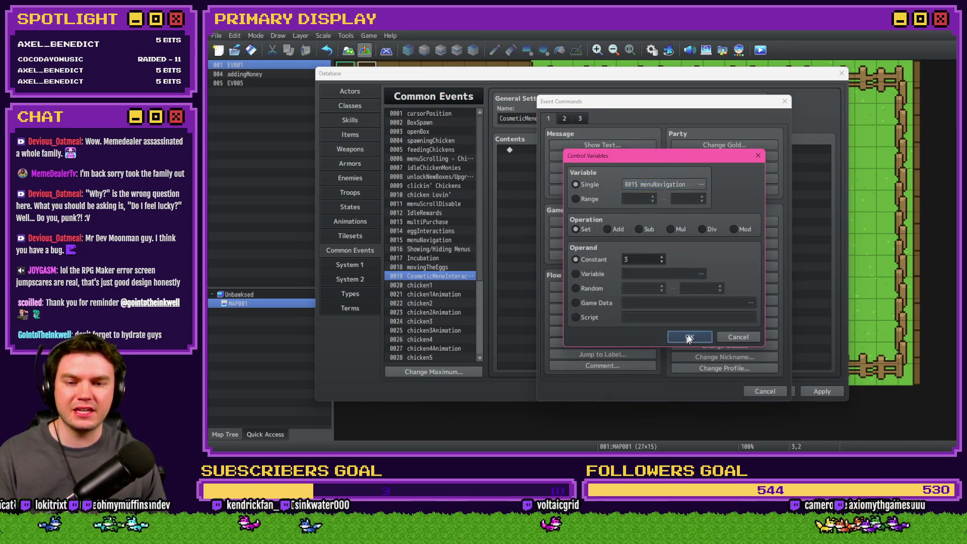
- Add a Conditional Branch for menuNavigation = 3, apply, and select the branch
click(603, 232)
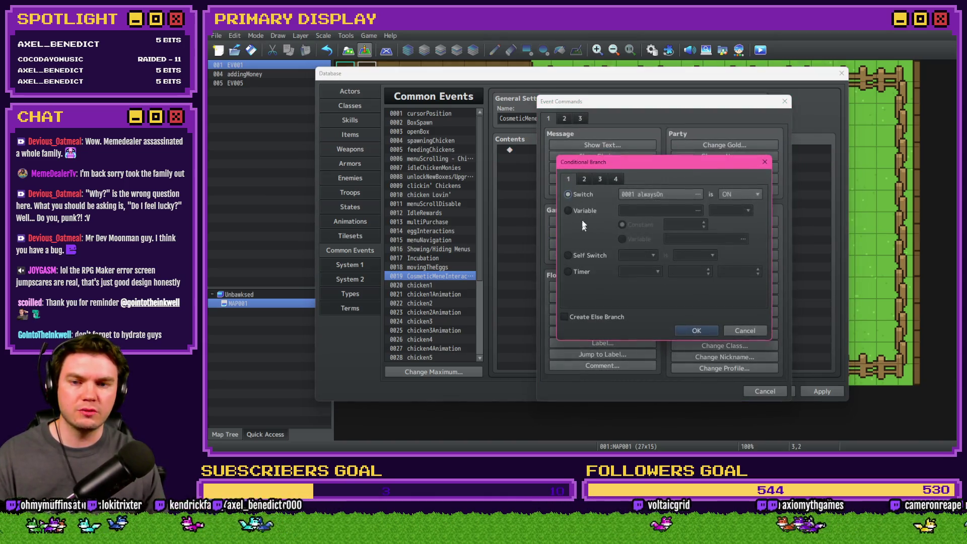
click(650, 210)
double_click(703, 280)
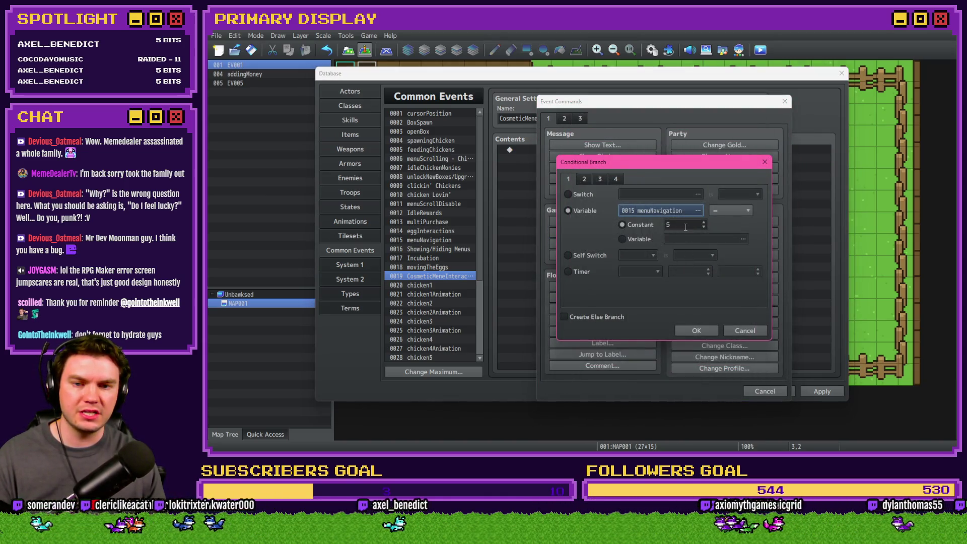
click(706, 328)
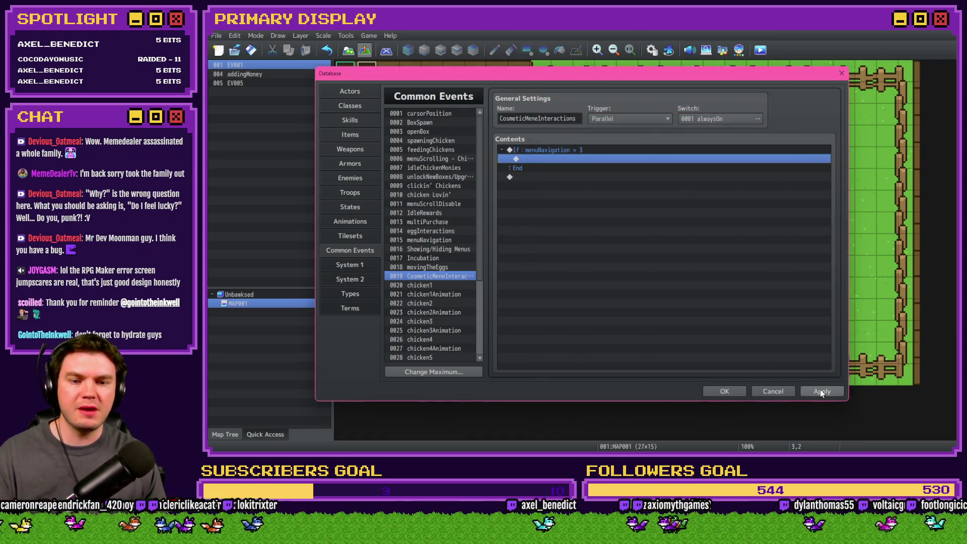
click(820, 389)
click(557, 150)
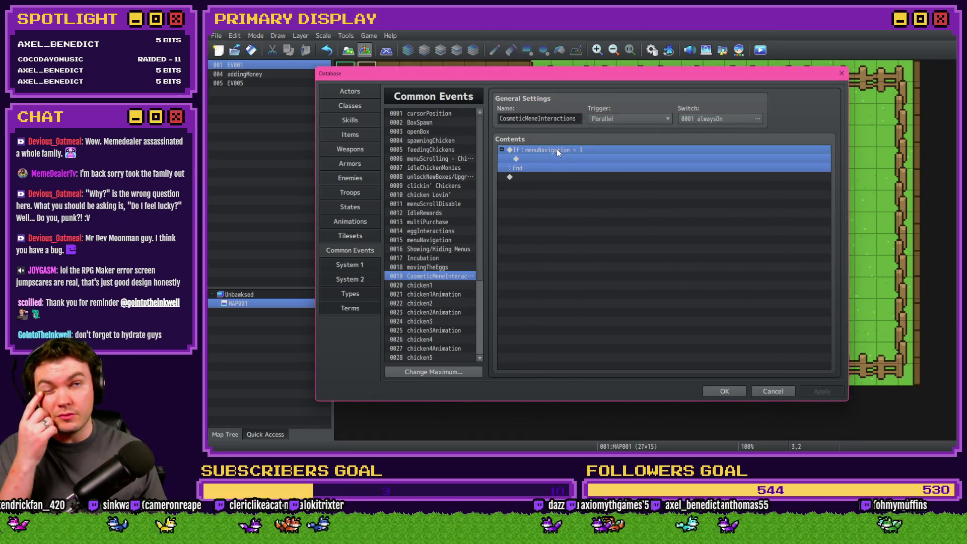
- Check eggInteractions' incubationTimer condition for reference, then return to CosmeticMeneInteractions
click(437, 231)
double_click(589, 167)
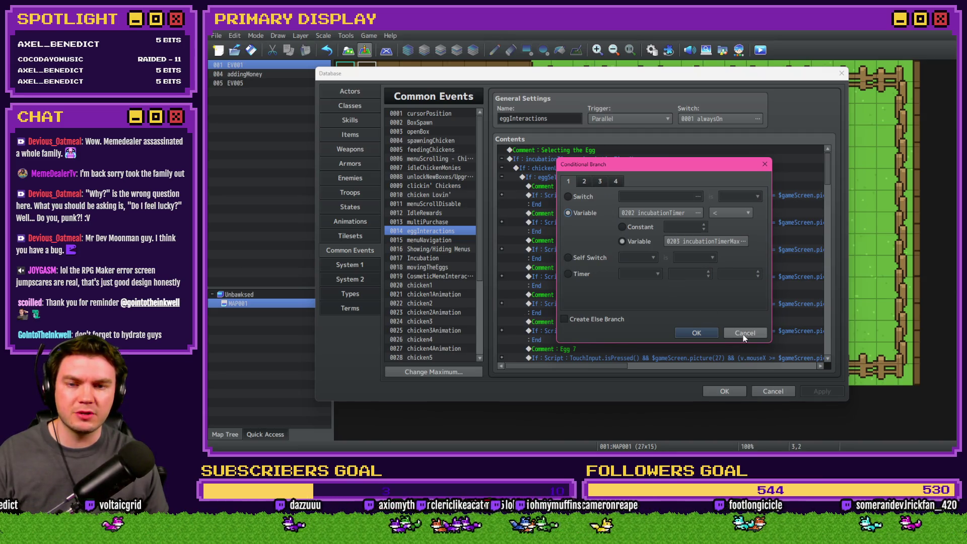
click(744, 332)
click(439, 277)
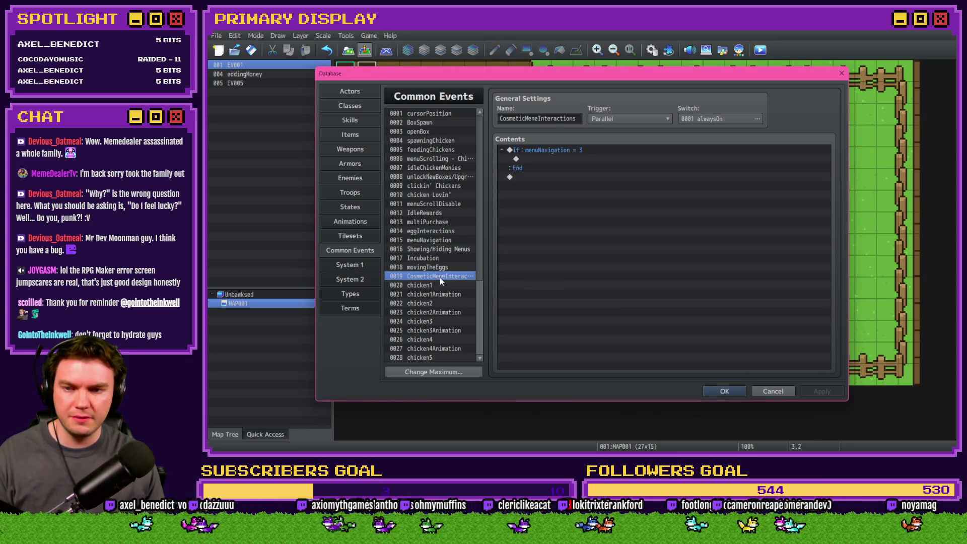
- Nest a Conditional Branch incubationTimer < incubationTimerMax inside the branch and apply
double_click(552, 160)
click(612, 287)
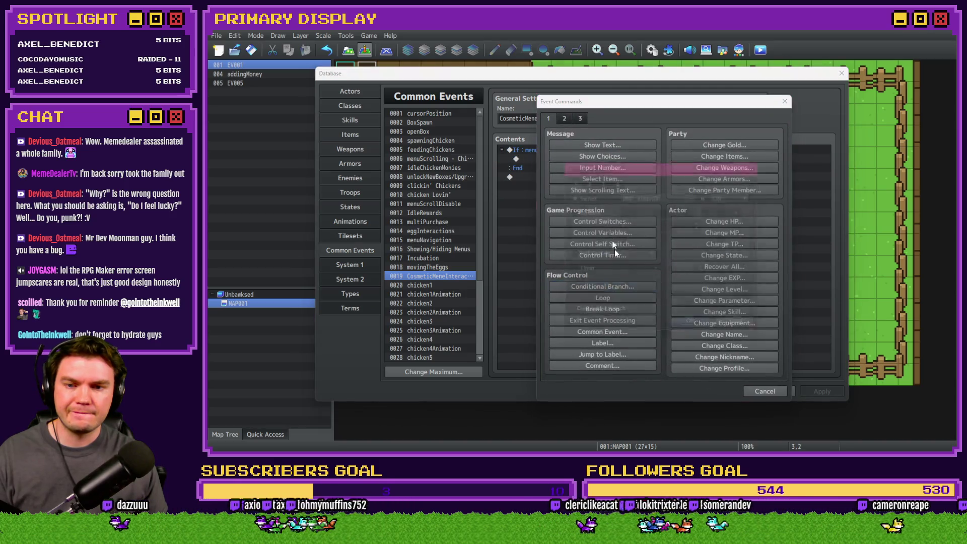
click(640, 214)
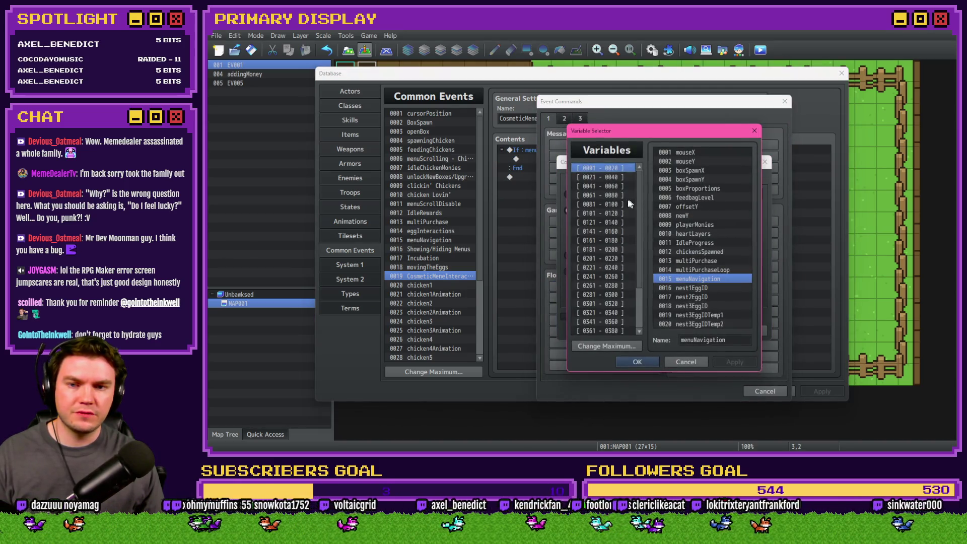
click(602, 259)
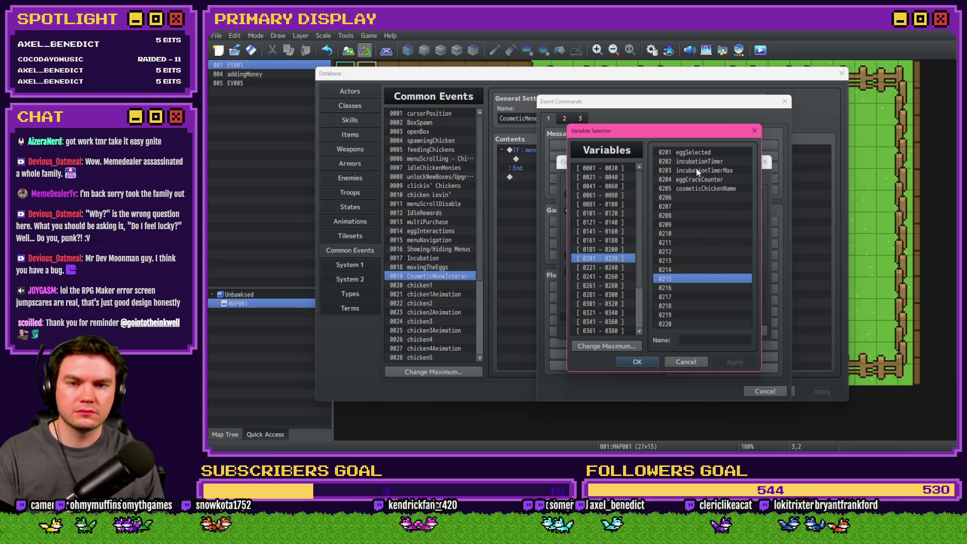
double_click(697, 161)
click(730, 210)
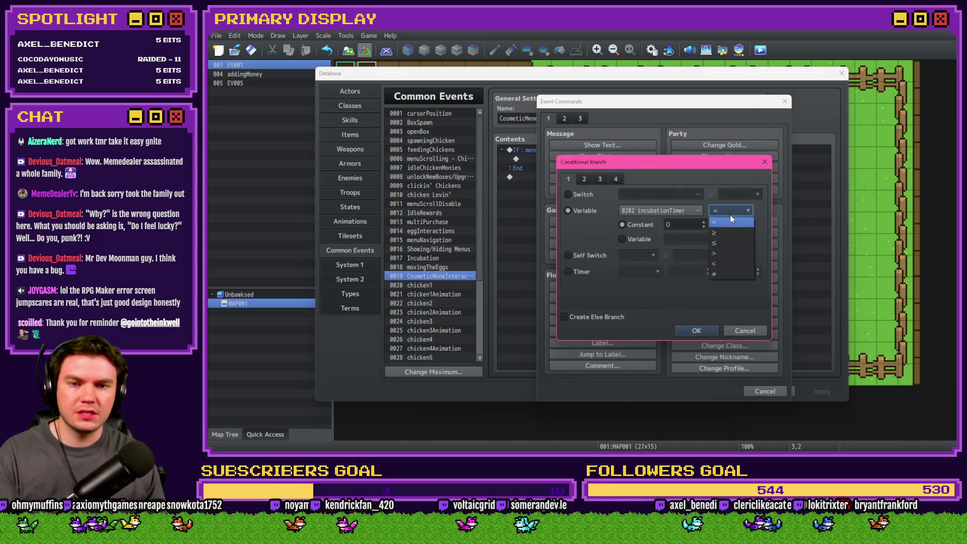
click(720, 263)
click(697, 210)
double_click(714, 171)
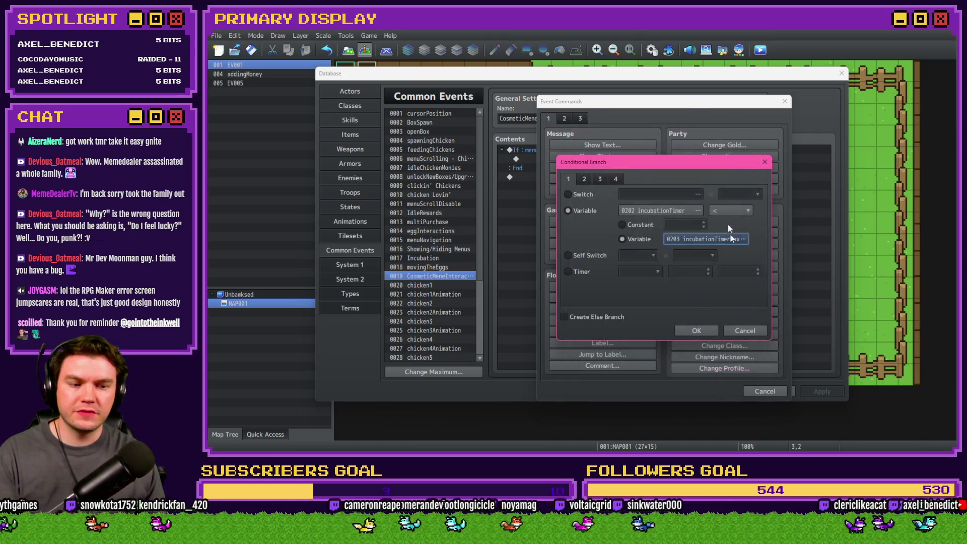
click(698, 332)
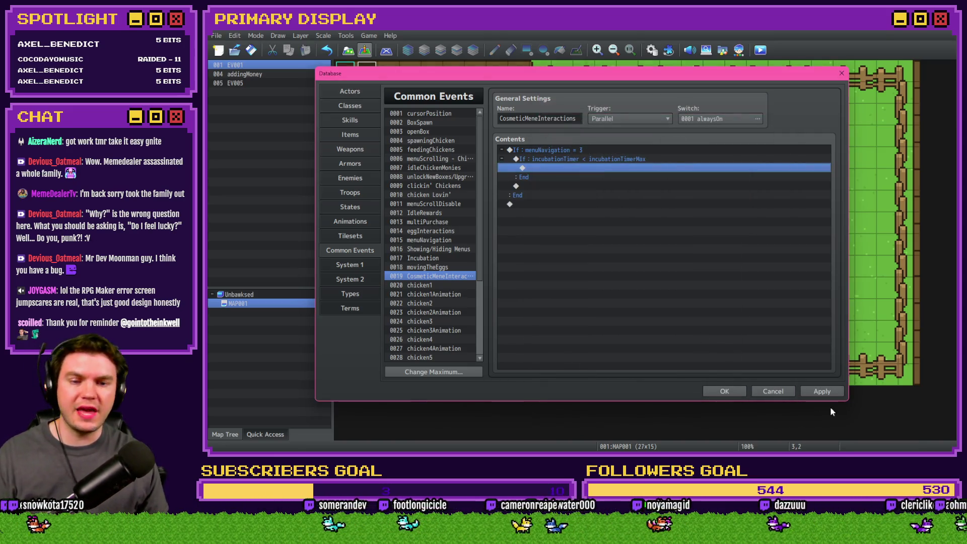
click(819, 391)
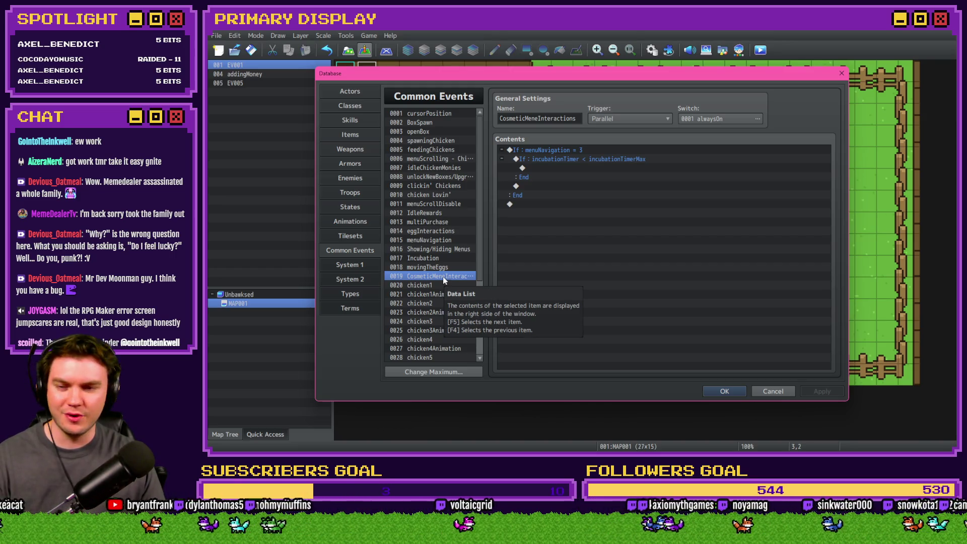
- Copy the mouse-area script from multiPurchase's conditional branch, then return to CosmeticMeneInteractions
click(440, 222)
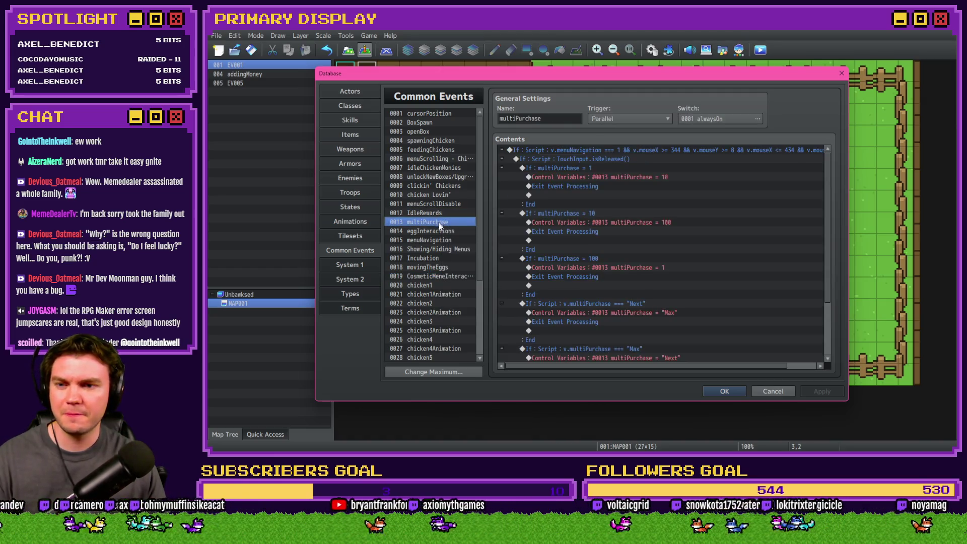
double_click(621, 151)
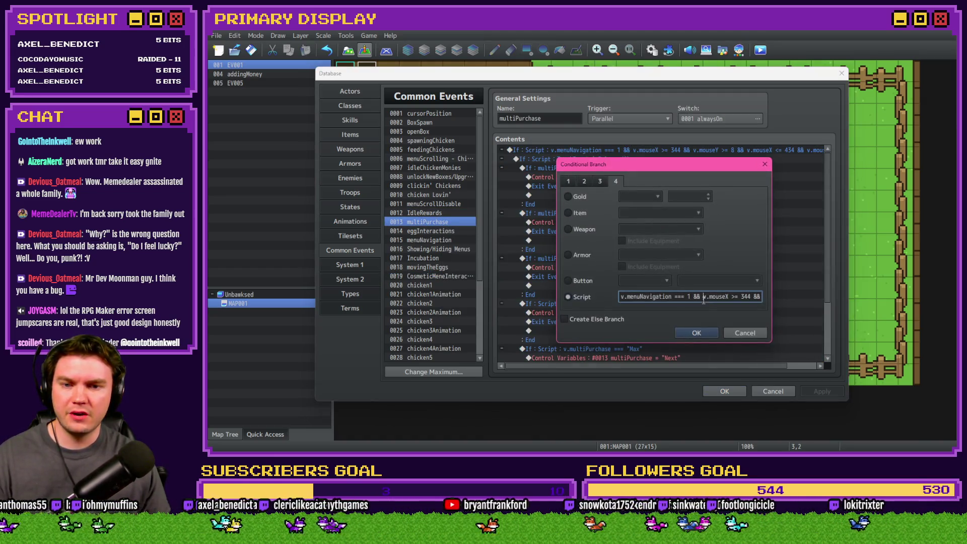
drag(703, 297, 769, 298)
click(700, 332)
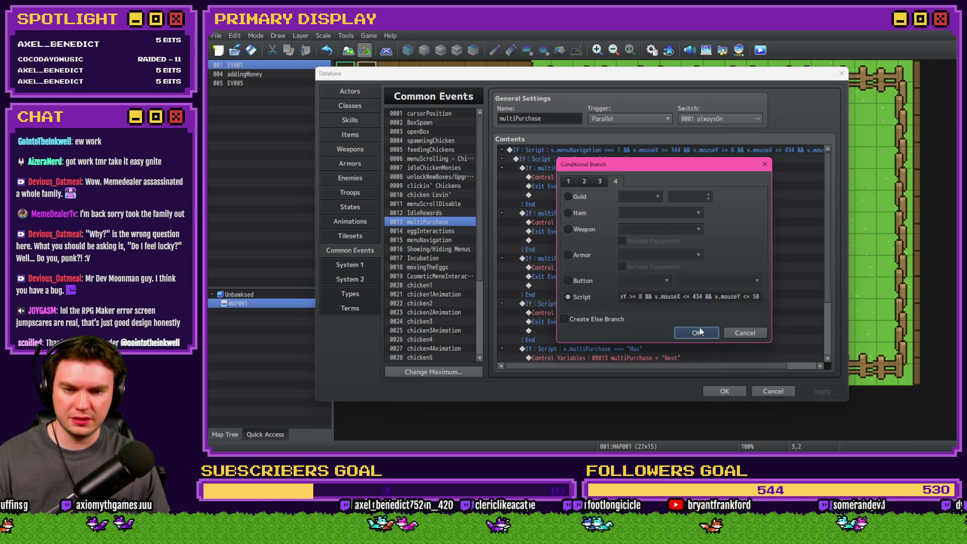
mouse_move(425, 242)
mouse_down()
mouse_move(425, 261)
mouse_move(446, 276)
mouse_up()
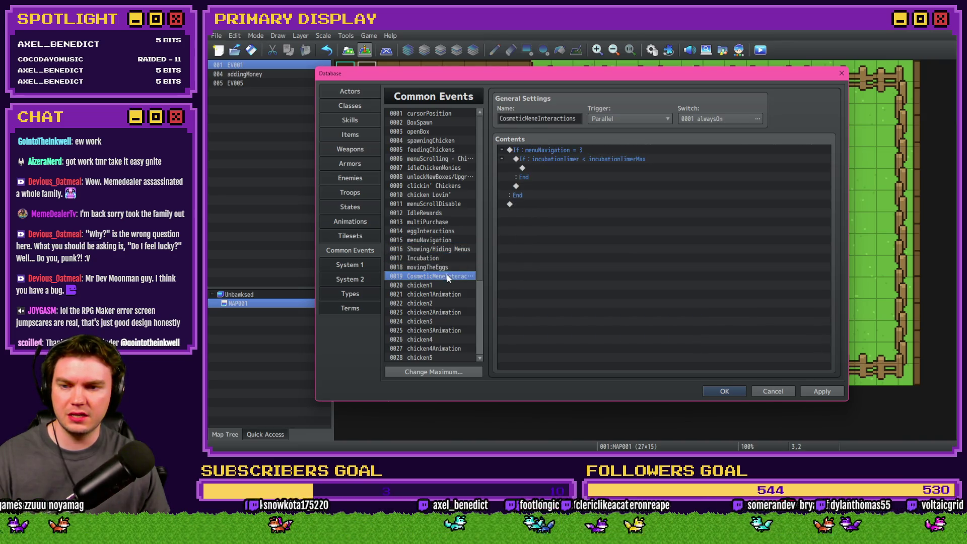
- Add a 'Switching Chickens' comment inside the incubationTimer branch
click(570, 162)
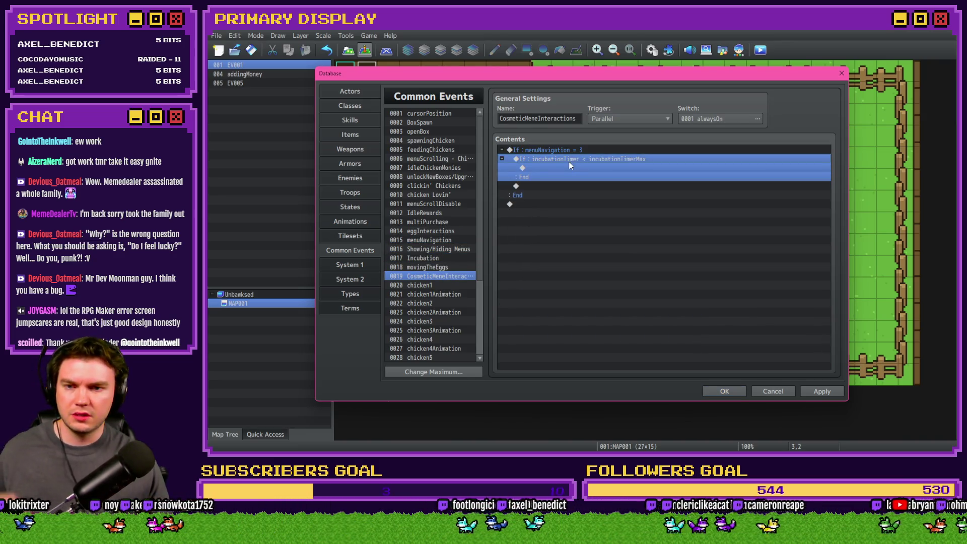
double_click(564, 164)
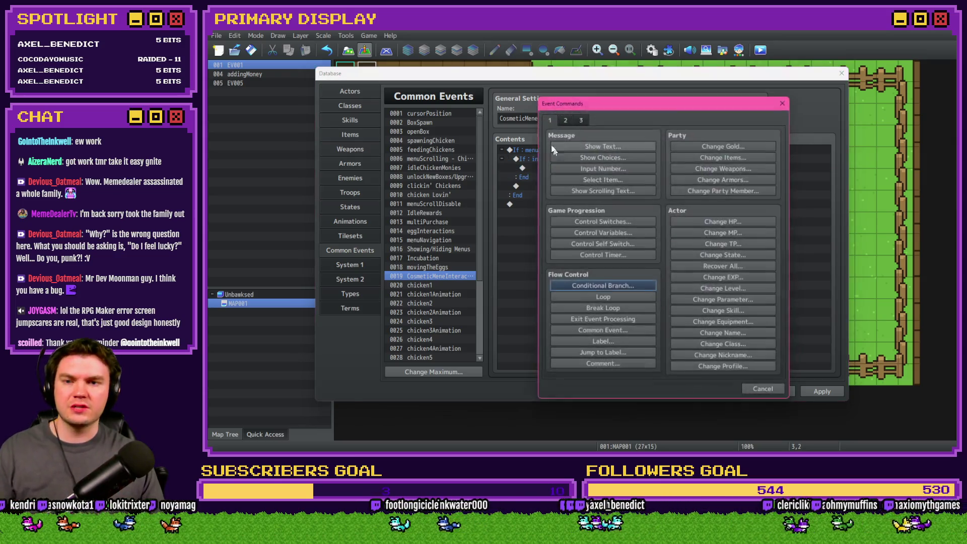
click(600, 367)
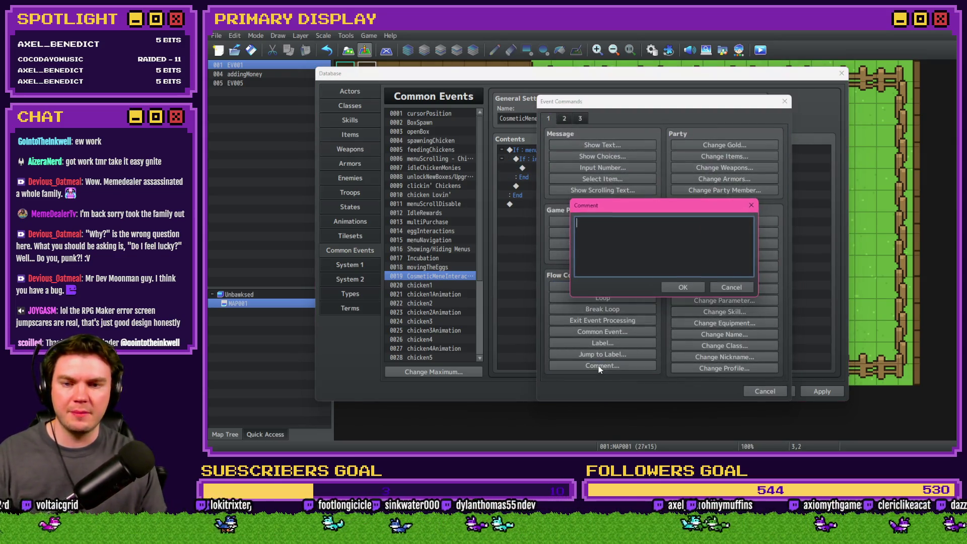
text(Switching)
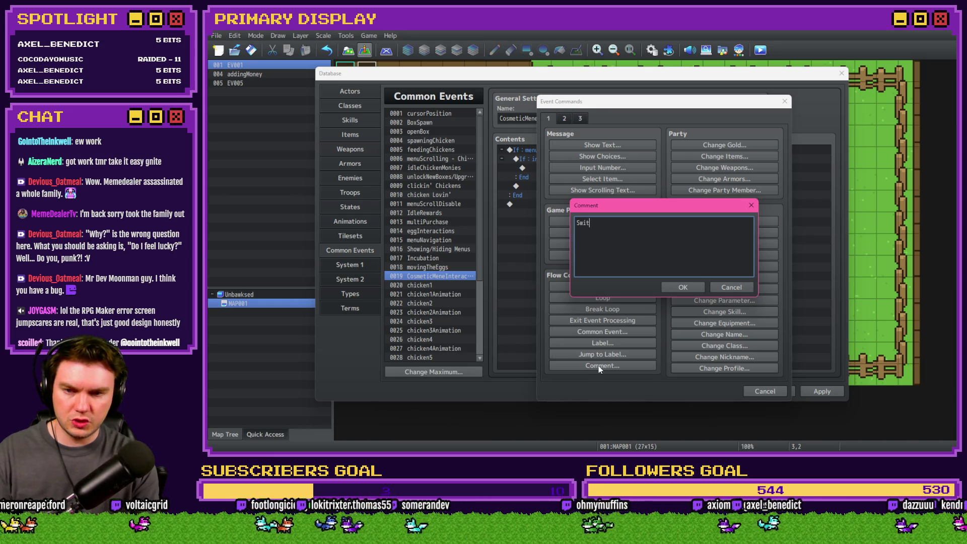
text( Chickens)
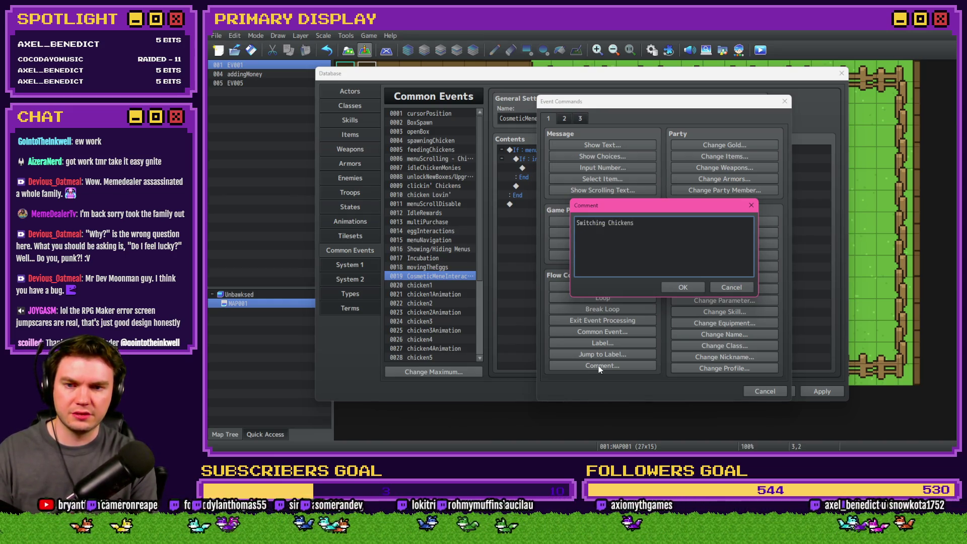
key(ctrl+Return)
- Below the comment, add a Script Conditional Branch with the pasted mouse-bounds check, then close the Database
double_click(573, 177)
key(Escape)
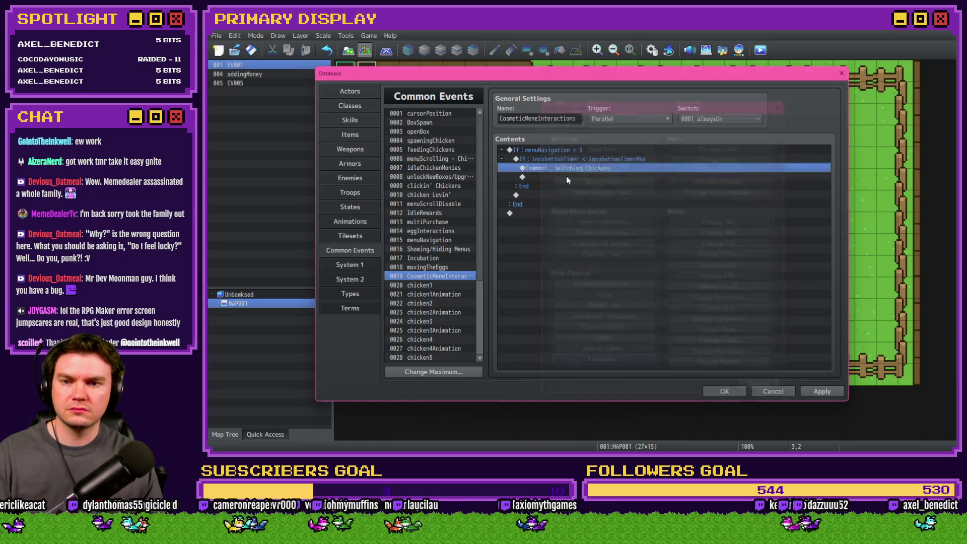
double_click(566, 176)
click(608, 288)
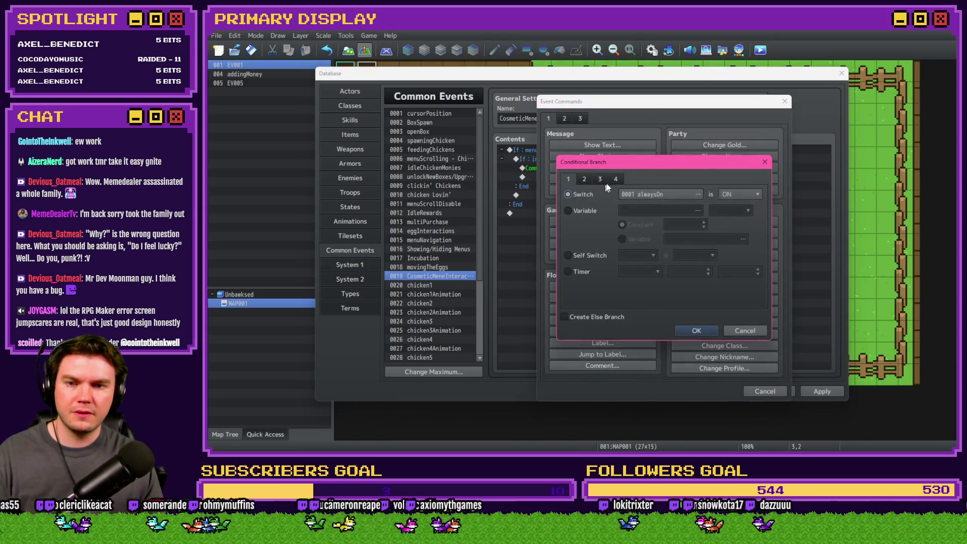
click(616, 180)
click(568, 295)
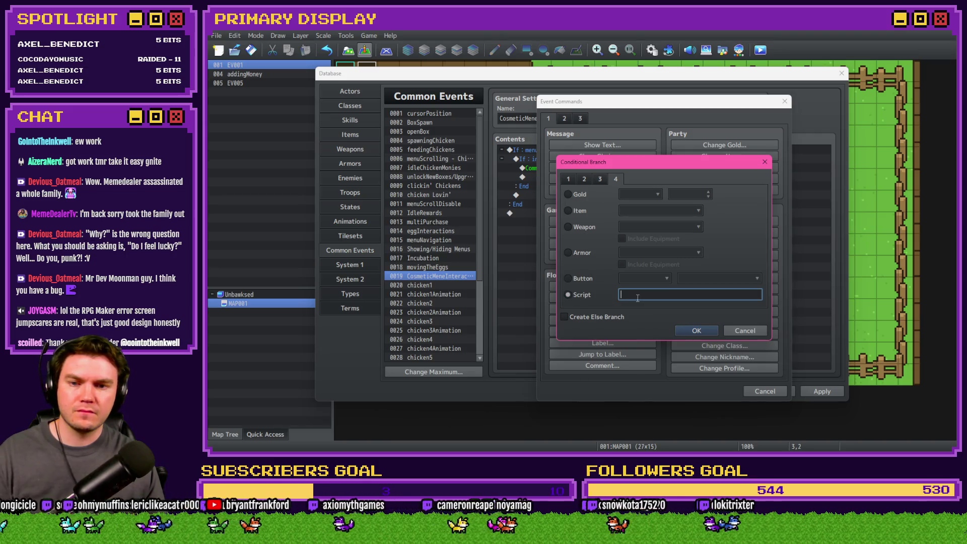
text(v.mouseX >= 344 && v.mouseY >= 8 && v.mouseX <= 434 && v.mouseY <= 50)
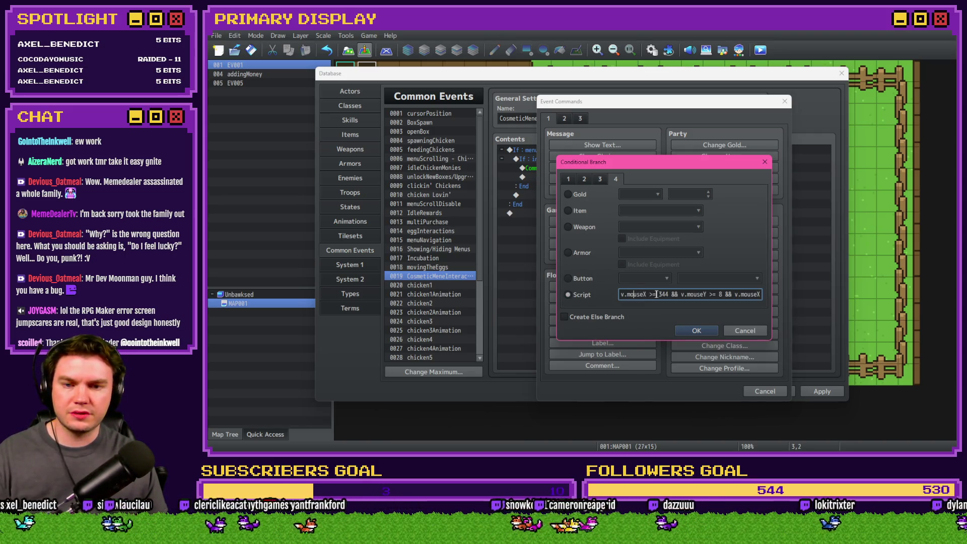
click(690, 332)
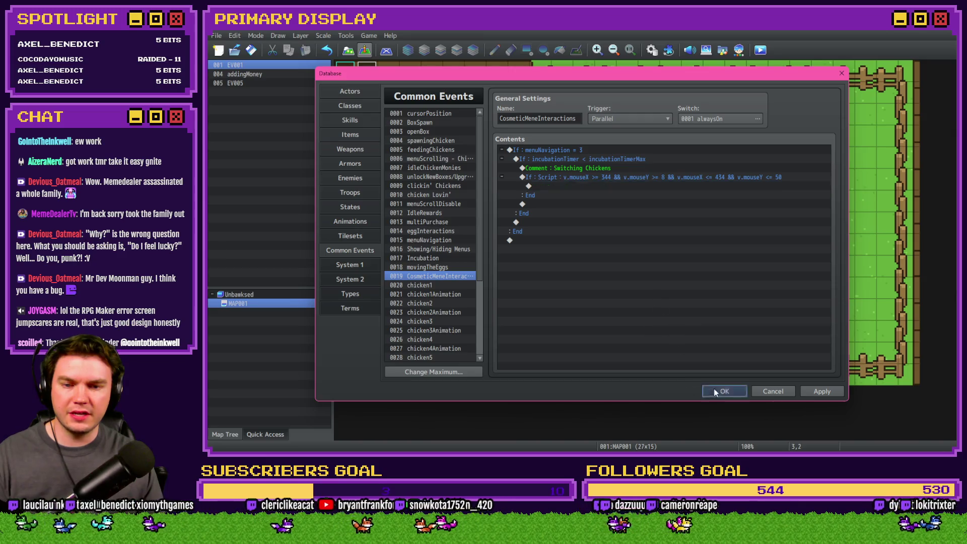
click(714, 392)
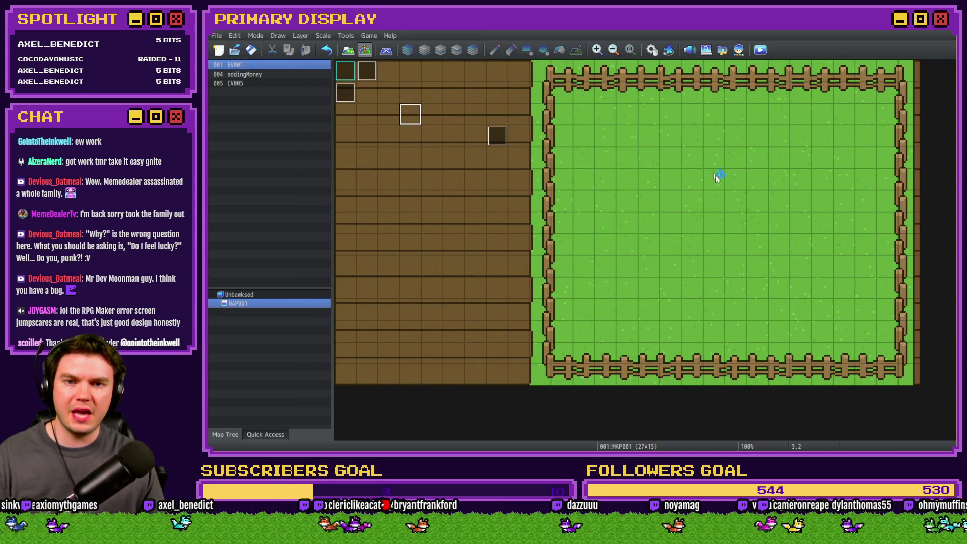
- Playtest with Ctrl+R, advance the shop menu to OUTFITS, then close the playtest
key(ctrl+r)
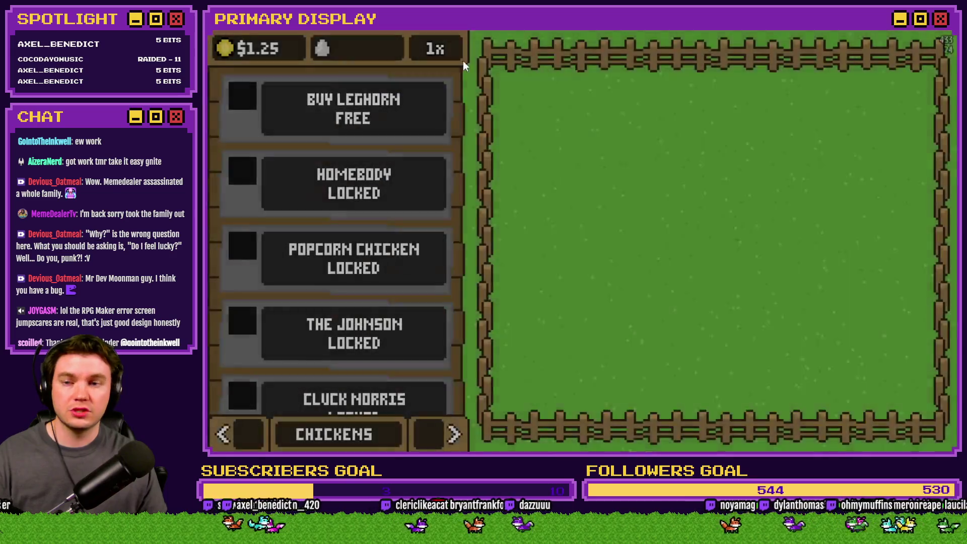
click(439, 423)
click(439, 423)
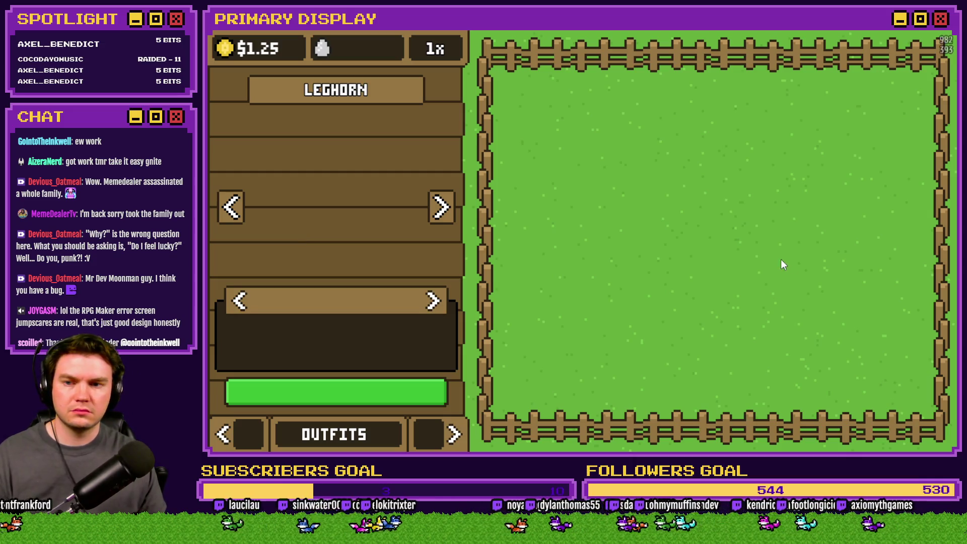
click(829, 83)
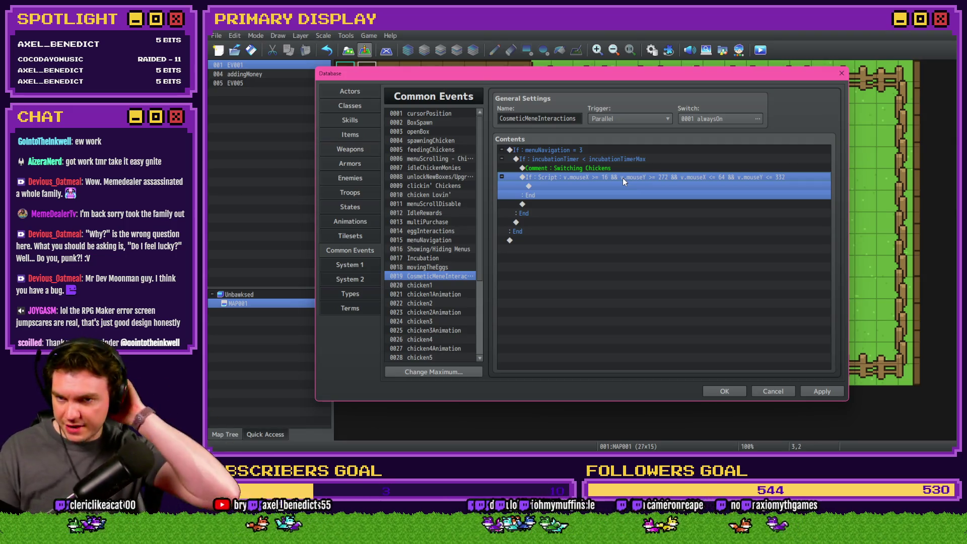
- Add a 'Back Button' comment inside the mouse-area script branch, copied from the Switching Chickens comment
key(Up)
key(ctrl+c)
click(602, 186)
key(ctrl+v)
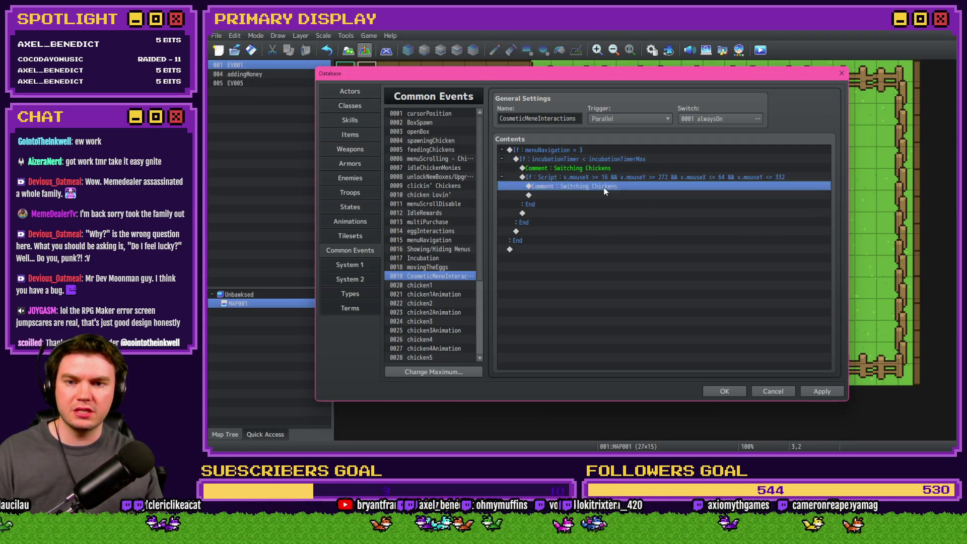
double_click(554, 186)
text(Back Button)
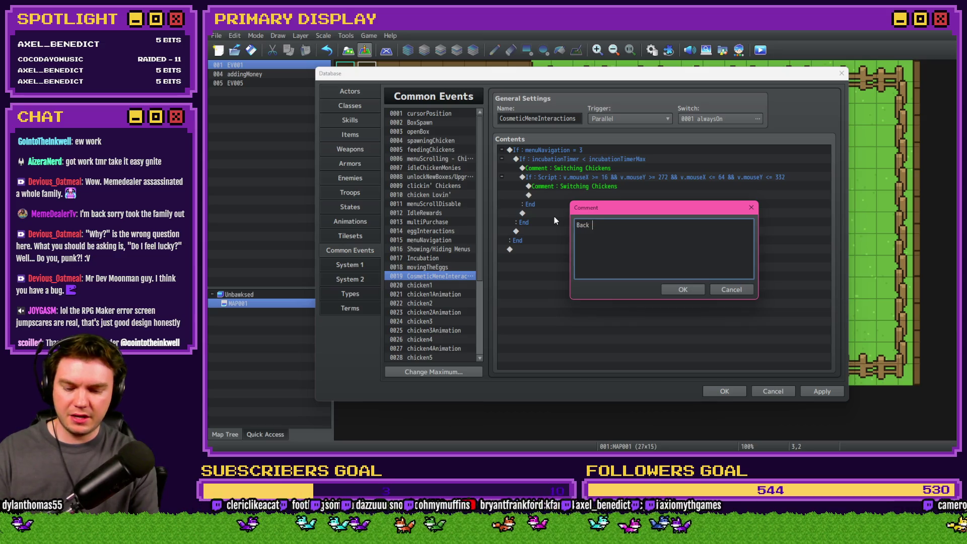
key(ctrl+Return)
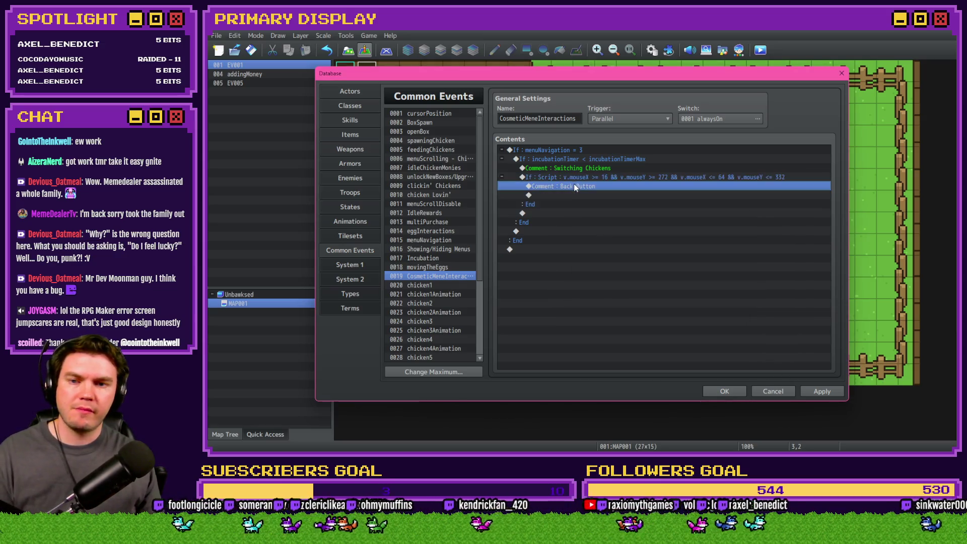
- Apply the edits and review menuNavigation's TouchInput.isPressed and isReleased conditions before returning to CosmeticMeneInteractions
click(822, 392)
click(443, 267)
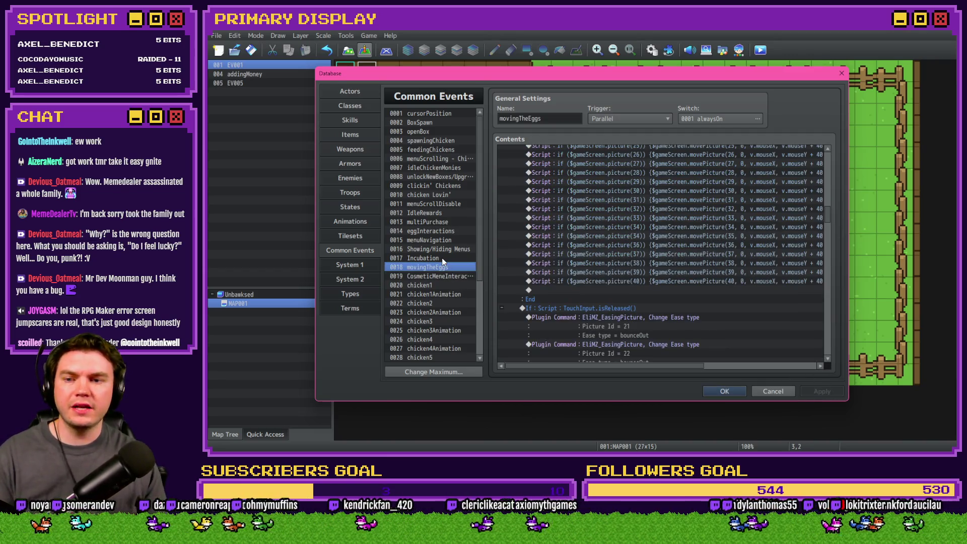
click(439, 240)
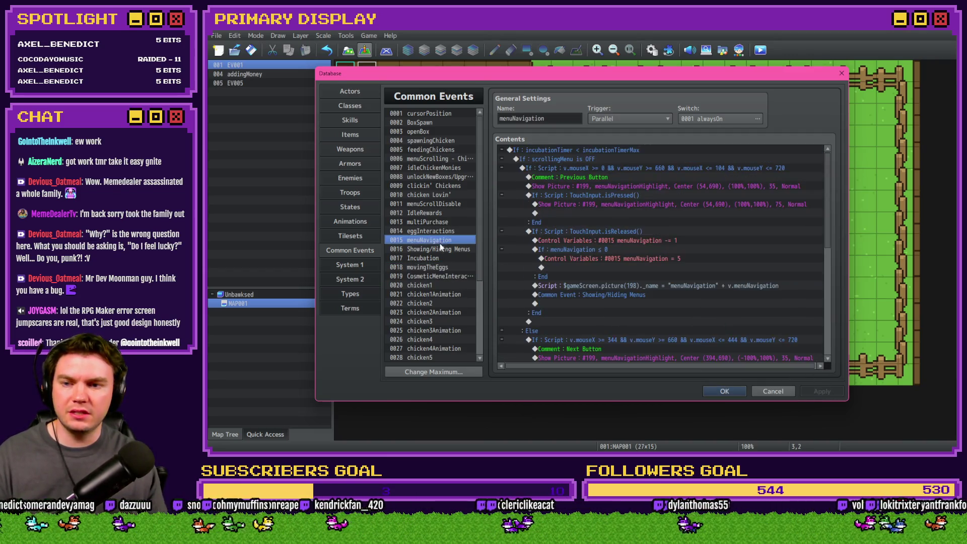
double_click(612, 197)
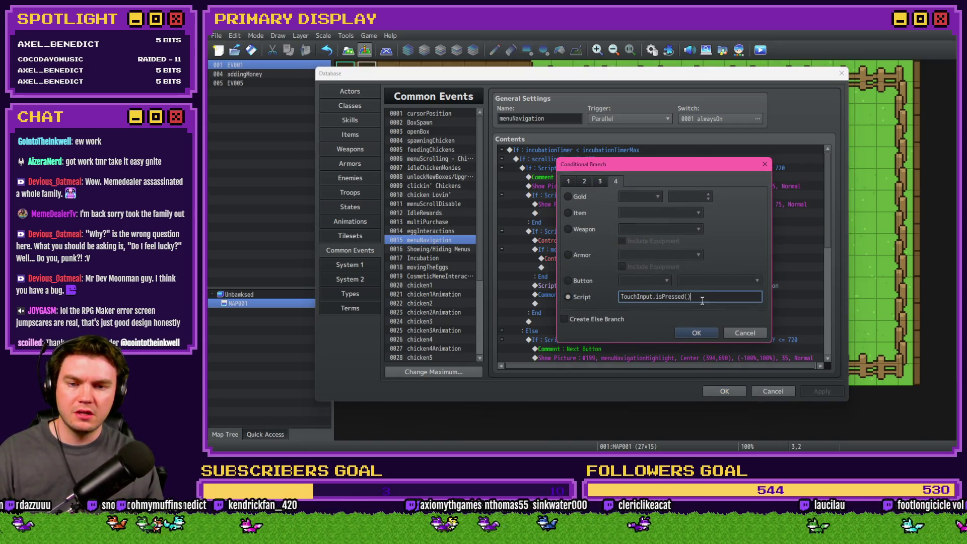
key(Escape)
double_click(609, 230)
text(Relea)
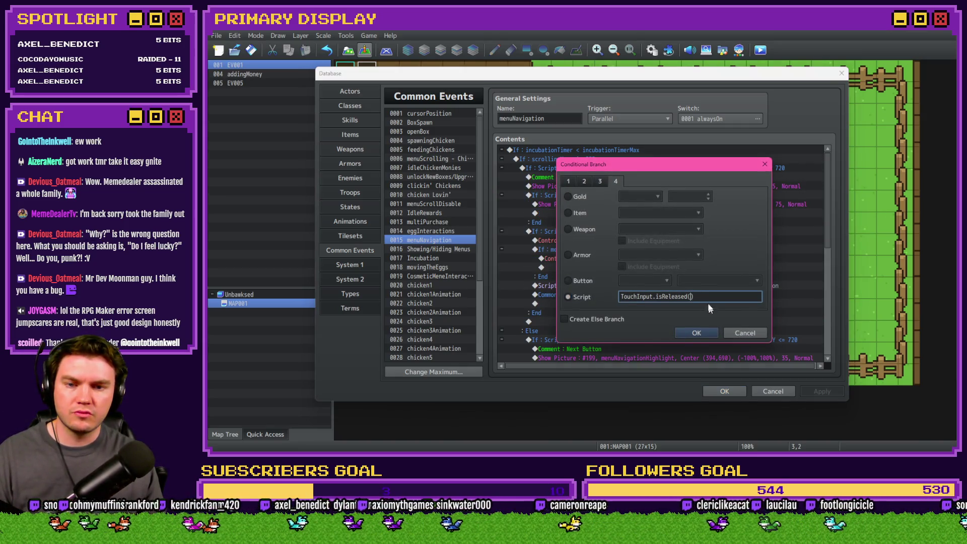
click(744, 332)
click(439, 270)
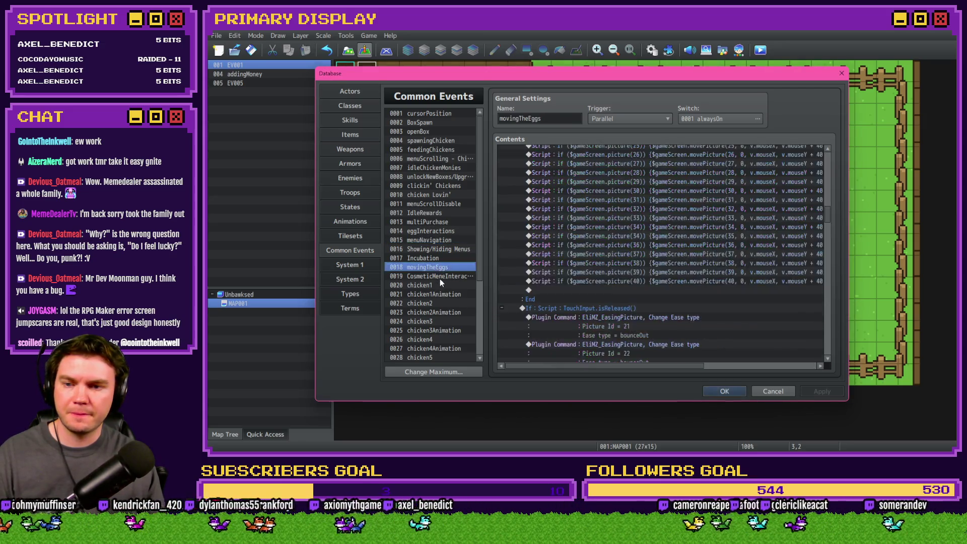
click(440, 279)
- Under the Back Button comment, add a Conditional Branch on Script 'TouchInput.isReleased()'
double_click(611, 195)
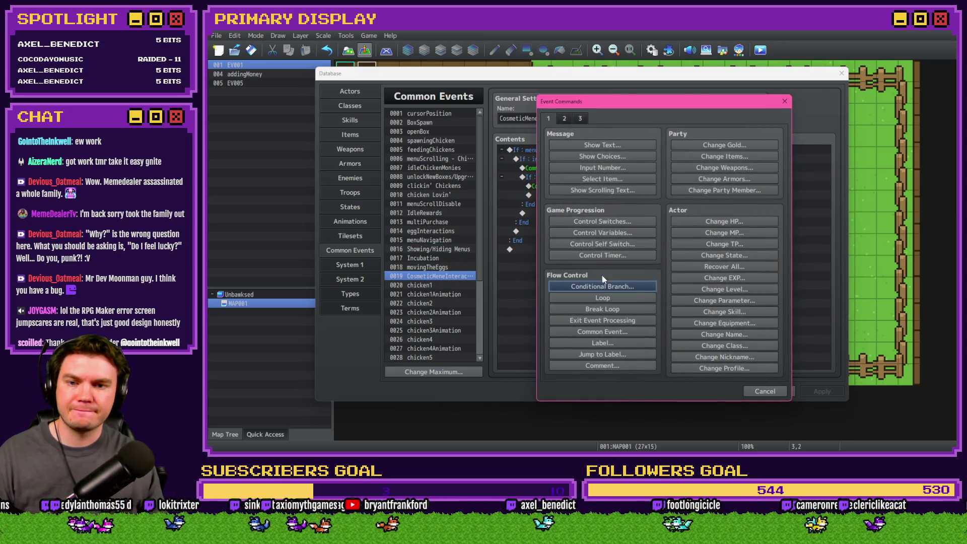
click(603, 283)
click(616, 179)
click(569, 294)
key(ctrl+v)
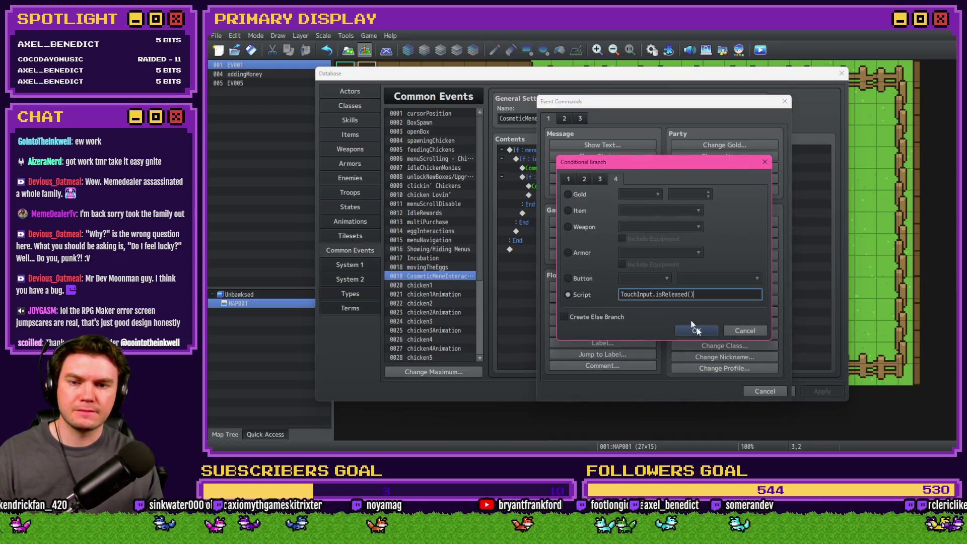
click(696, 330)
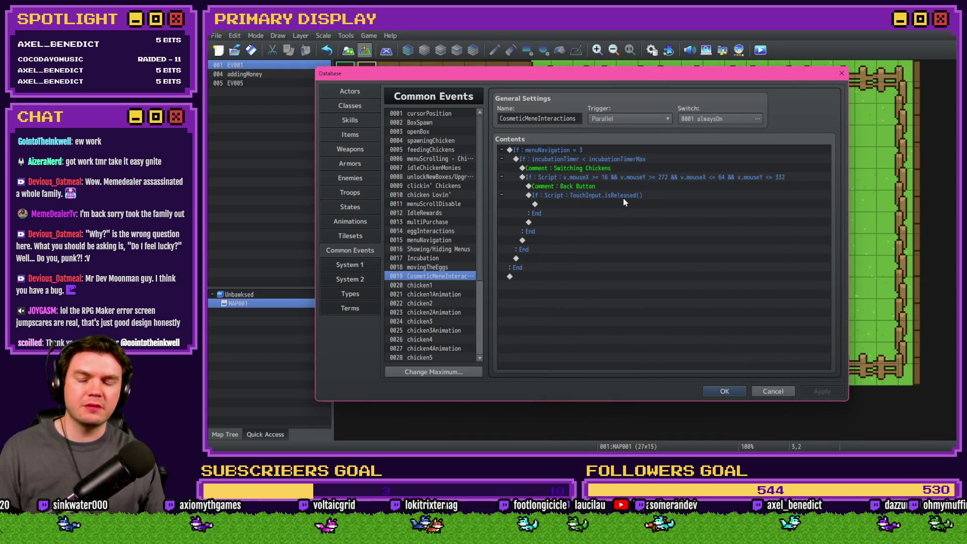
- Inside the release check, add a branch for variable cosmeticChickenName ≤ 1 with an Else
drag(602, 186, 578, 192)
double_click(575, 199)
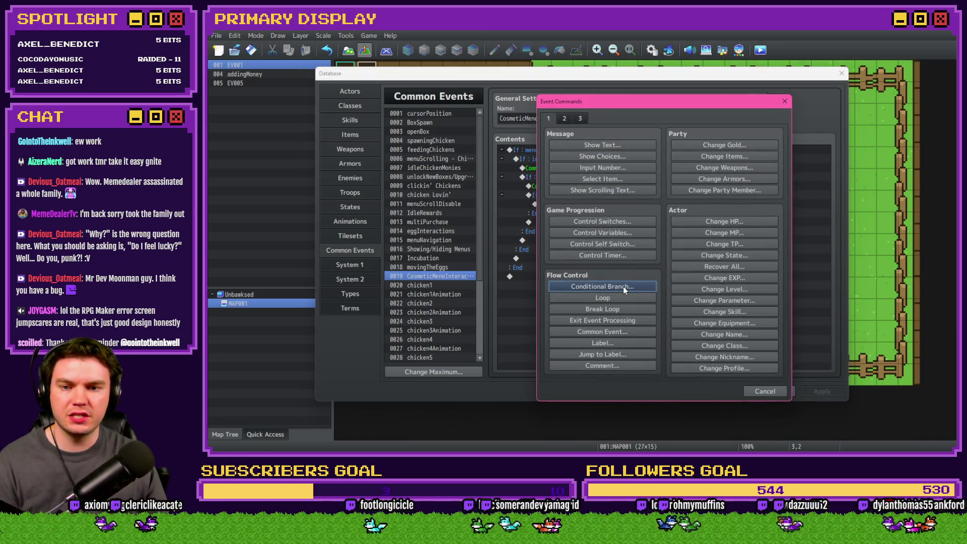
click(623, 286)
click(584, 211)
click(655, 211)
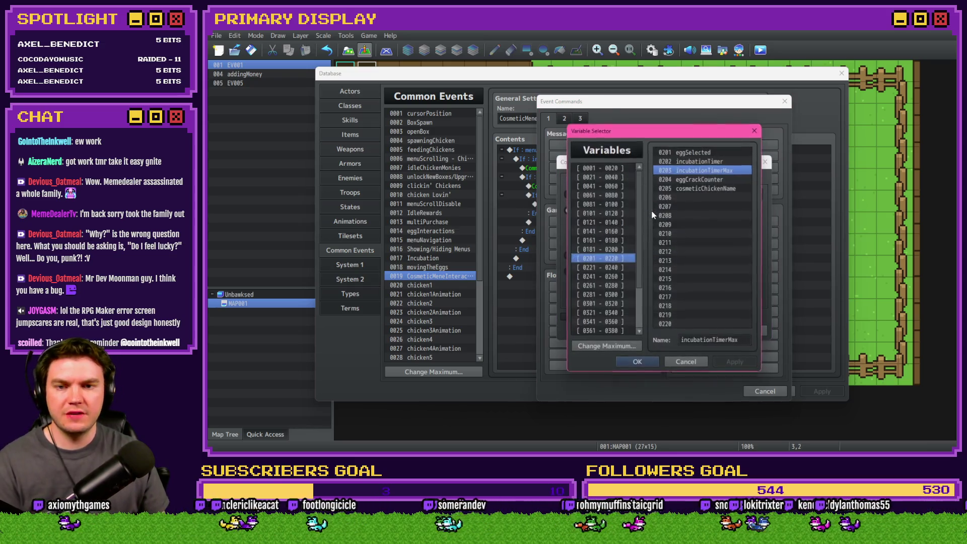
double_click(712, 189)
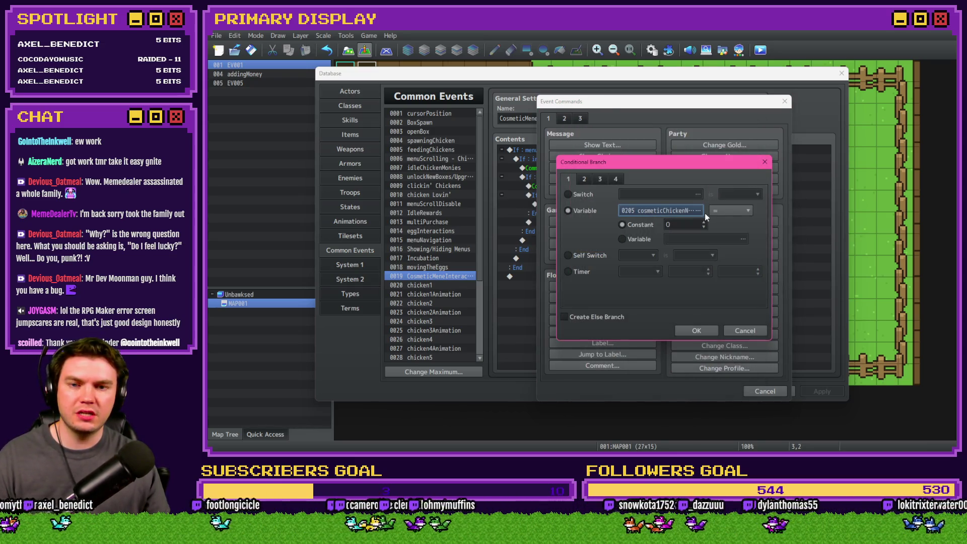
click(686, 213)
double_click(714, 188)
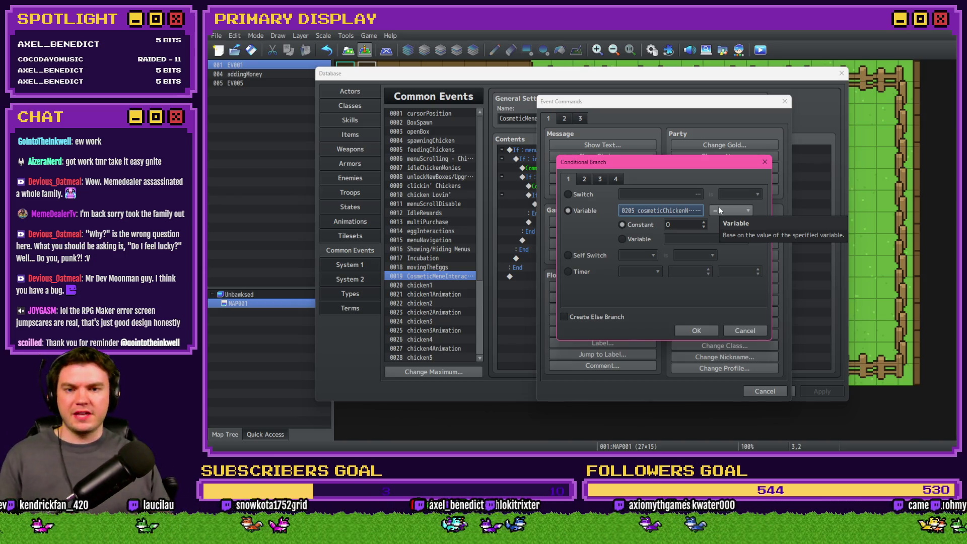
click(720, 212)
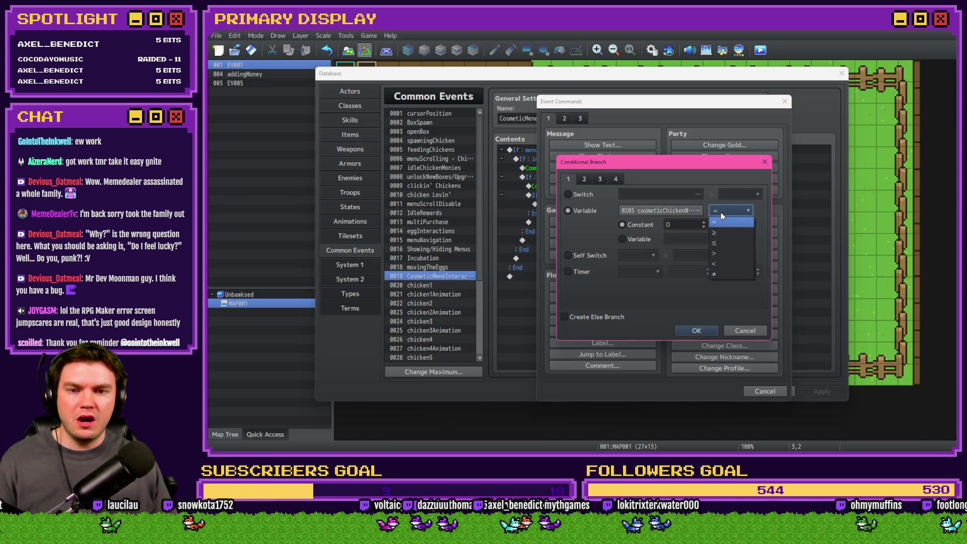
click(725, 243)
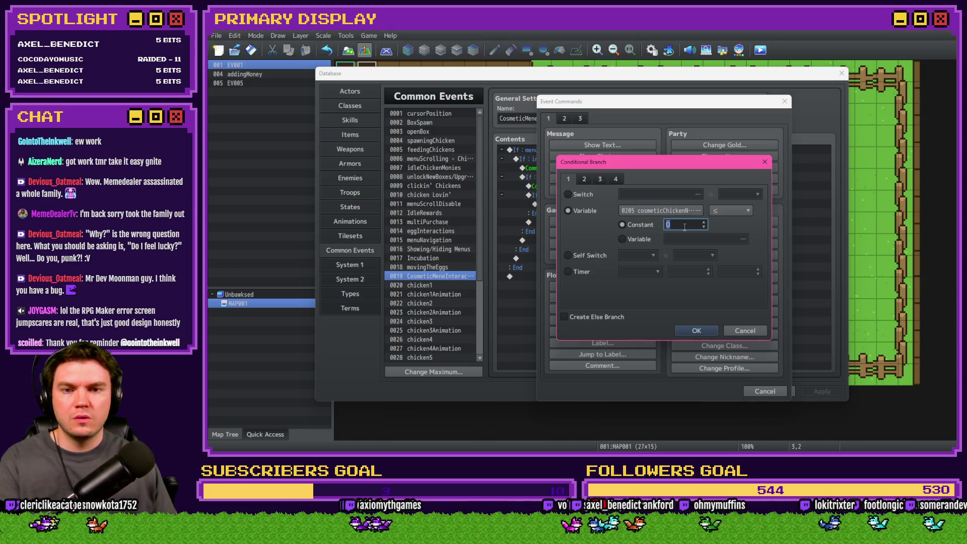
text(1)
click(604, 317)
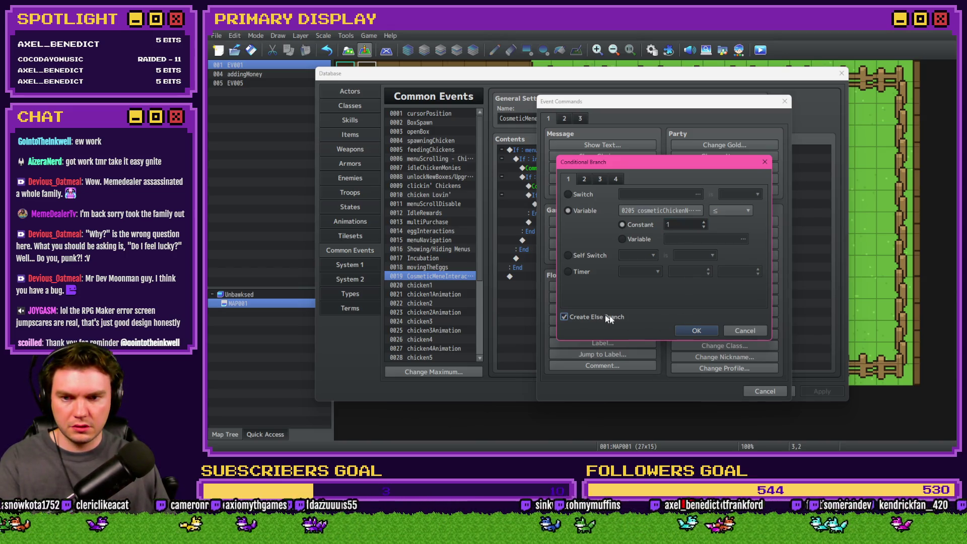
click(699, 329)
- In the ≤ 1 branch, set cosmeticChickenName to 10
click(619, 201)
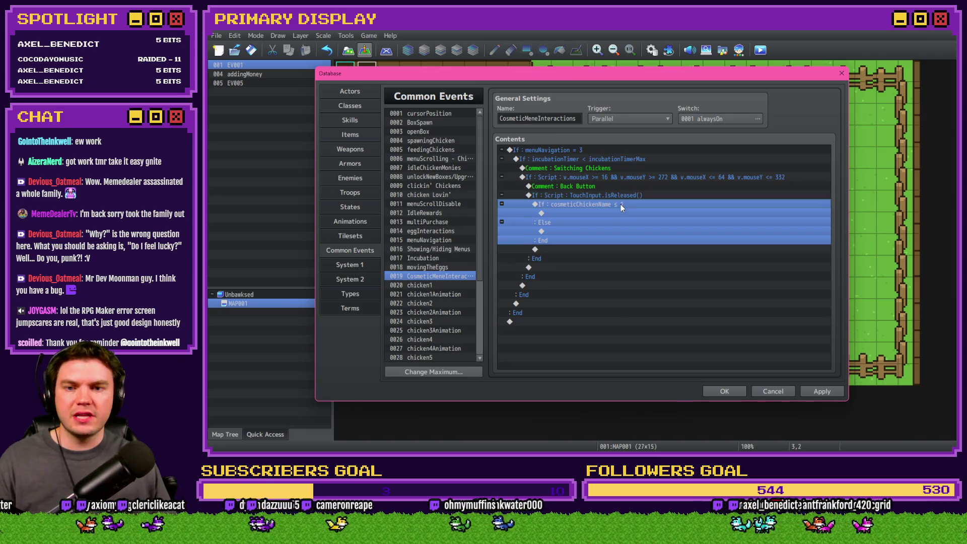
double_click(618, 212)
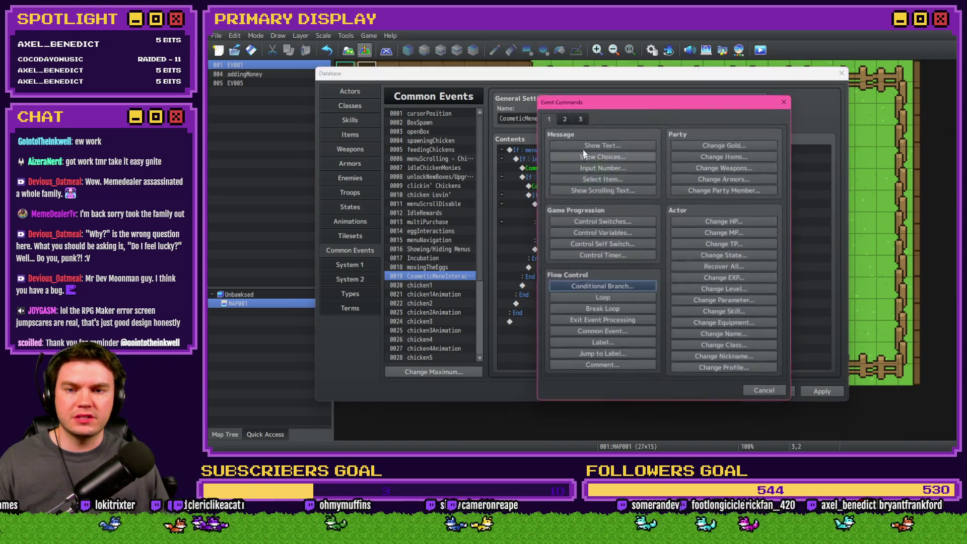
click(629, 234)
click(655, 184)
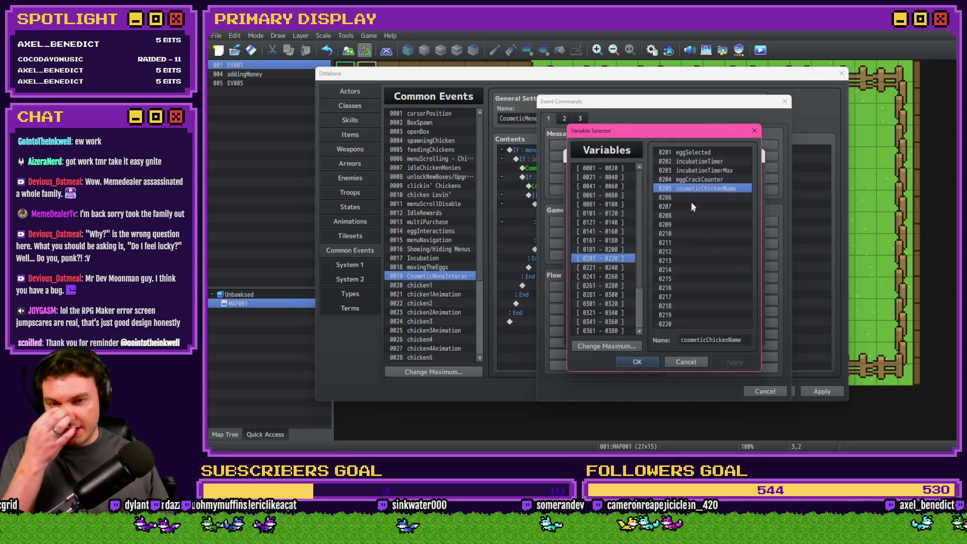
key(Return)
click(629, 259)
text(10)
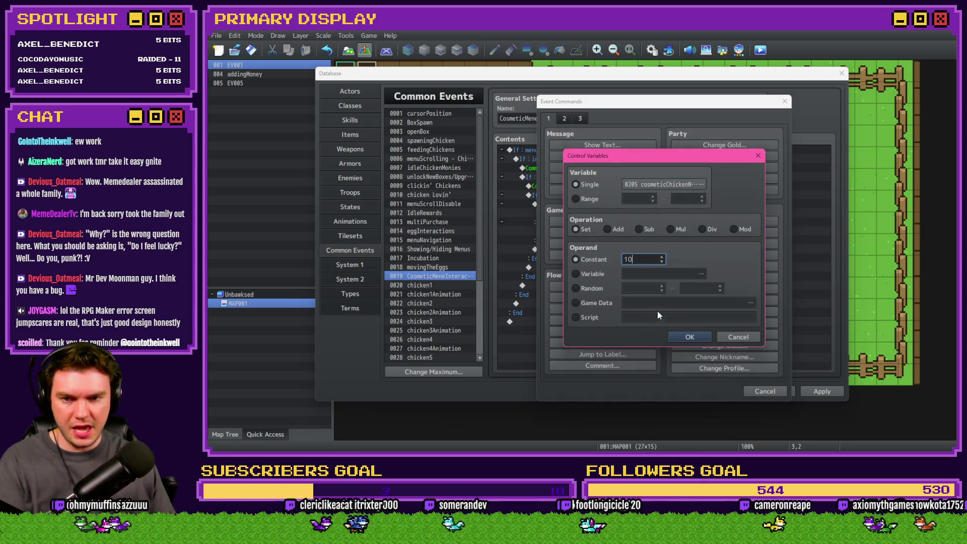
key(Return)
- Under Else, subtract 1 from cosmeticChickenName
click(587, 231)
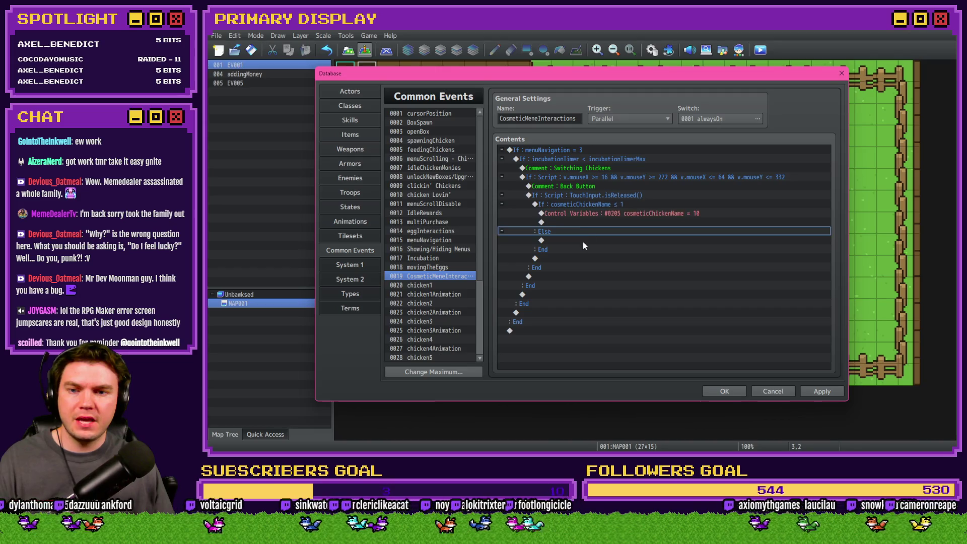
click(582, 241)
key(ctrl+v)
key(Return)
click(638, 231)
click(652, 261)
key(BackSpace)
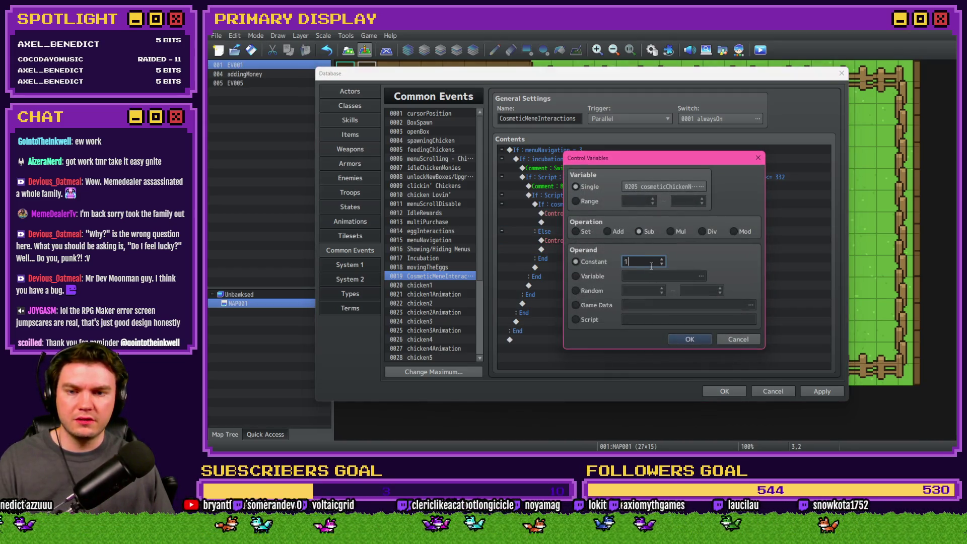
click(701, 340)
mouse_move(607, 213)
mouse_down()
mouse_move(608, 196)
mouse_move(547, 286)
mouse_up()
- Duplicate the Back Button block and rename the copy's comment to 'Forward Button'
click(605, 188)
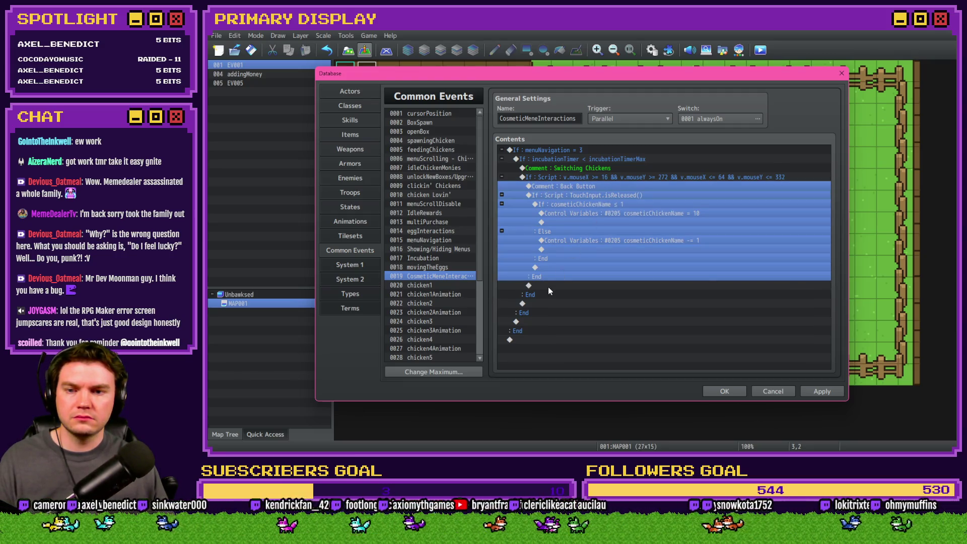
key(ctrl+c)
key(ctrl+v)
double_click(549, 265)
double_click(583, 225)
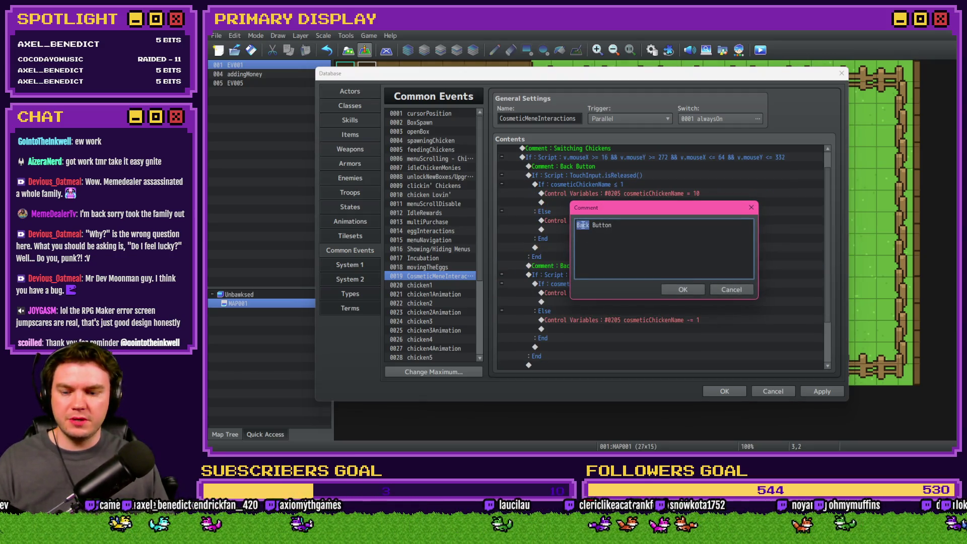
text(Forward)
key(ctrl+Return)
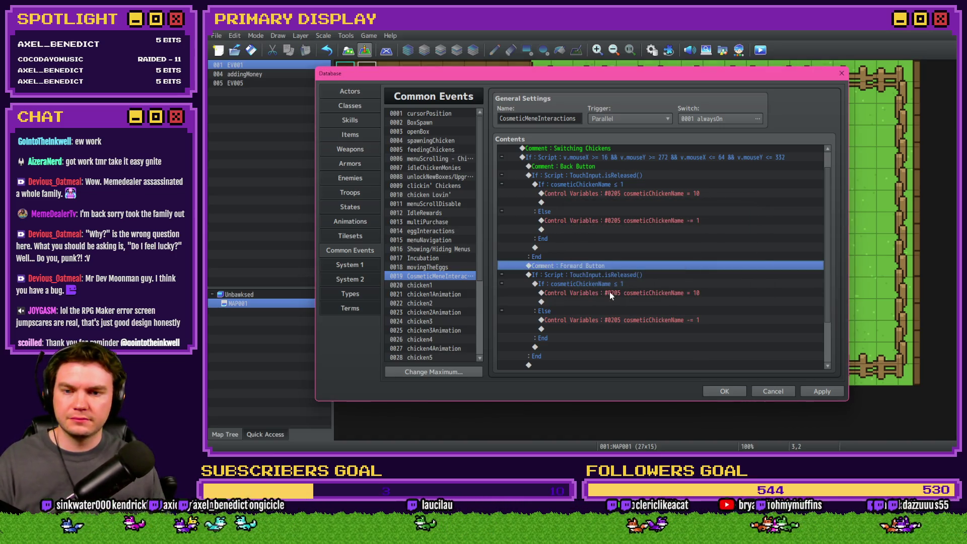
- Inspect the copy's cosmeticChickenName ≤ 1 condition, then delete the Forward Button section
click(620, 284)
double_click(619, 285)
click(704, 330)
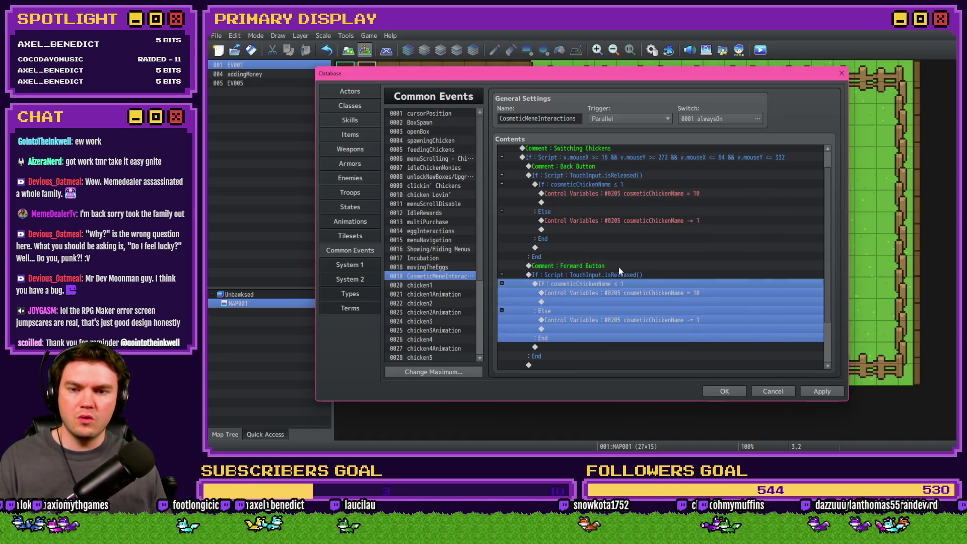
shift+click(618, 269)
key(Delete)
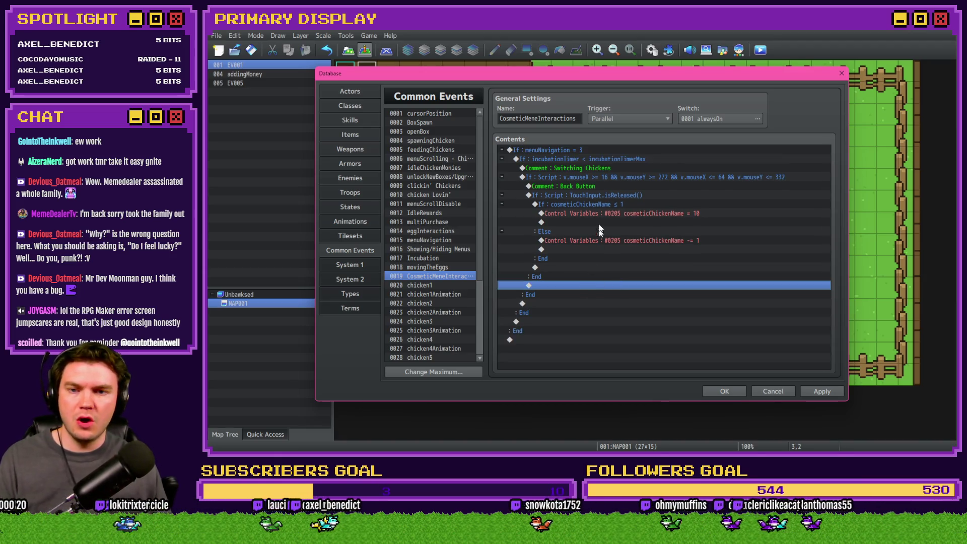
- Paste a fresh copy of the whole Back Button mouse-area block, then close the Database and playtest
click(591, 177)
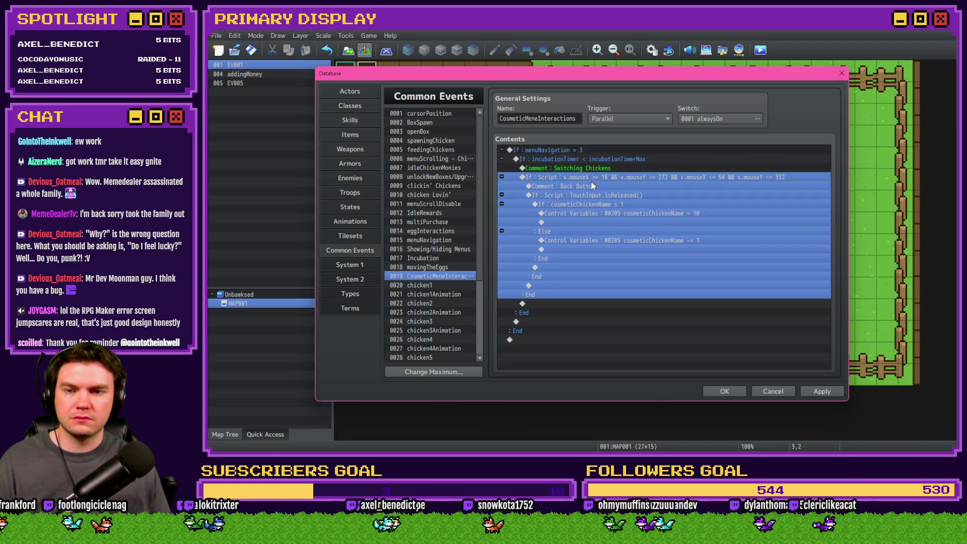
key(ctrl+c)
key(ctrl+v)
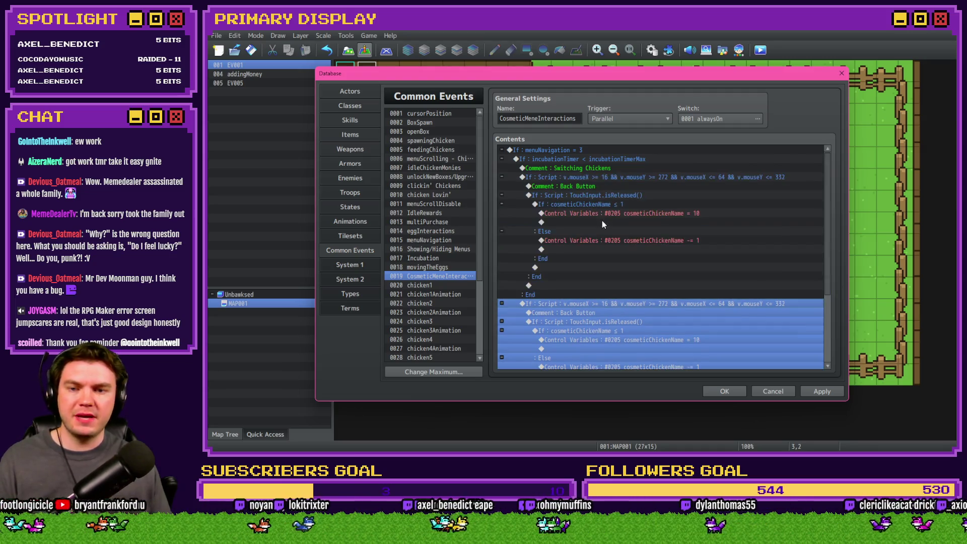
double_click(655, 303)
key(alt+Tab)
key(Tab)
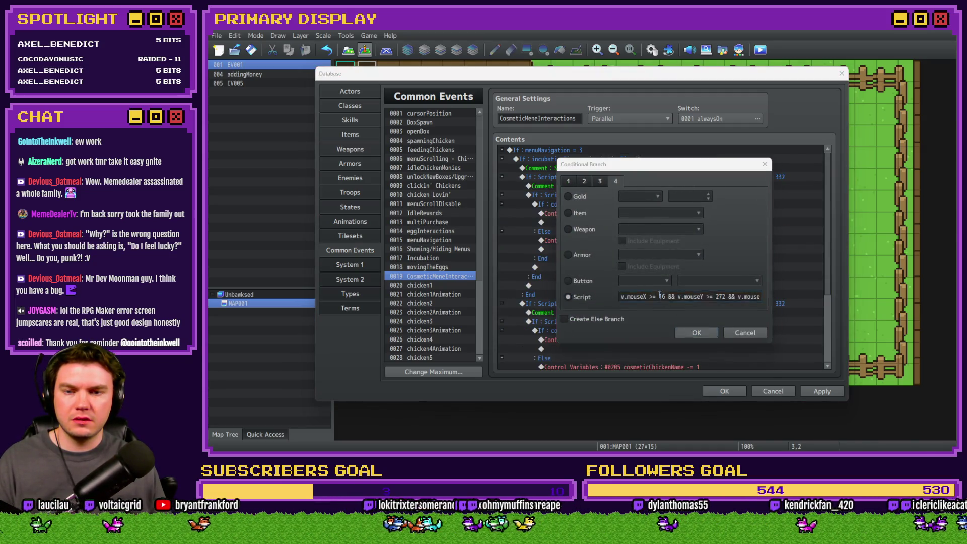
key(Escape)
click(688, 335)
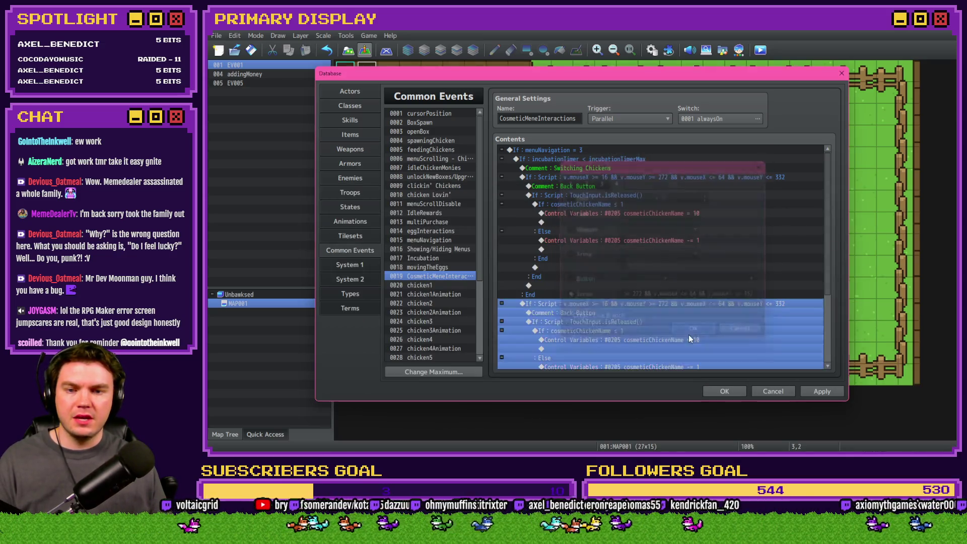
click(718, 386)
click(761, 51)
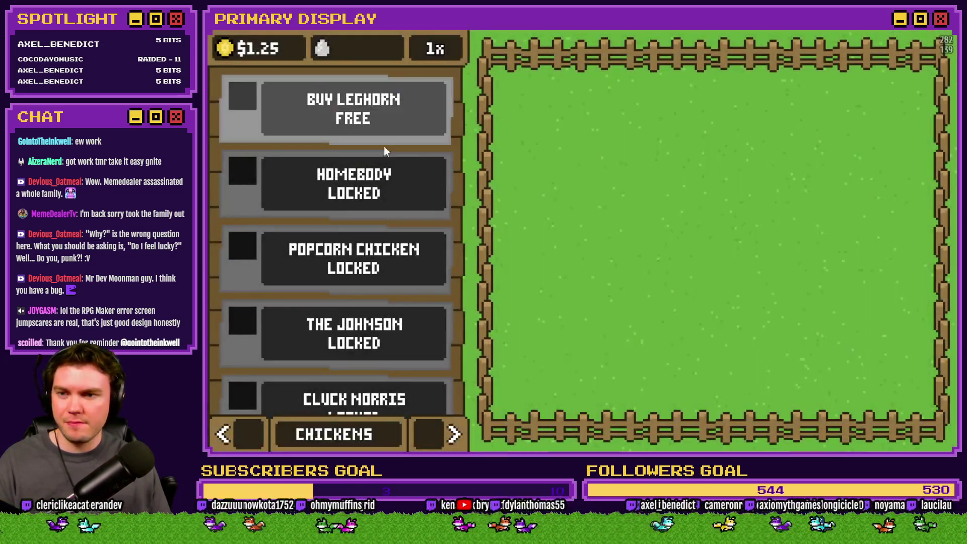
- On the OUTFITS page, cycle chicken names ten times with the left arrow, then close and reopen the Database
click(455, 434)
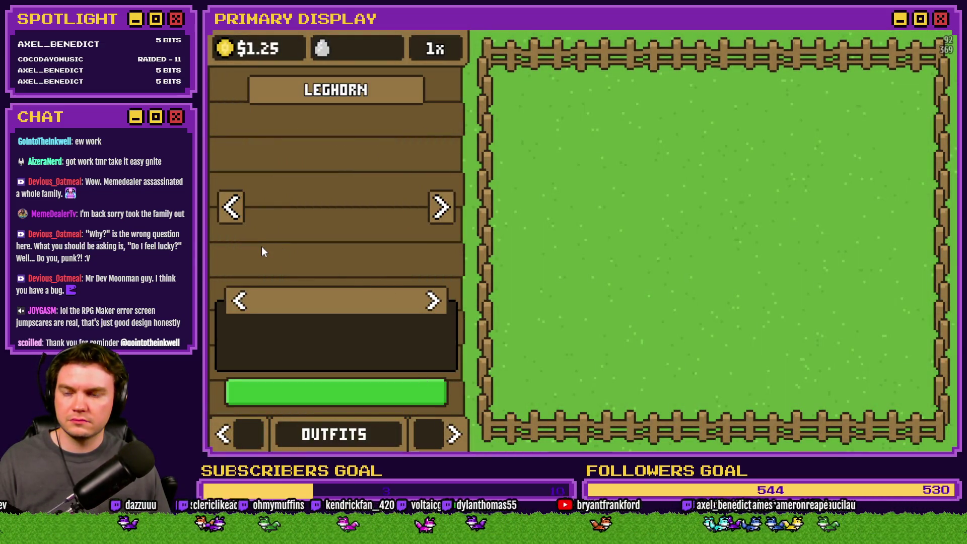
click(232, 207)
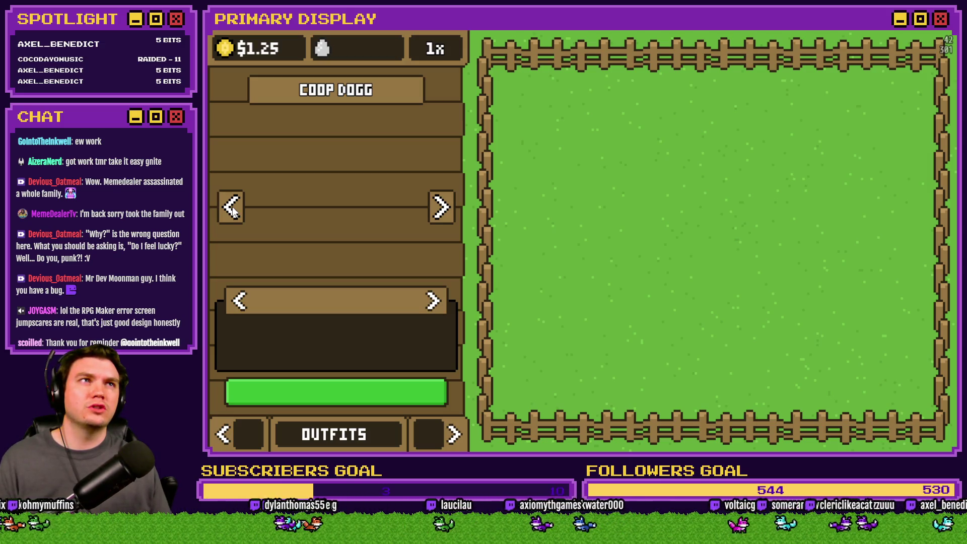
click(232, 206)
click(232, 206)
click(232, 207)
click(232, 207)
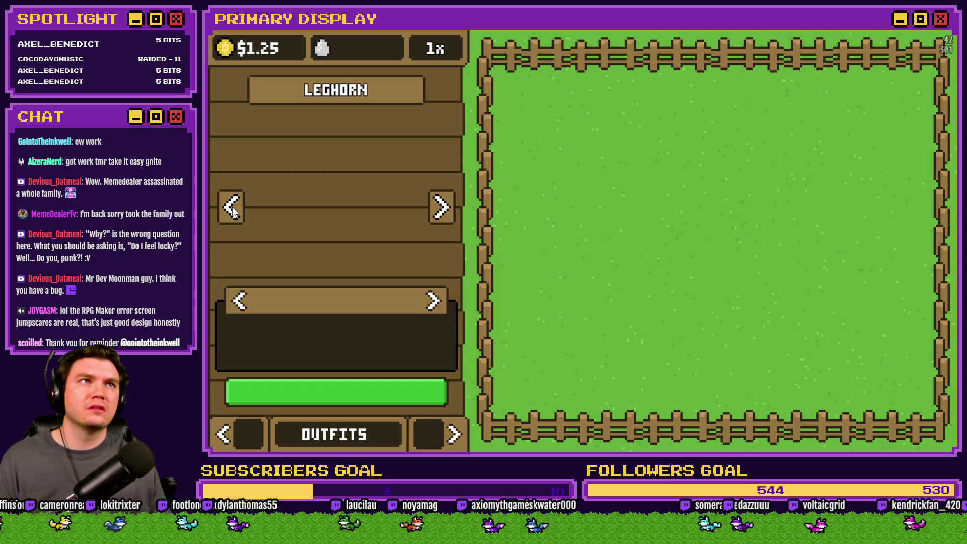
click(232, 206)
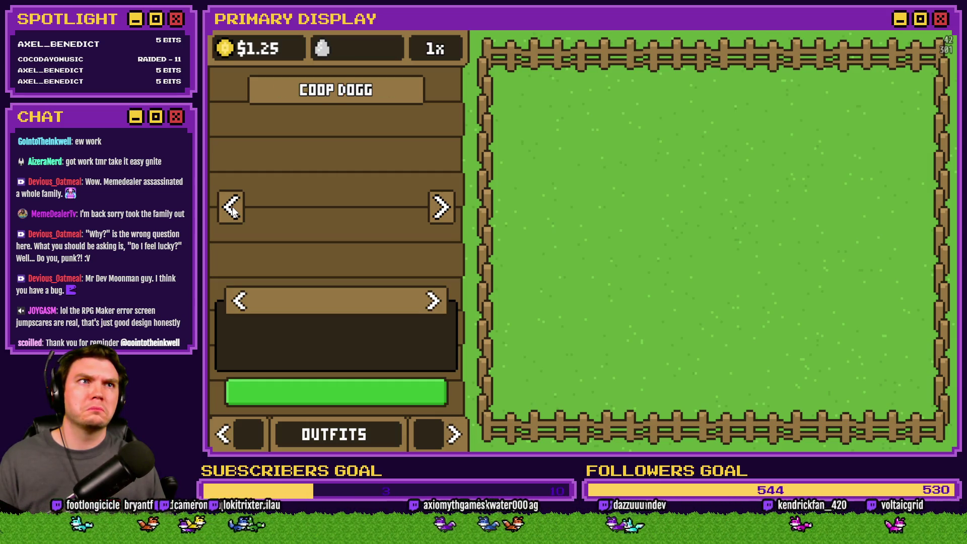
click(232, 206)
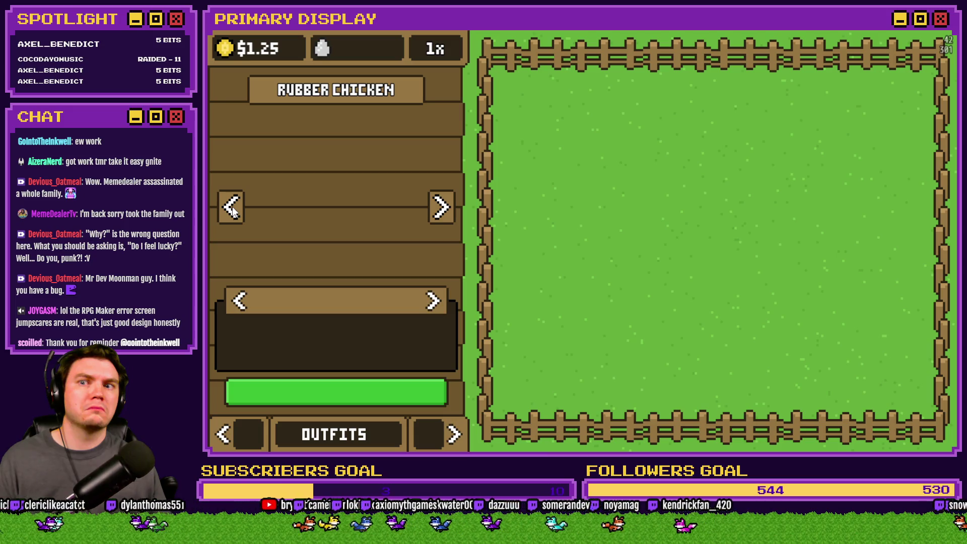
click(231, 207)
click(231, 206)
click(231, 206)
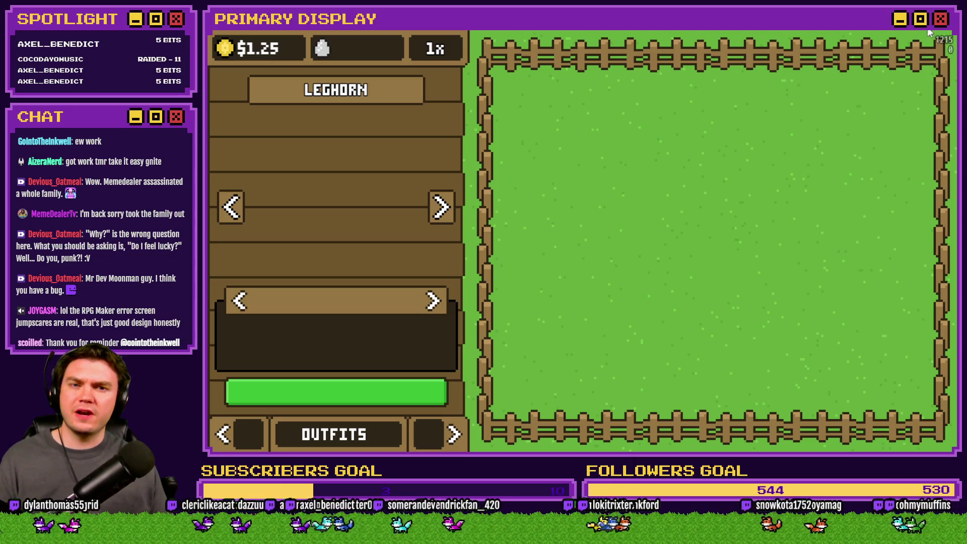
click(947, 23)
click(651, 50)
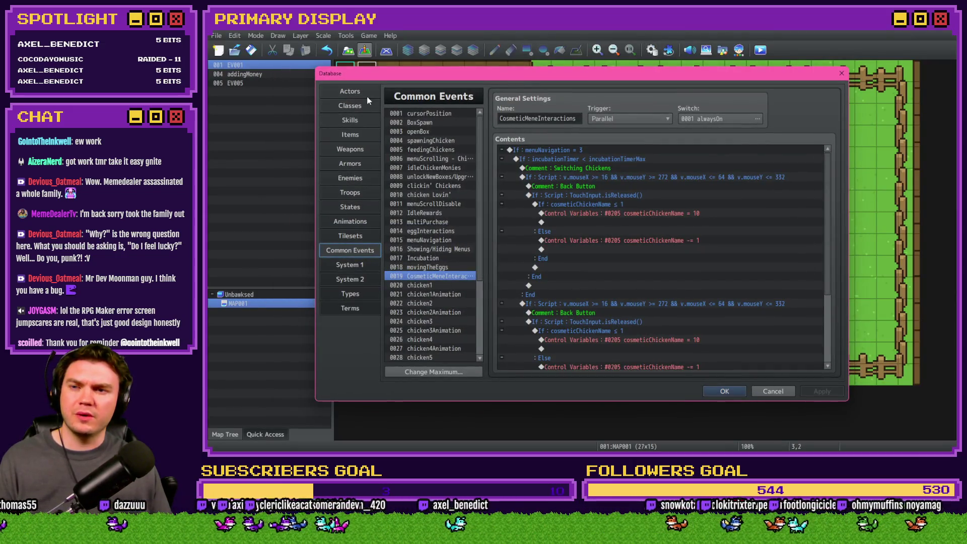
- Check the Actors list, save and playtest again, viewing the Outfits page before closing the game
click(367, 94)
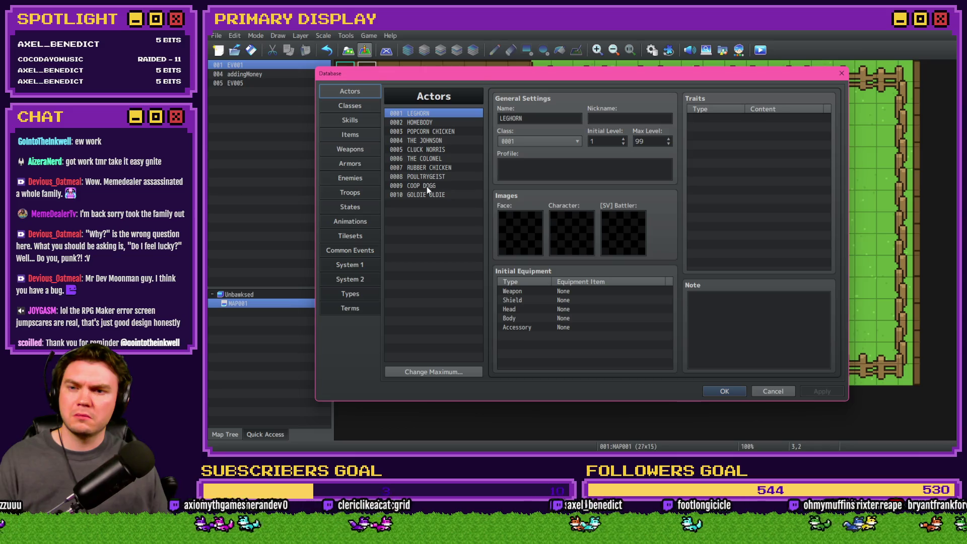
click(355, 250)
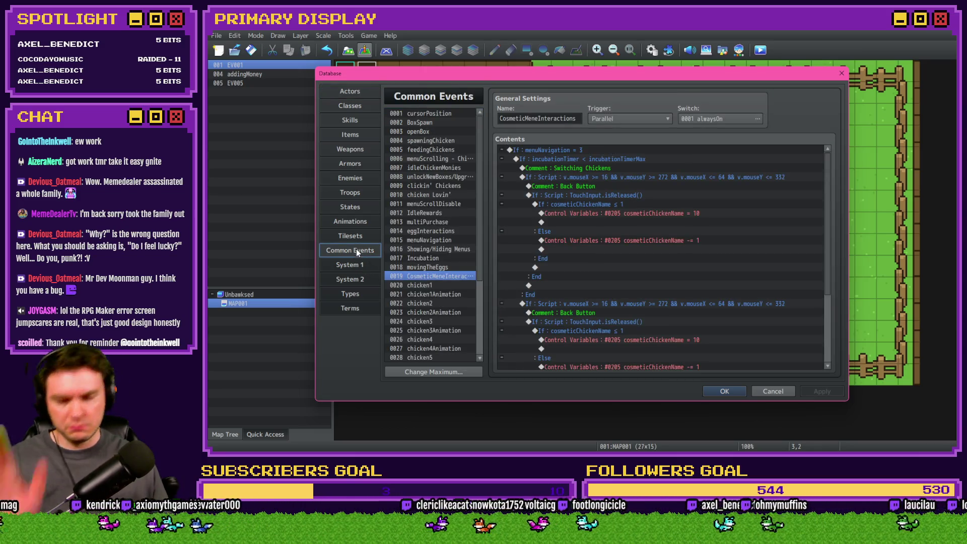
click(724, 392)
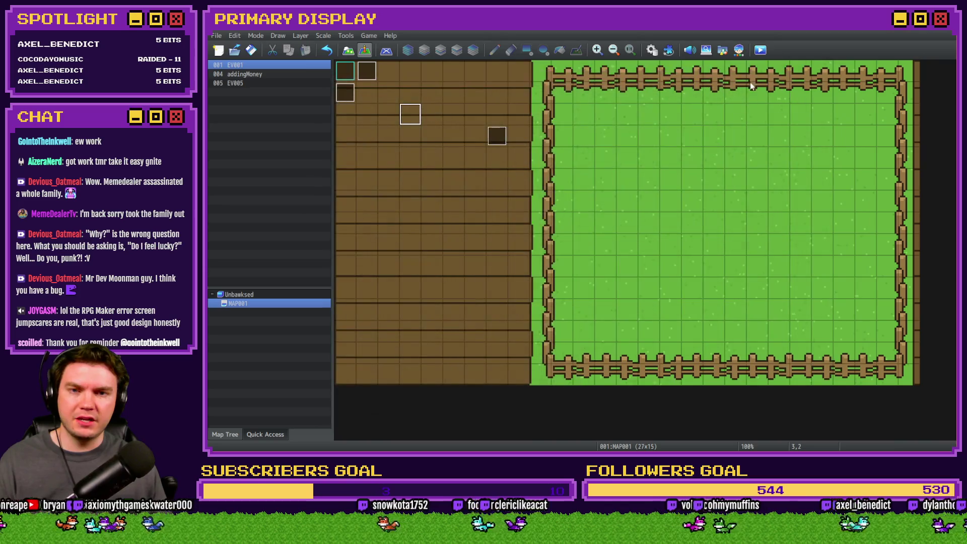
click(760, 50)
click(549, 255)
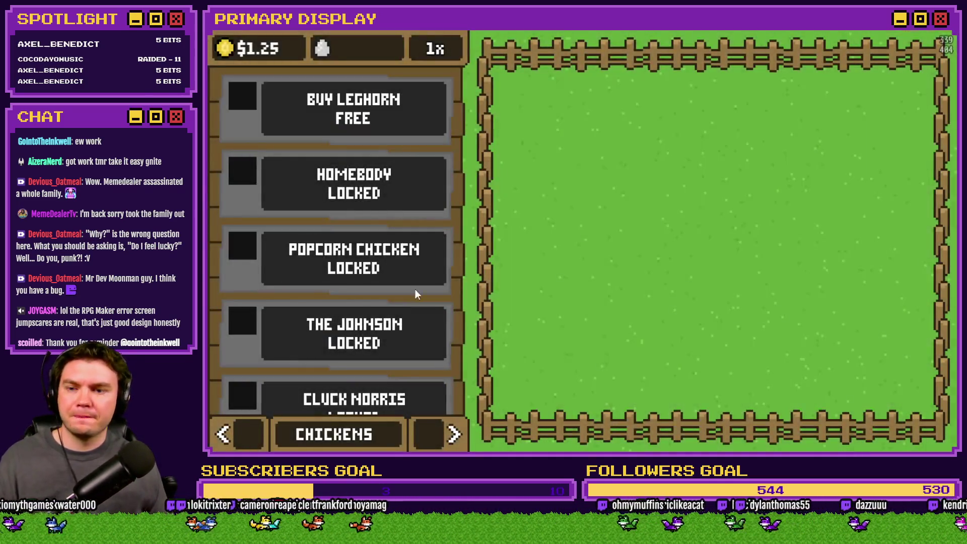
click(444, 438)
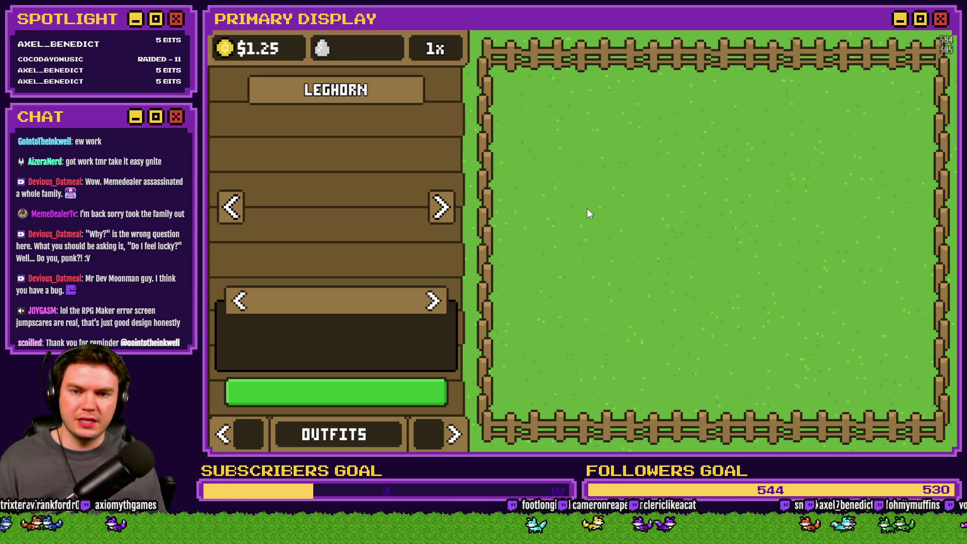
click(932, 37)
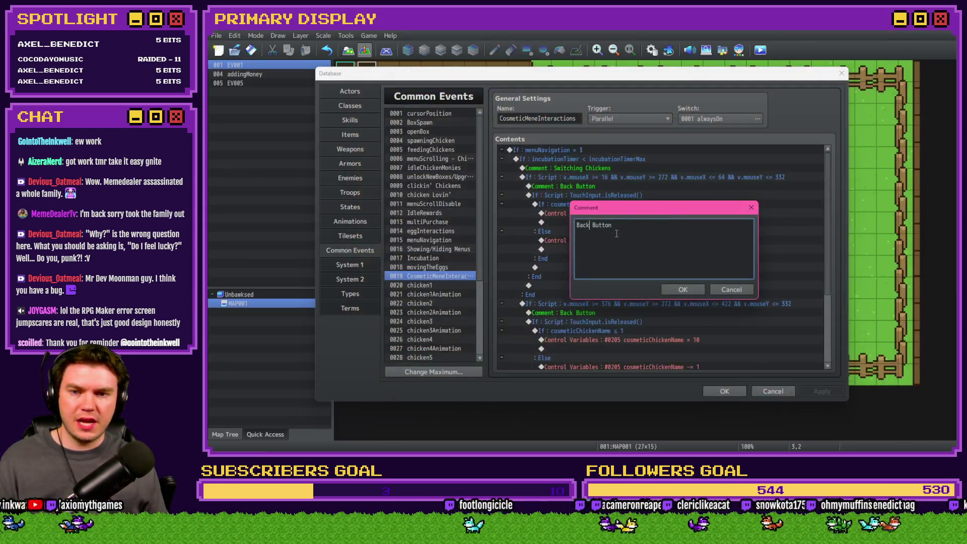
- Rename the copied comment to 'Forward Button' and change its branch to cosmeticChickenName ≥ 10
double_click(582, 225)
text(Forward)
key(ctrl+Return)
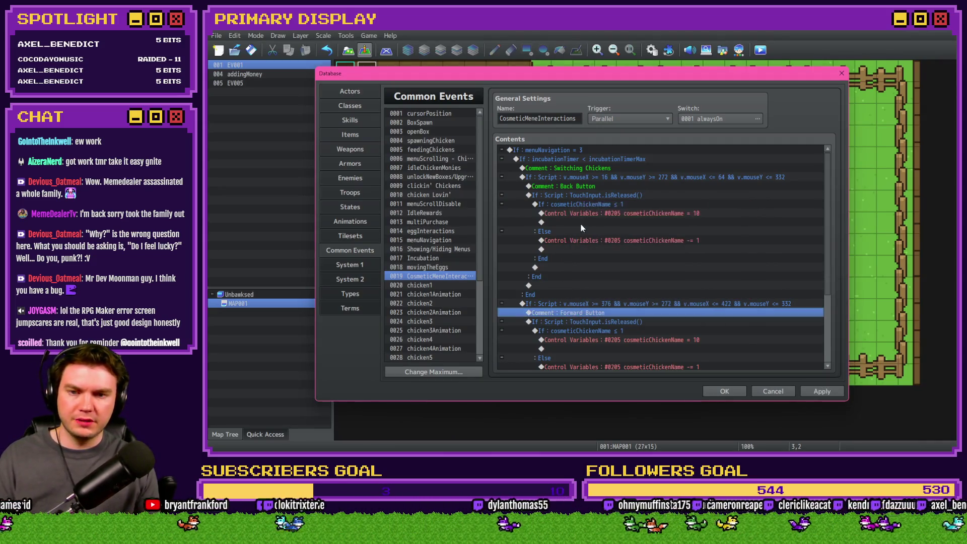
scroll(581, 228, down, 3)
click(629, 270)
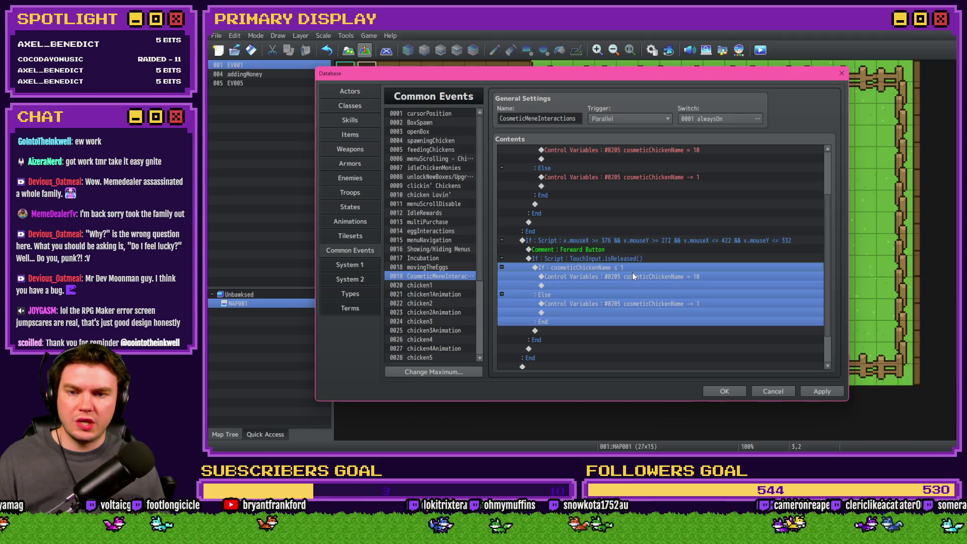
key(space)
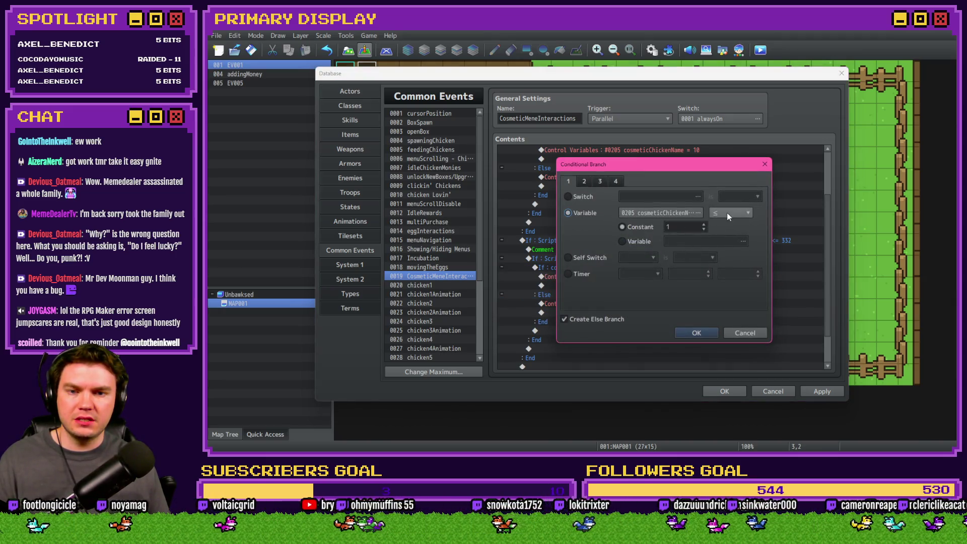
click(727, 213)
click(727, 235)
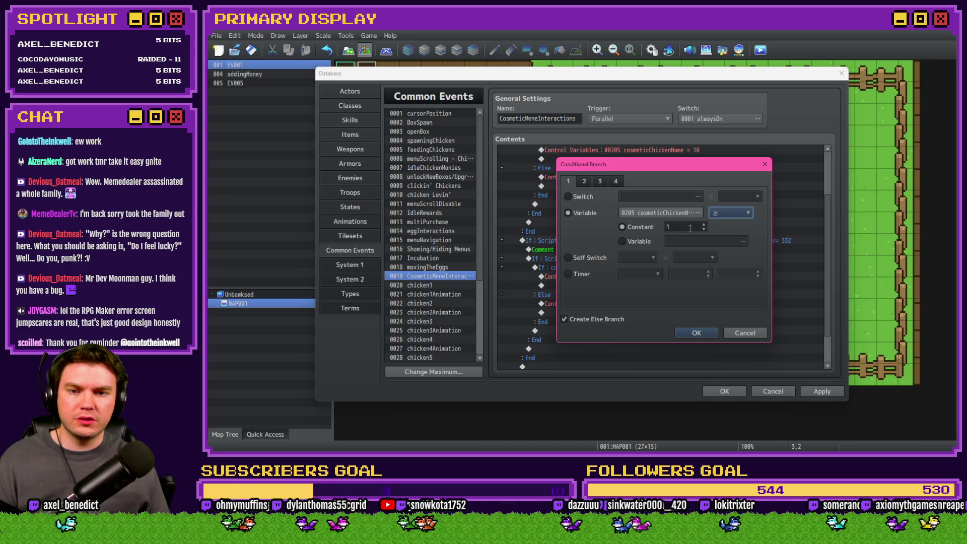
text(0)
click(695, 332)
- Make the branch set cosmeticChickenName to 1 and the Else add 1, then save and playtest
click(653, 301)
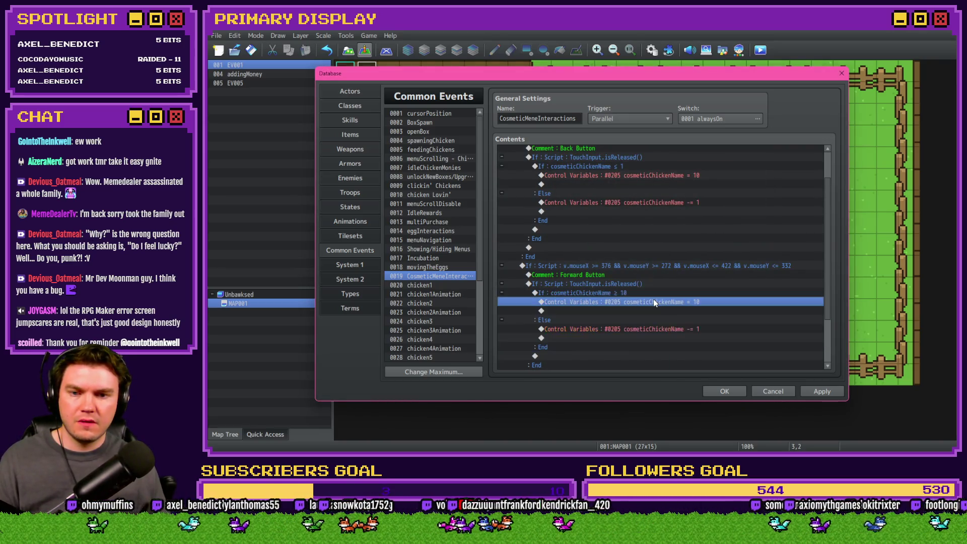
double_click(654, 299)
double_click(645, 262)
text(1)
click(700, 340)
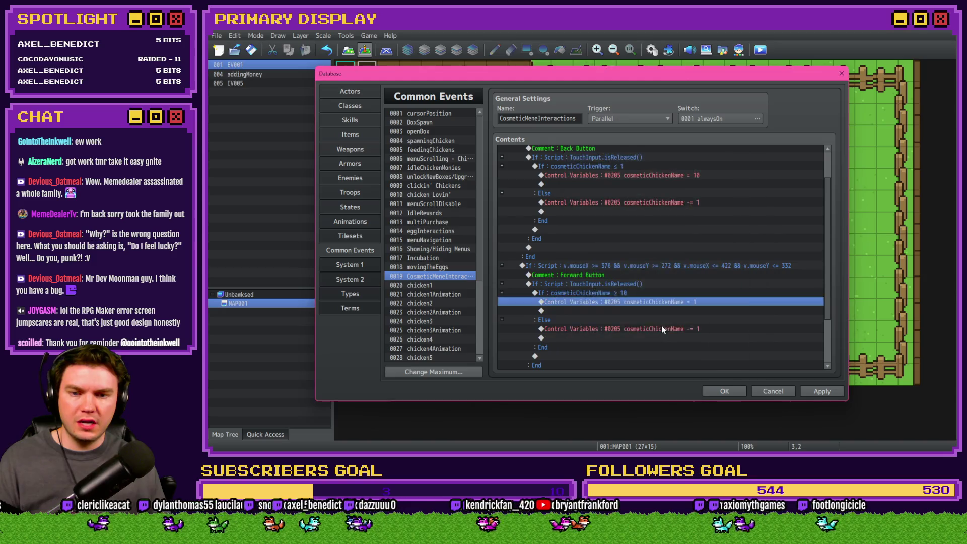
double_click(660, 329)
click(612, 230)
click(697, 340)
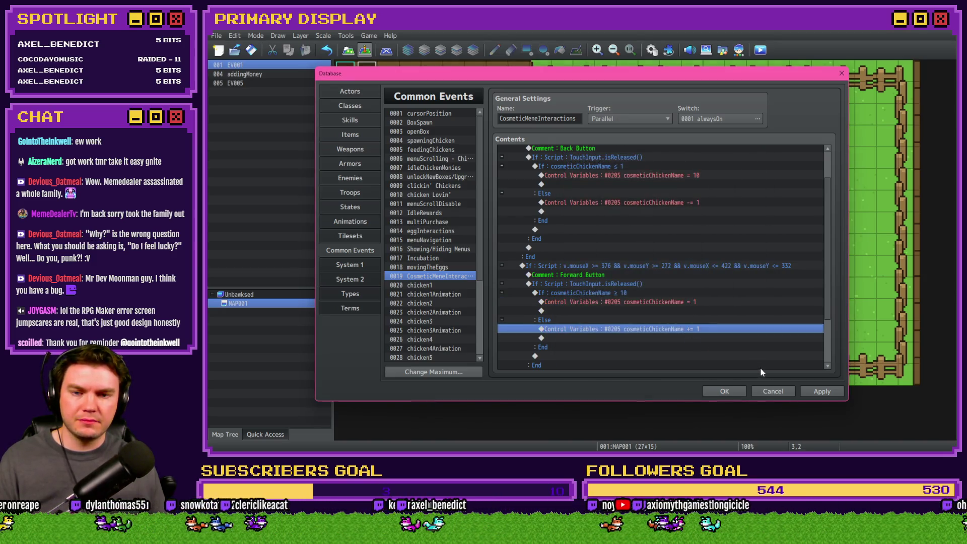
click(821, 392)
click(724, 391)
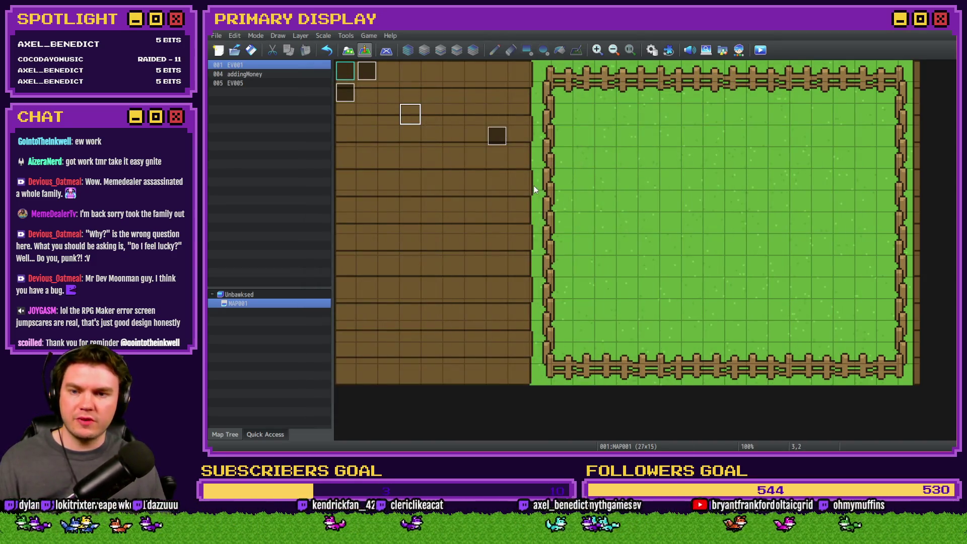
click(760, 50)
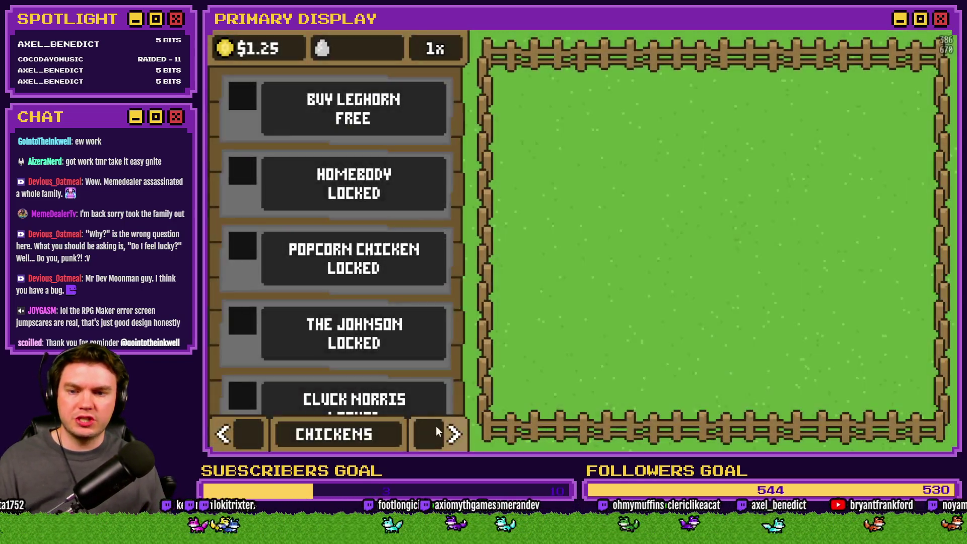
- On the outfits page, cycle forward through the chicken names with the right arrow
click(444, 432)
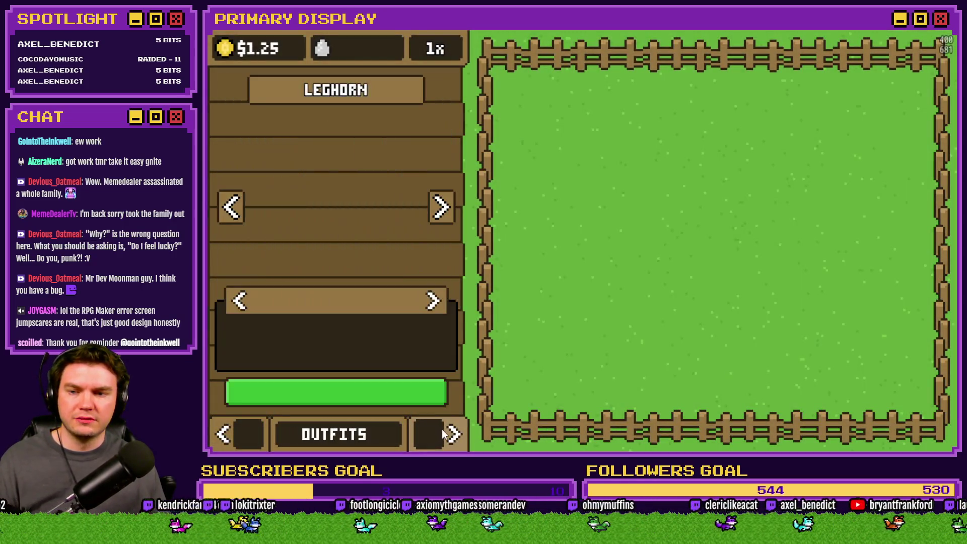
click(441, 208)
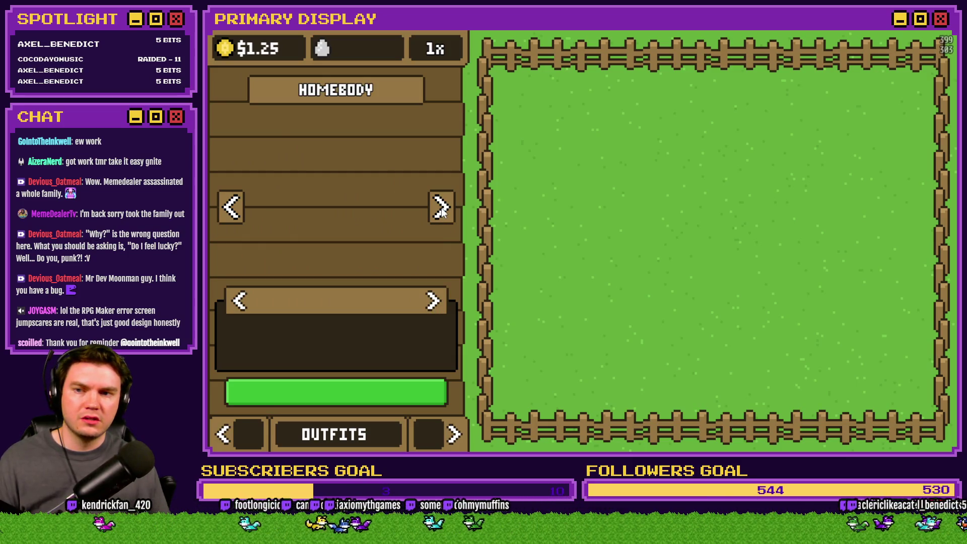
click(441, 208)
click(441, 208)
click(441, 208)
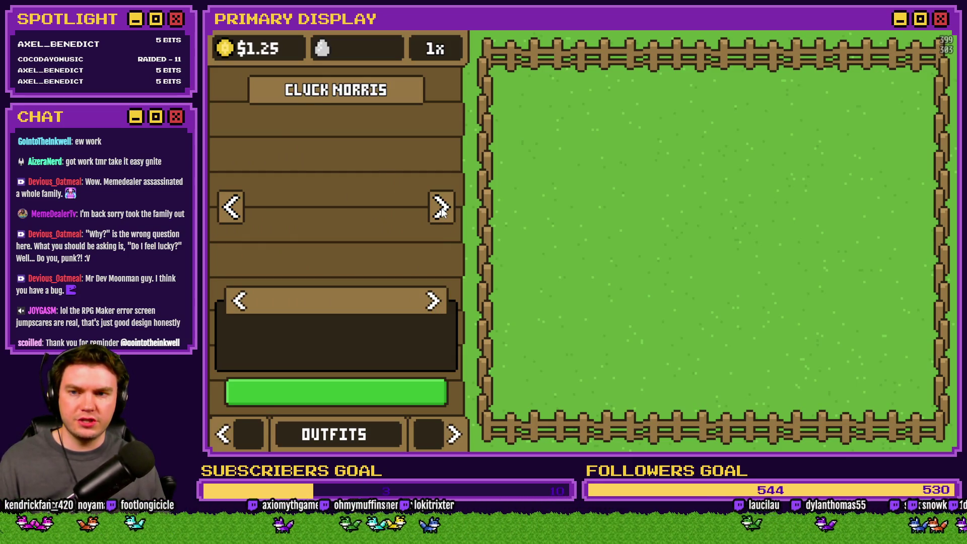
click(441, 208)
click(441, 208)
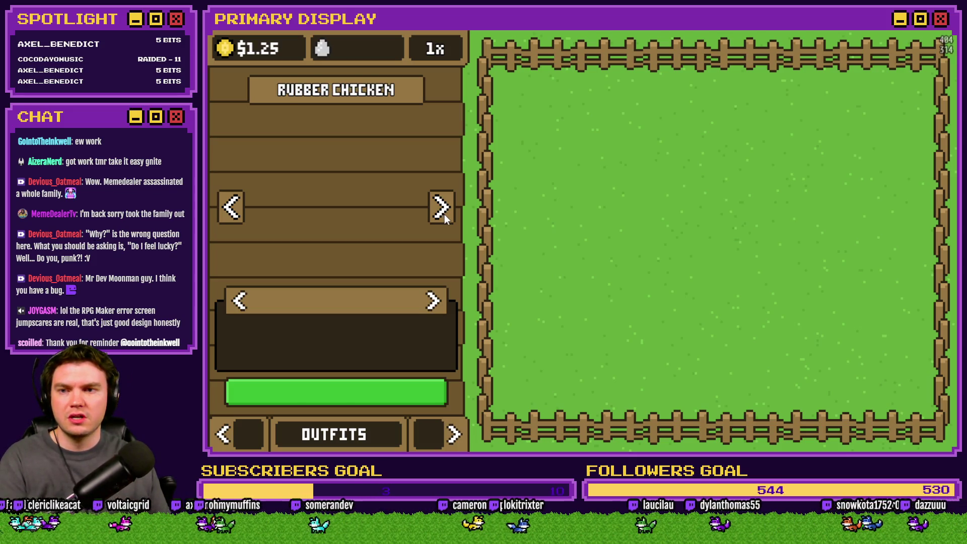
click(443, 212)
click(443, 212)
click(443, 212)
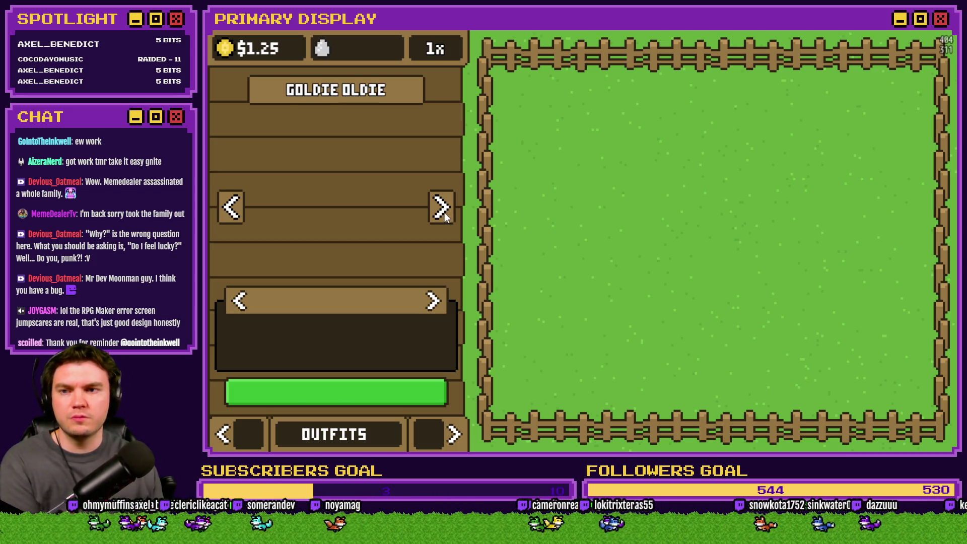
click(442, 209)
click(442, 209)
click(442, 209)
click(442, 209)
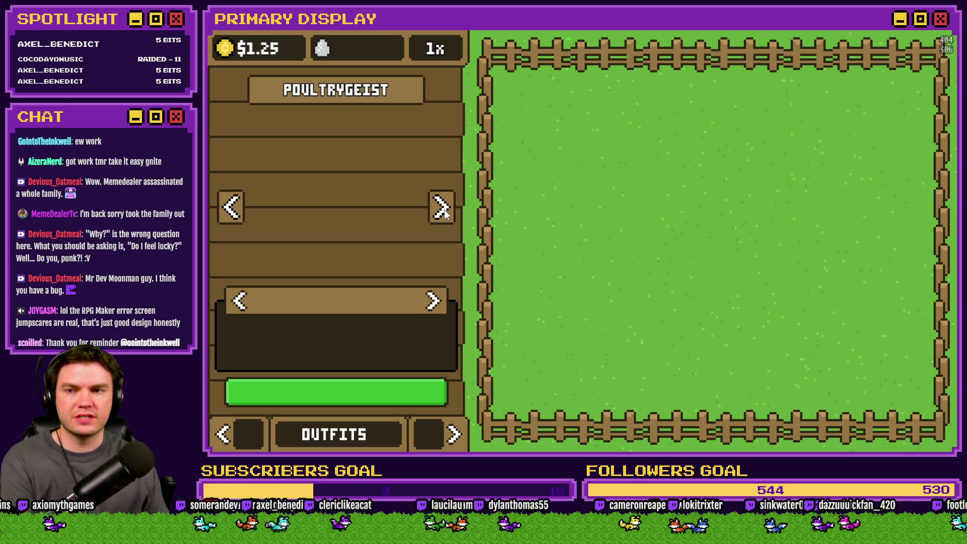
click(442, 208)
click(442, 209)
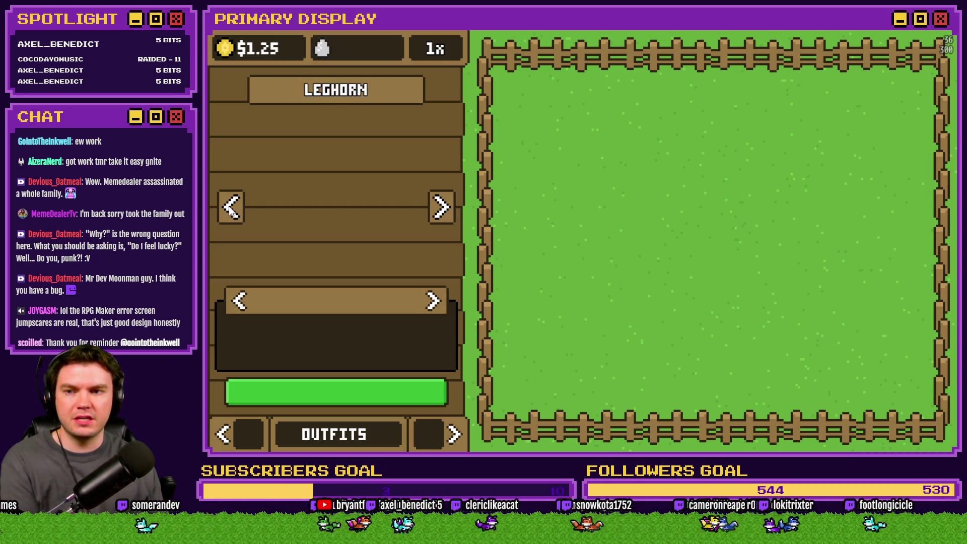
- Cycle backward through the chicken breeds with the left arrow, wrapping around to LEGHORN
click(232, 213)
click(233, 213)
click(233, 212)
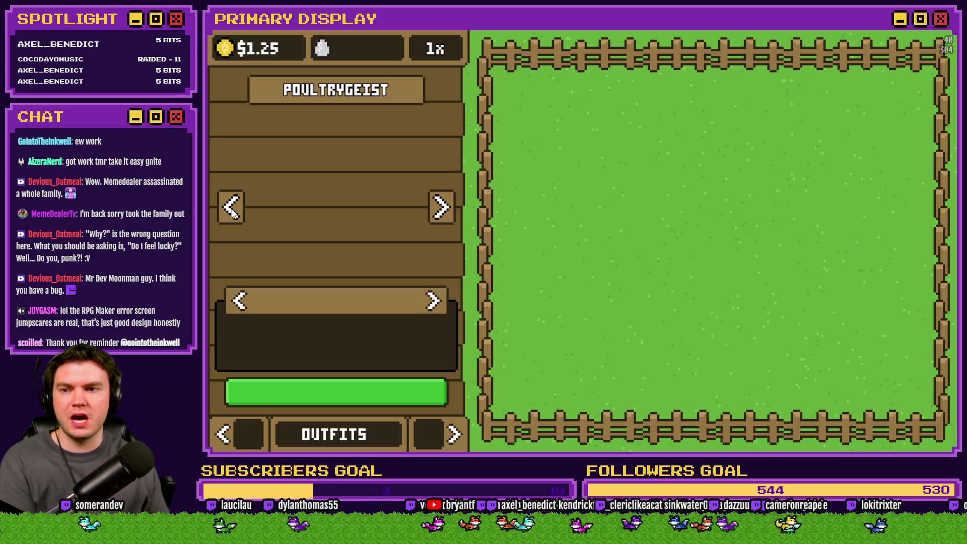
click(233, 213)
click(233, 213)
click(234, 214)
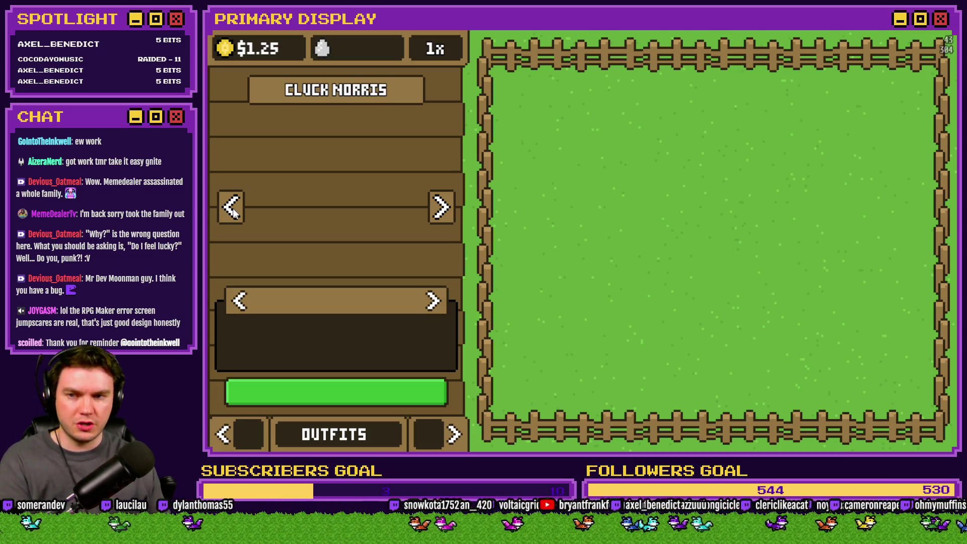
click(233, 213)
click(235, 213)
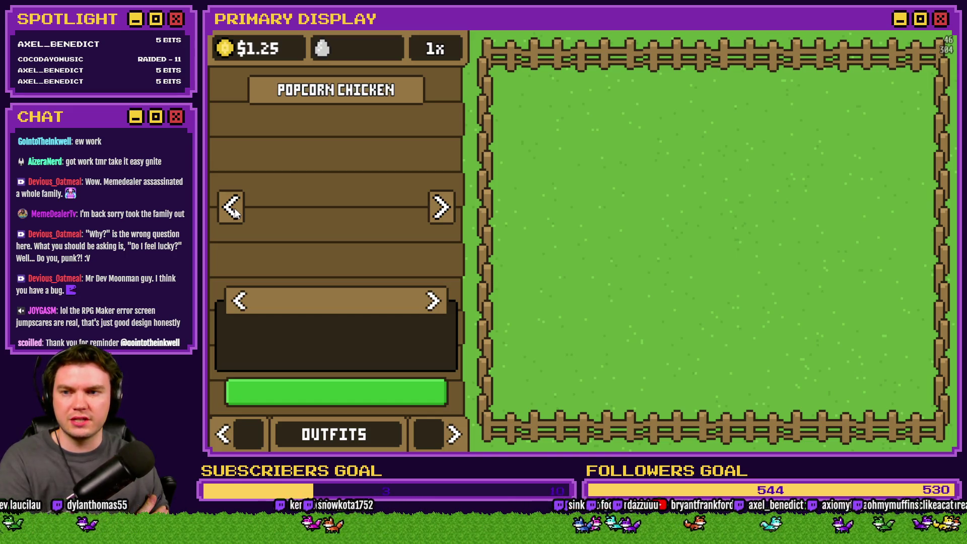
click(235, 214)
click(236, 212)
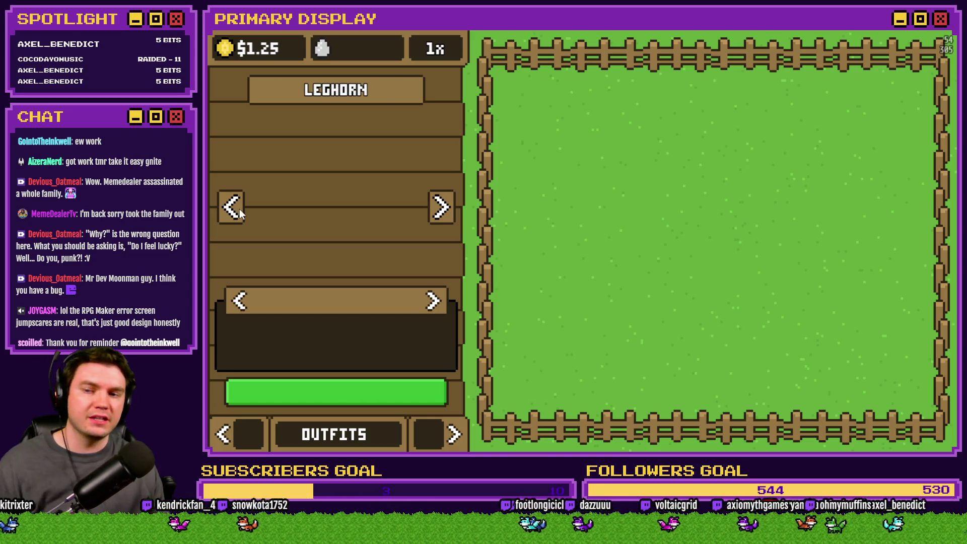
- Rapidly cycle the breeds back and forth, then close the playtest window
click(240, 210)
click(240, 210)
click(240, 210)
click(240, 210)
click(239, 209)
click(240, 209)
click(240, 209)
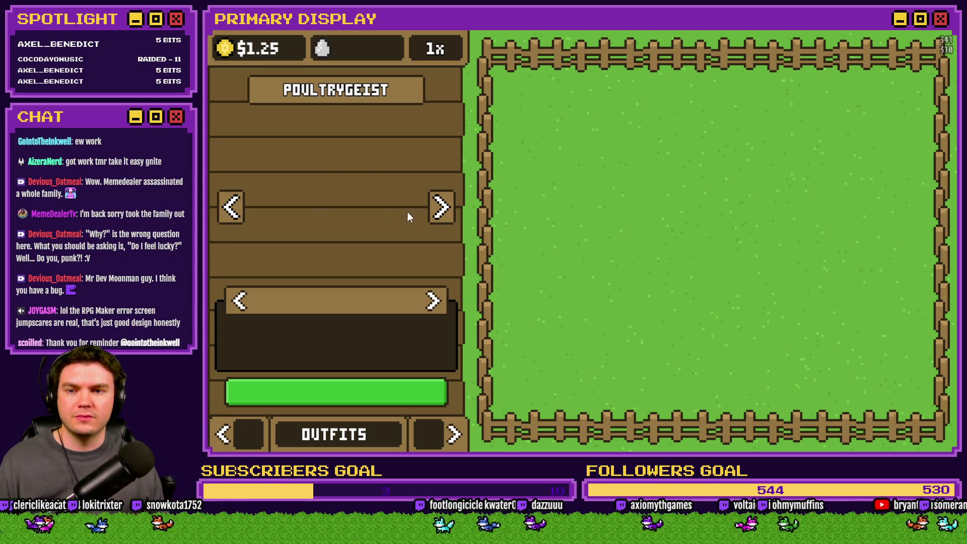
click(441, 208)
click(441, 208)
click(441, 208)
click(441, 209)
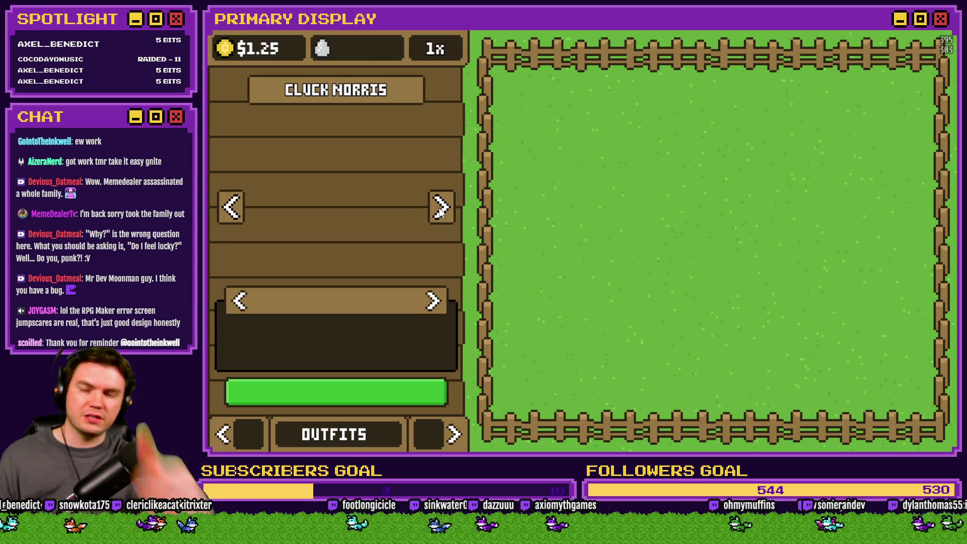
click(949, 36)
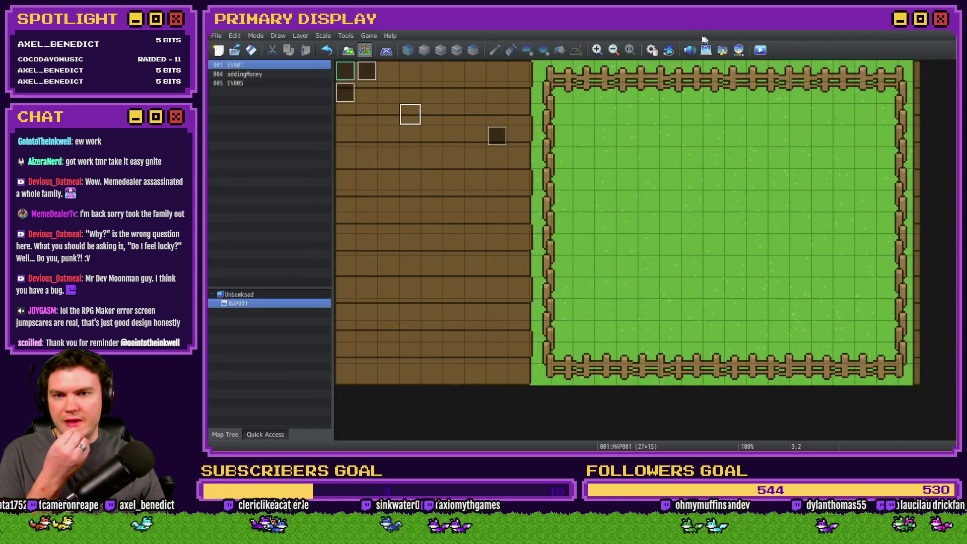
- In Database Common Events, pick the empty line after the back-button branch in CosmeticMeneInteractions
click(651, 50)
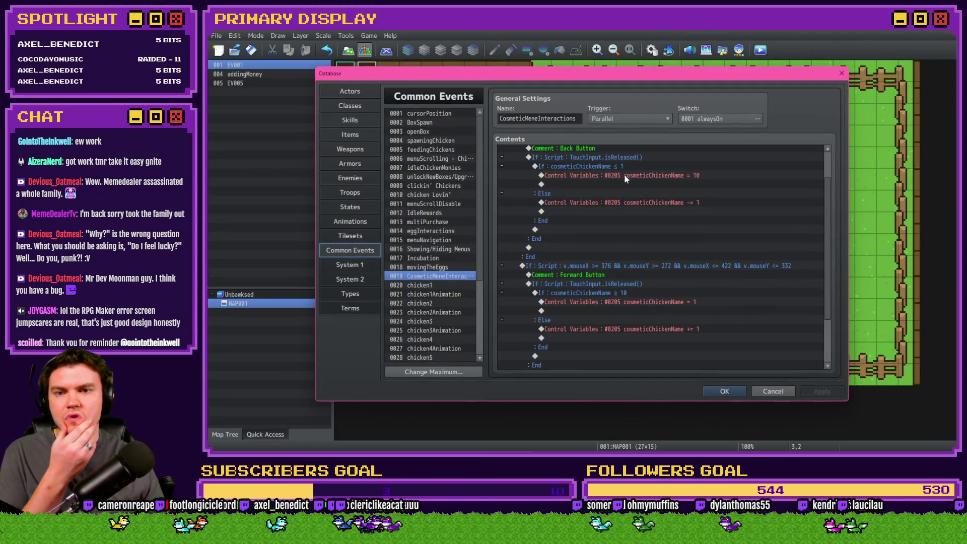
scroll(613, 238, up, 2)
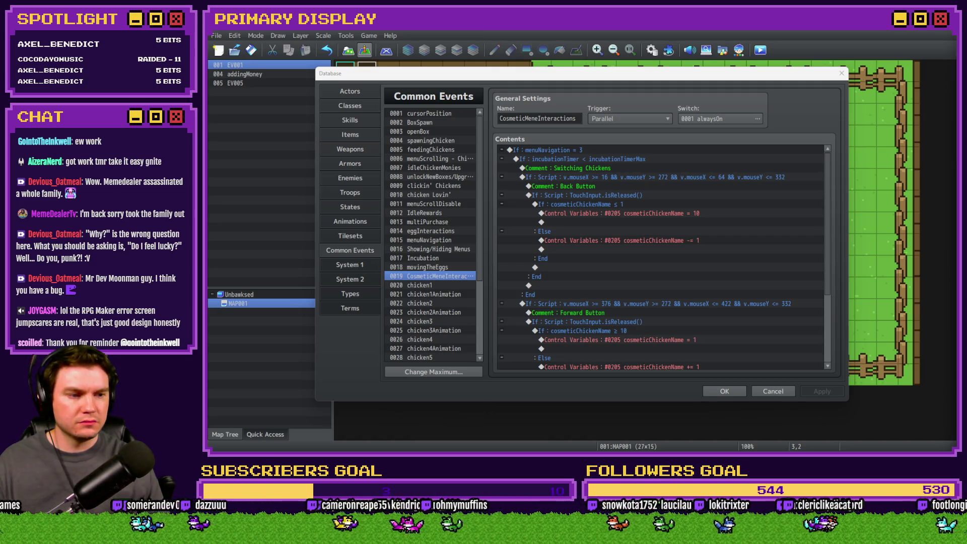
click(745, 70)
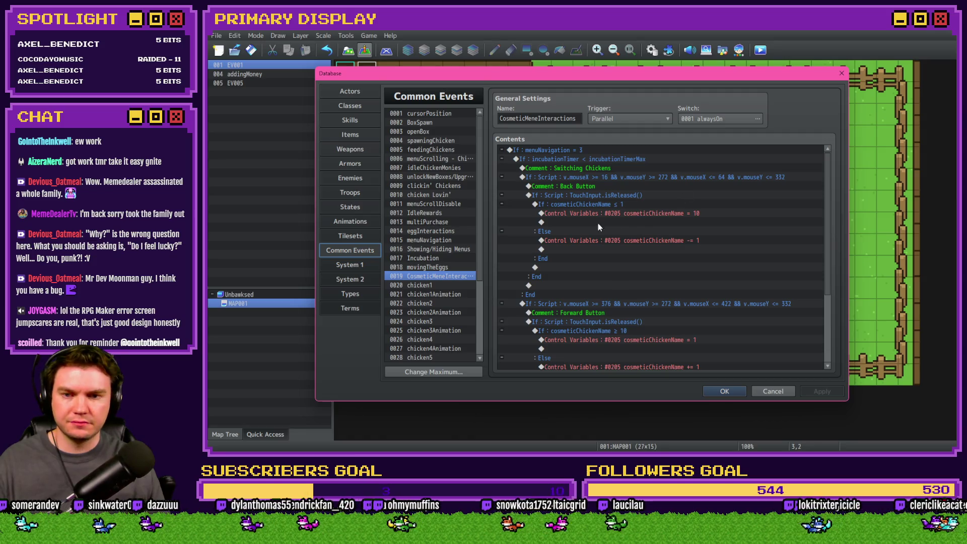
drag(591, 212, 597, 198)
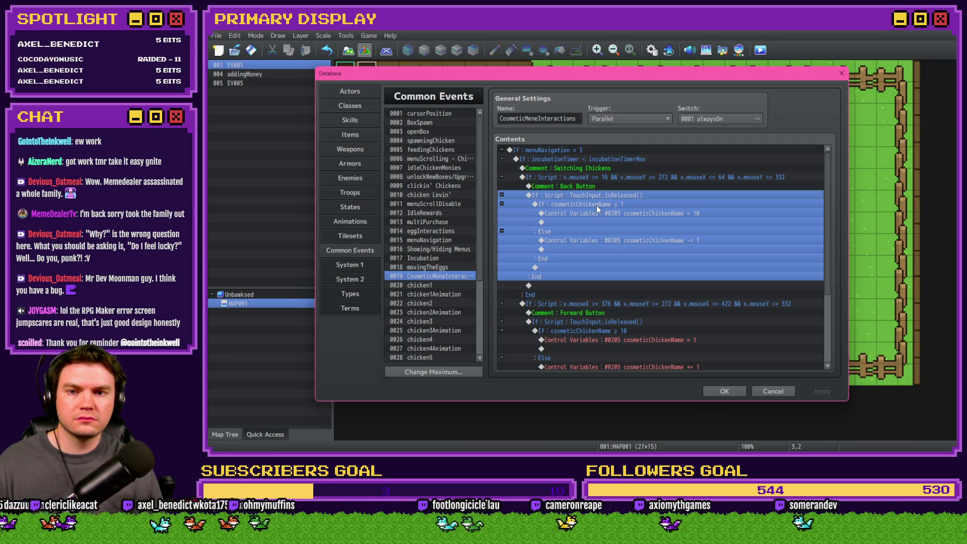
click(570, 268)
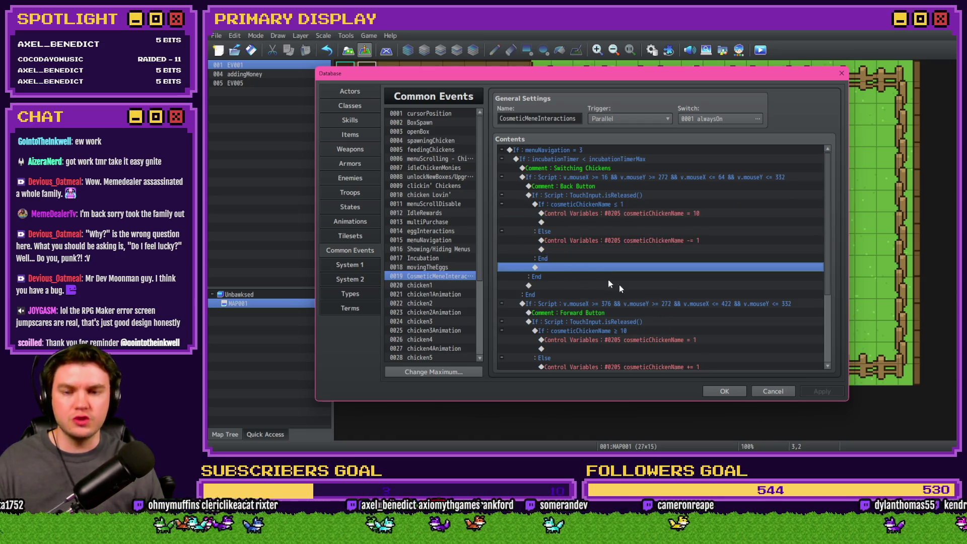
- Copy the showPicture script line from 0017 Incubation, paste it into CosmeticMeneInteractions, and open it for editing
click(423, 258)
drag(827, 154, 829, 206)
click(626, 199)
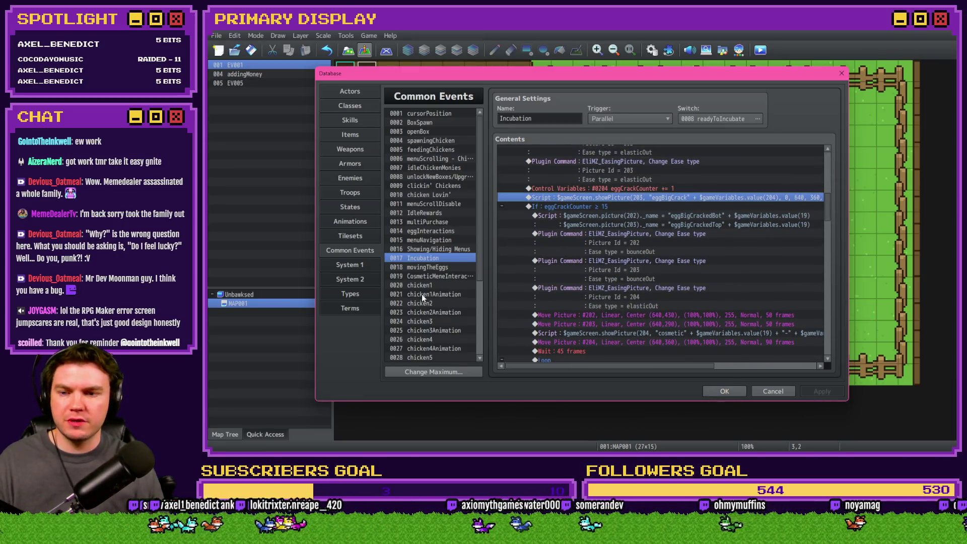
click(441, 277)
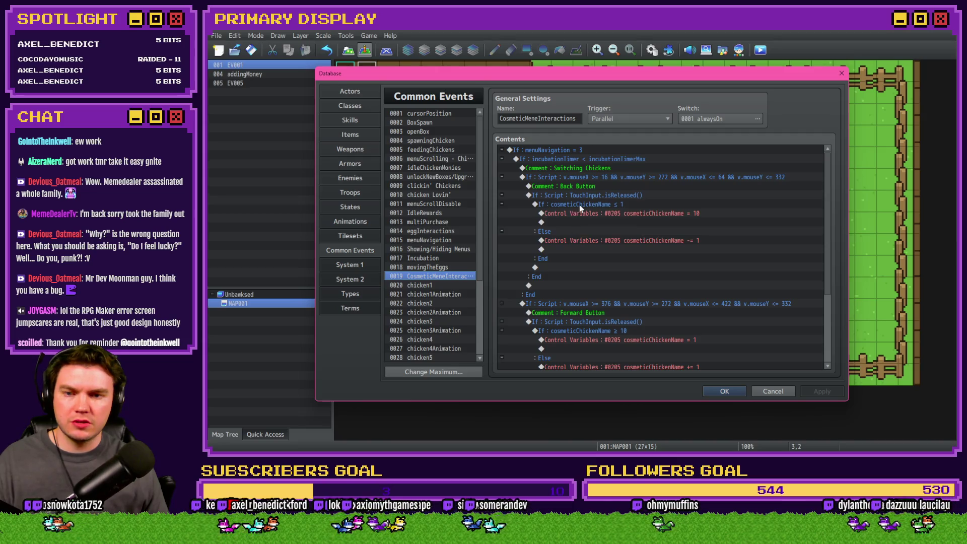
drag(579, 204, 561, 264)
click(564, 267)
key(ctrl+v)
double_click(585, 267)
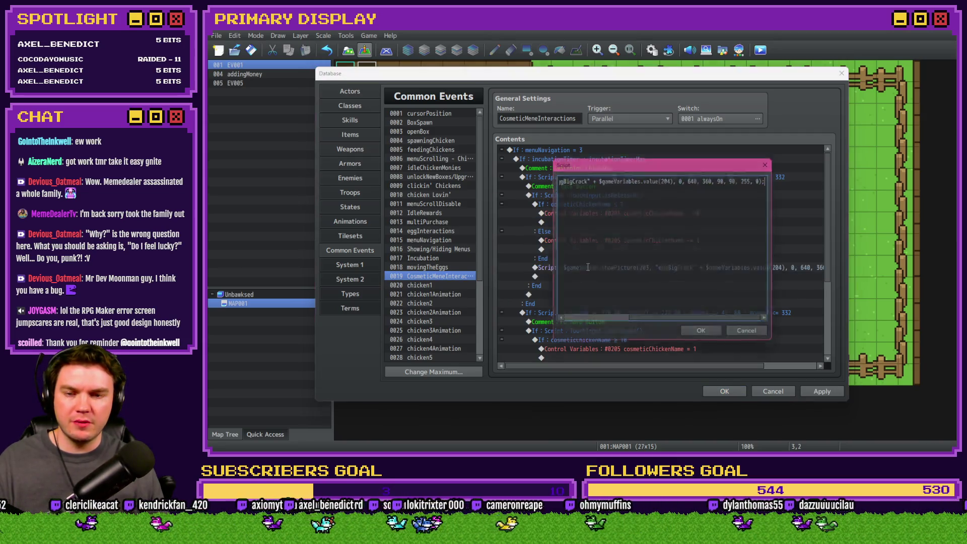
- Change the picture number from 203 to 52 and the name from eggBigCrack to unlockChicken
double_click(634, 177)
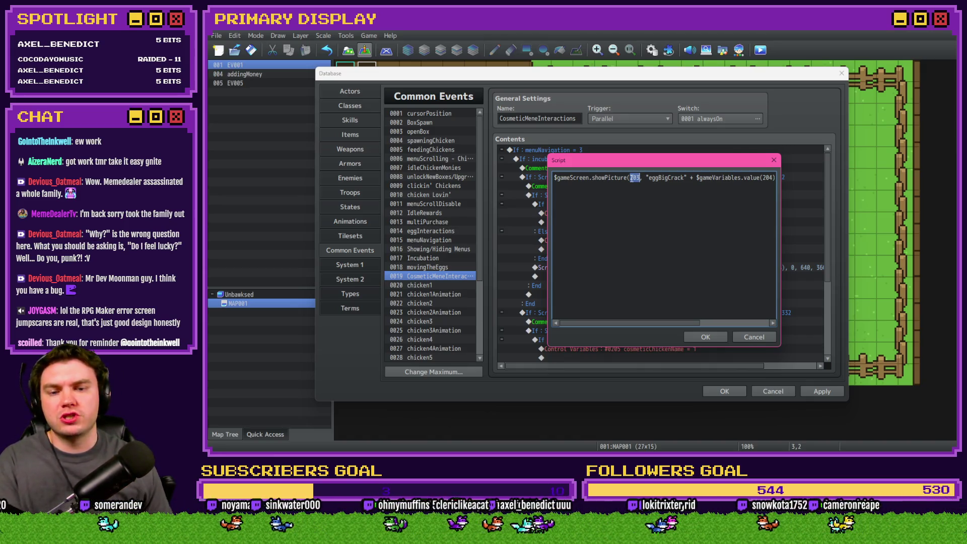
text(52)
drag(646, 179, 681, 179)
text(unlop)
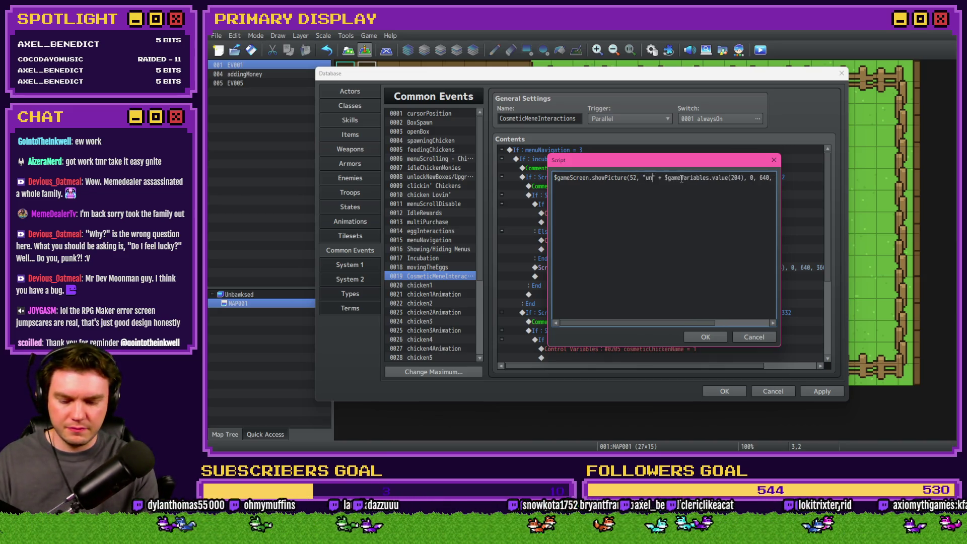
key(BackSpace)
text(ck)
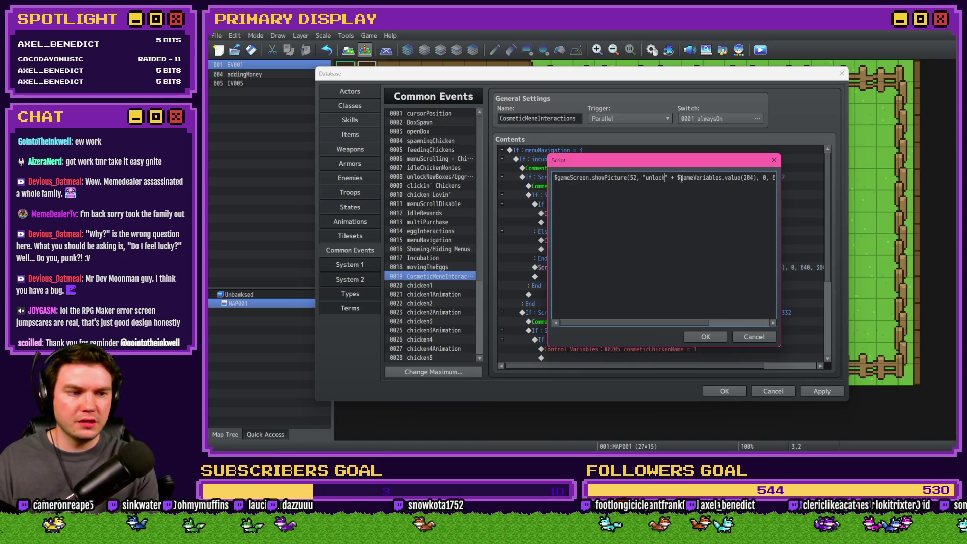
text(Chicken)
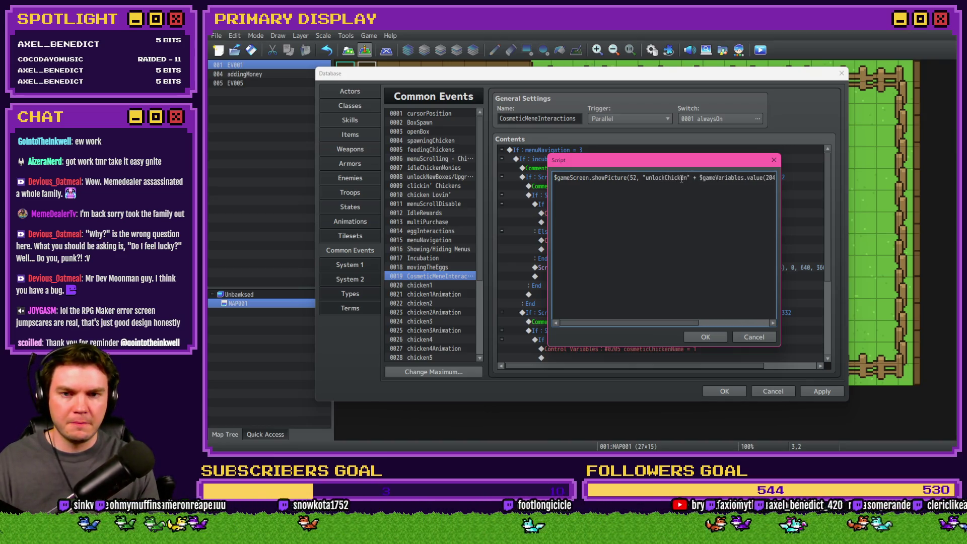
text())
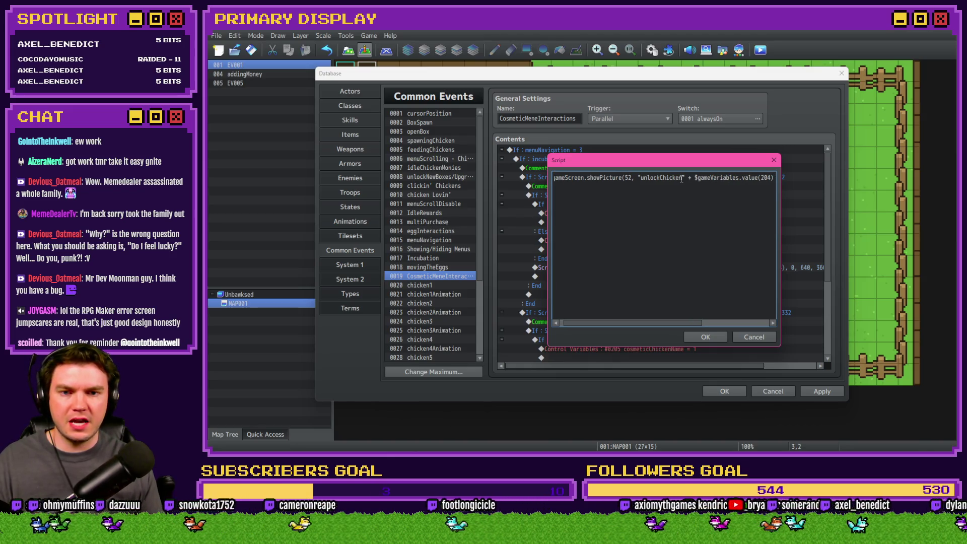
- Append the arguments 0, 640, 360, 90, 90, 255, 0 to the showPicture call
mouse_move(684, 164)
mouse_down()
mouse_move(673, 246)
mouse_move(686, 224)
mouse_up()
text(5)
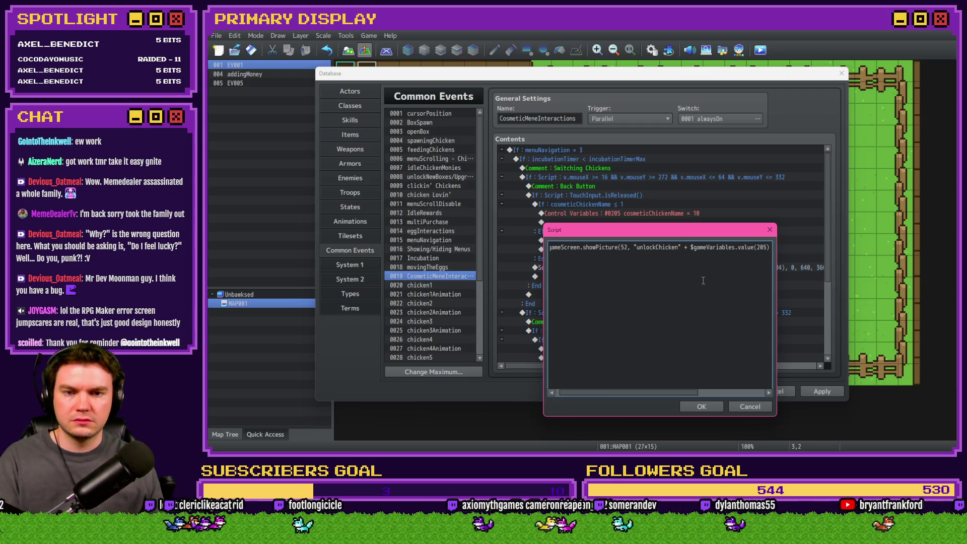
text(, 0, 640, 360, 90, 90, 255, 0);)
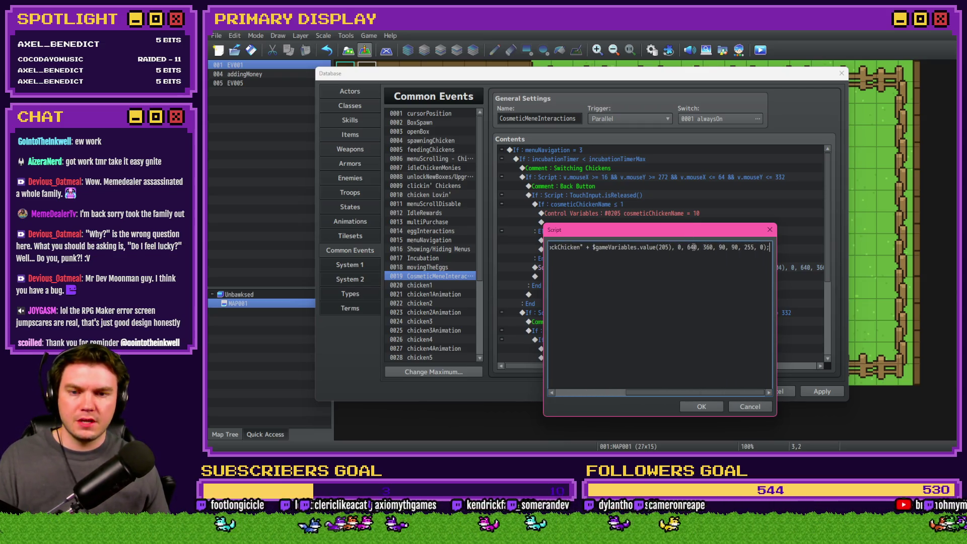
double_click(693, 247)
key(alt+Tab)
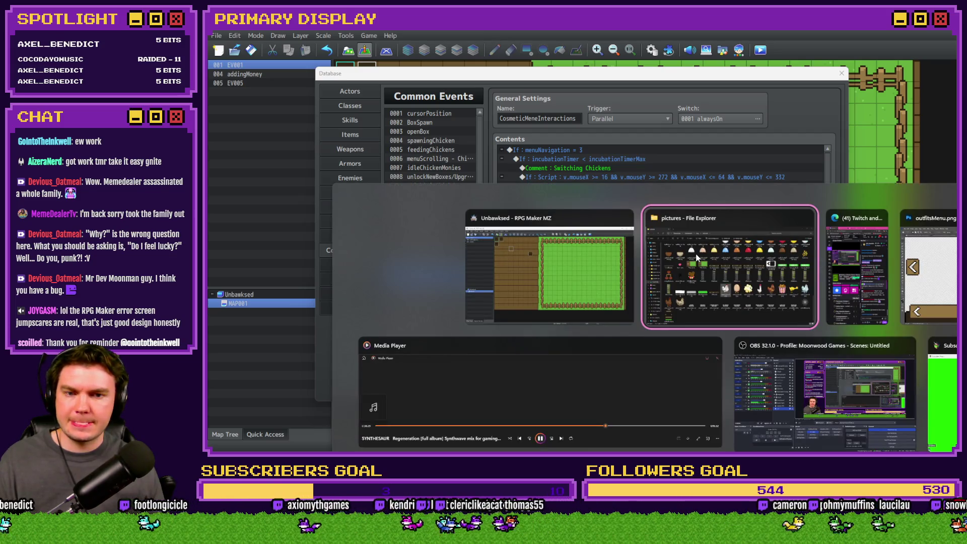
- In Photoshop, bring up the Unbawksed.psdc mockup and confirm its 1280x720 image size
key(alt+Tab)
key(alt+Tab)
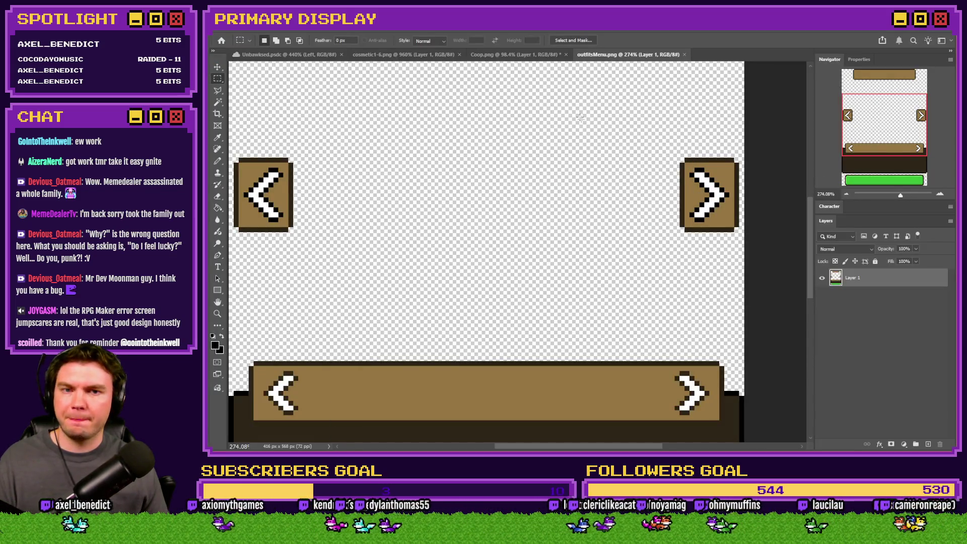
alt+scroll(579, 117, down, 5)
click(526, 53)
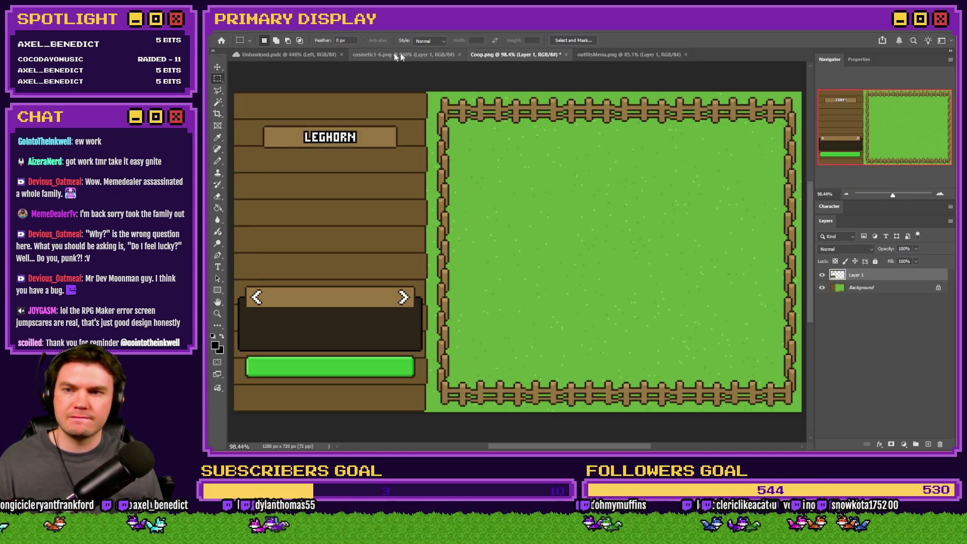
click(284, 54)
scroll(378, 162, down, 2)
scroll(378, 162, up, 1)
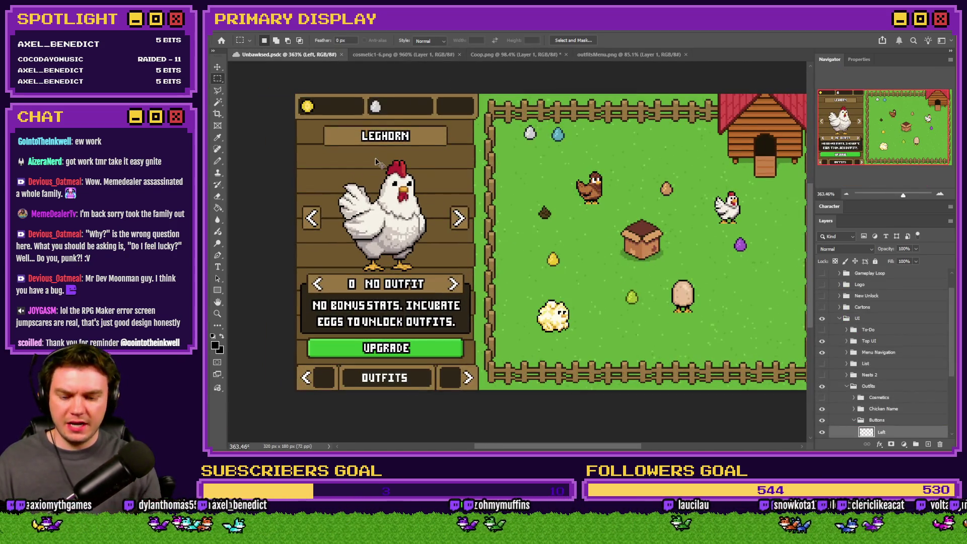
key(ctrl+alt+i)
key(Return)
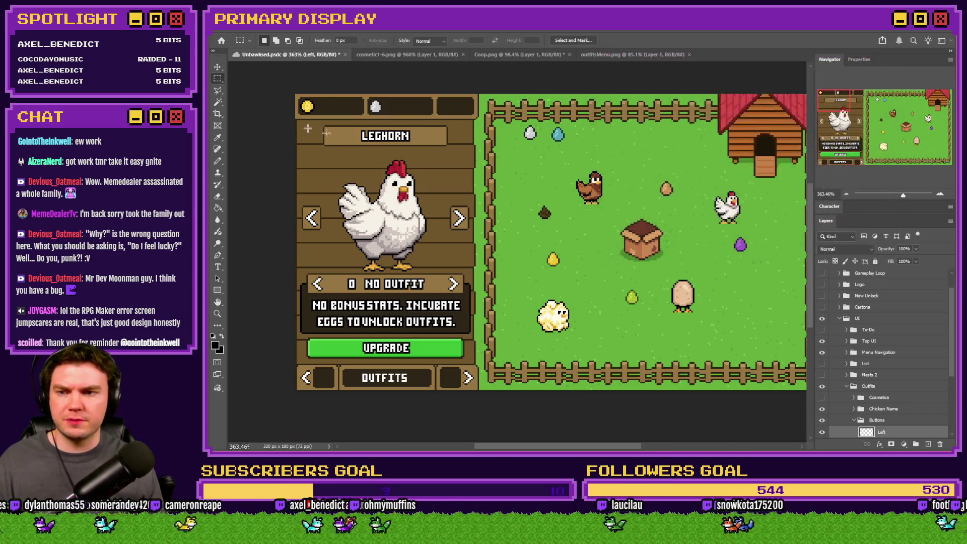
key(ctrl+0)
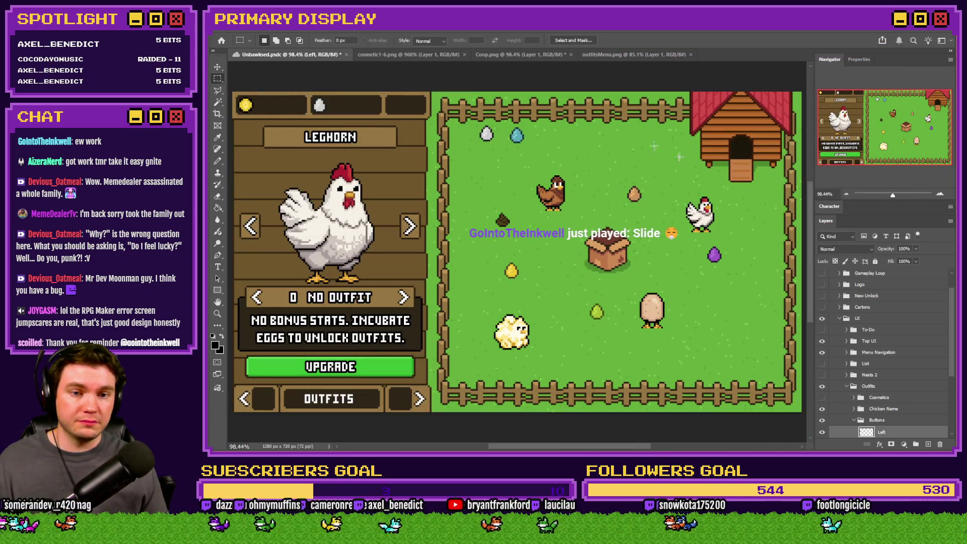
- Free-transform the Chicken layer in the Buttons group to read its position as 212, 296 px
click(854, 420)
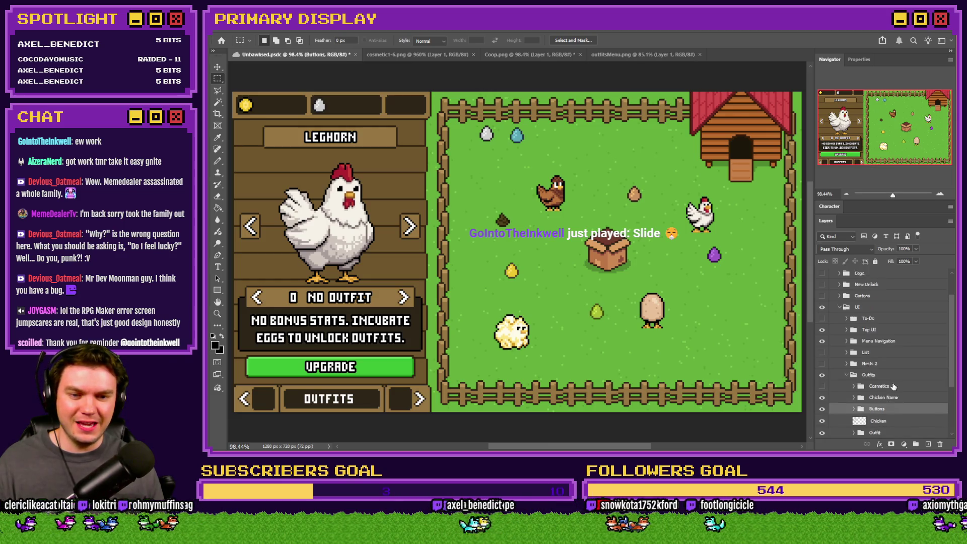
scroll(893, 386, down, 2)
click(854, 363)
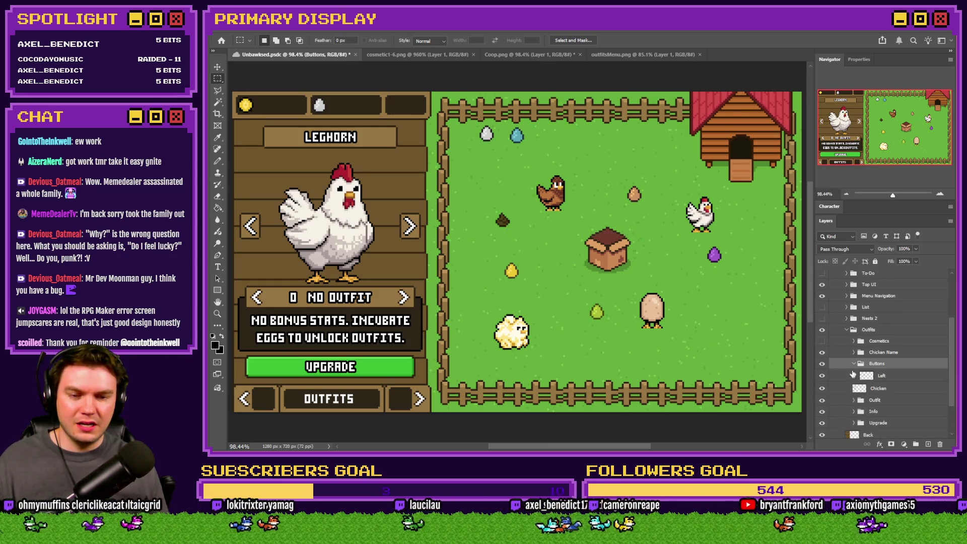
drag(853, 374, 852, 364)
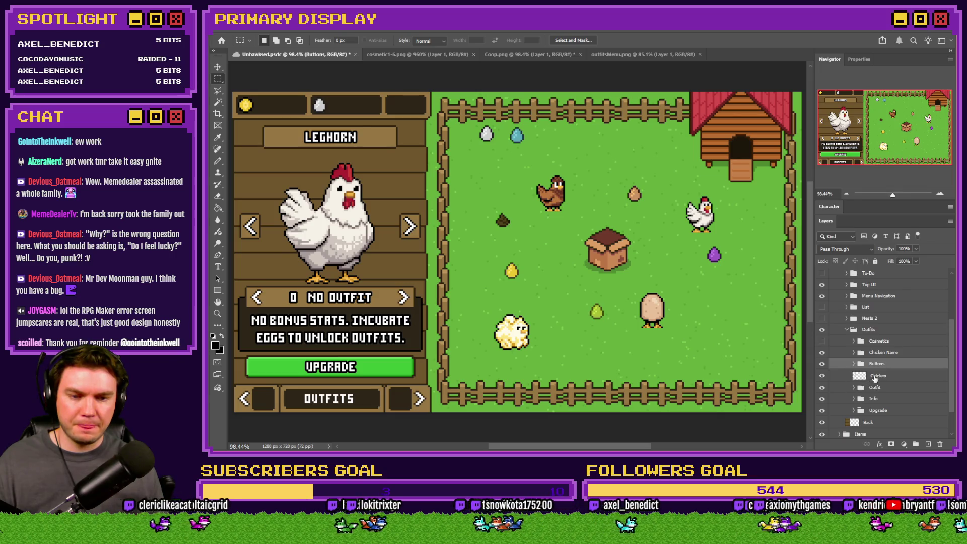
click(878, 376)
right_click(357, 253)
click(383, 337)
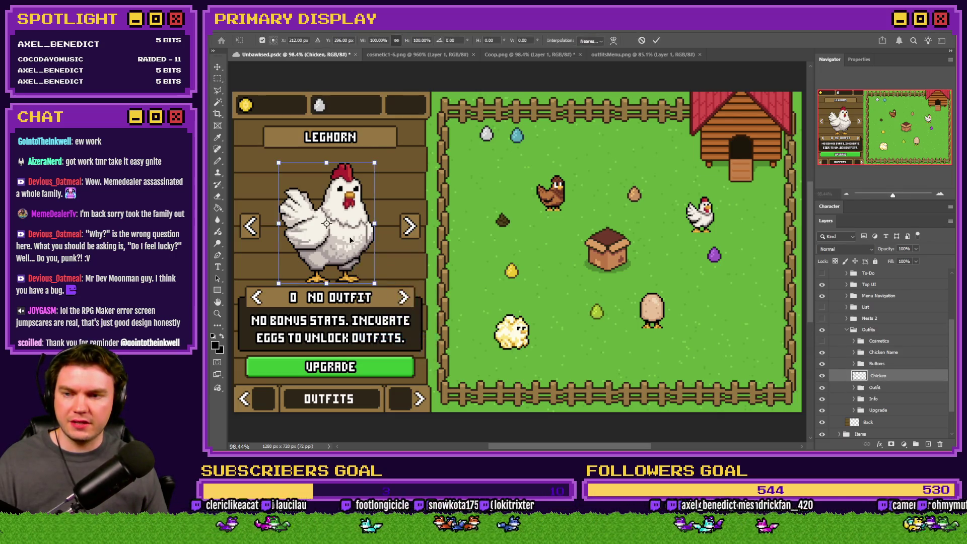
mouse_move(420, 338)
mouse_down()
mouse_move(265, 135)
mouse_move(304, 116)
mouse_up()
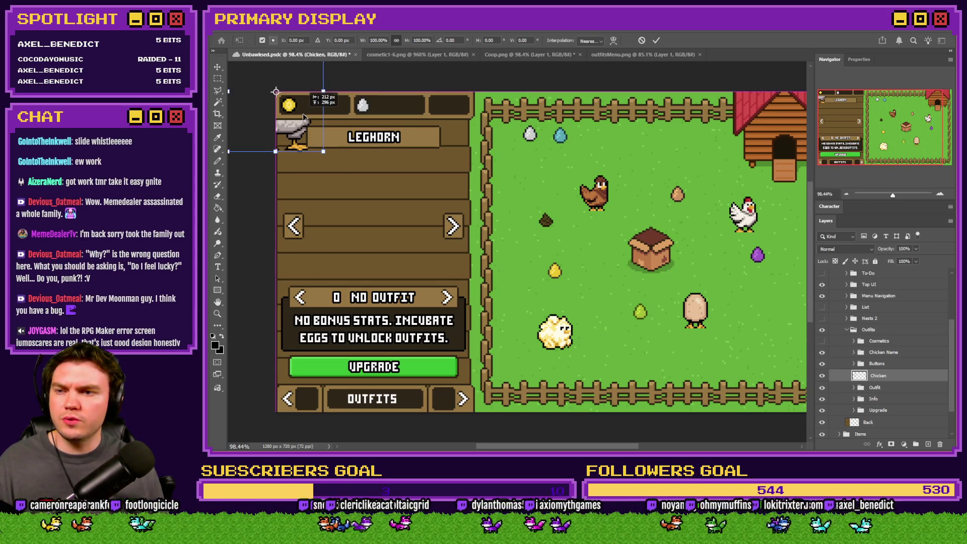
key(alt+Tab)
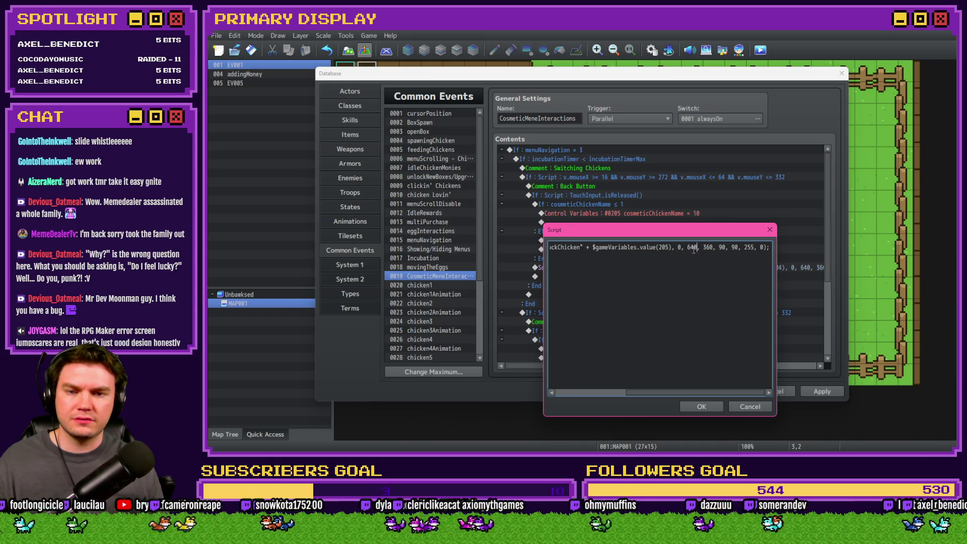
- Set the chicken picture script to position 212, 296 with scale 100, 100
double_click(691, 248)
text(212)
double_click(707, 247)
text(296)
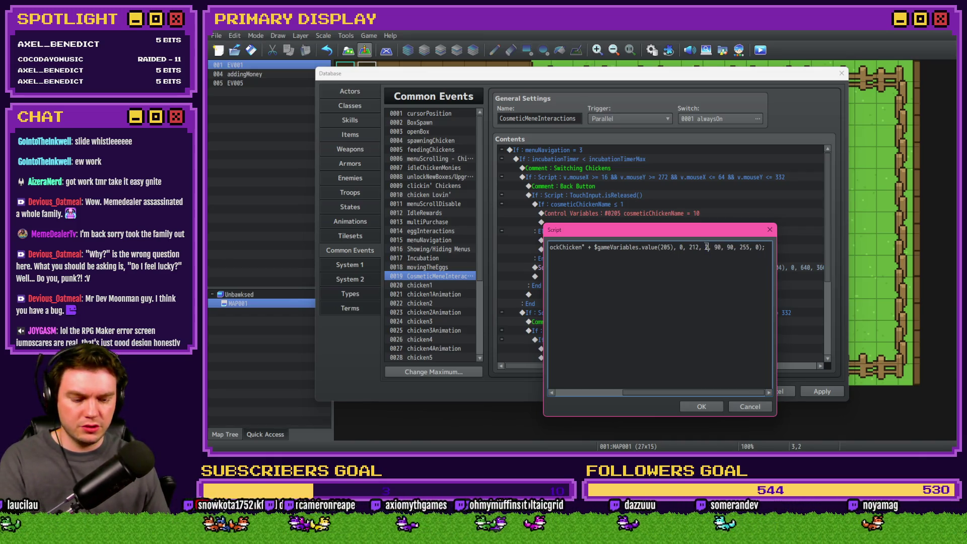
text(100)
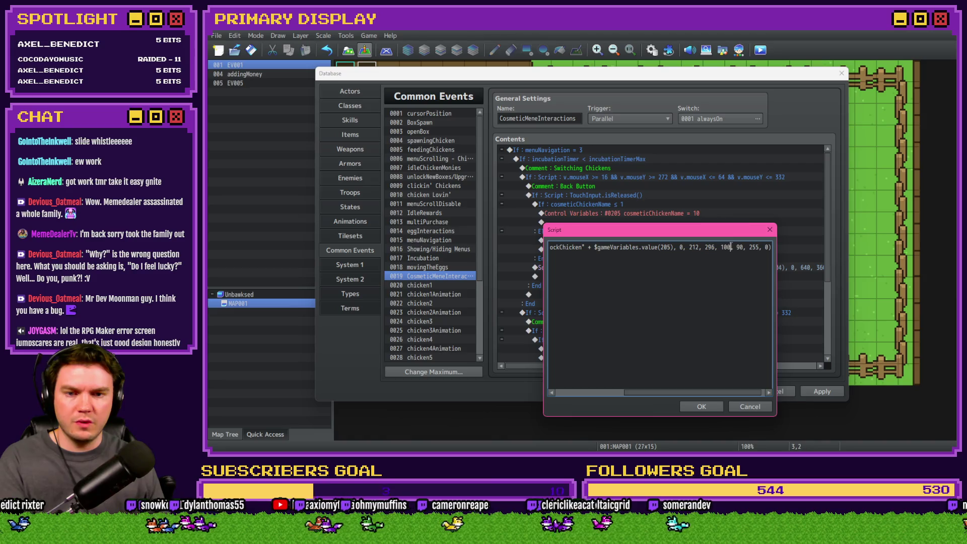
text(100)
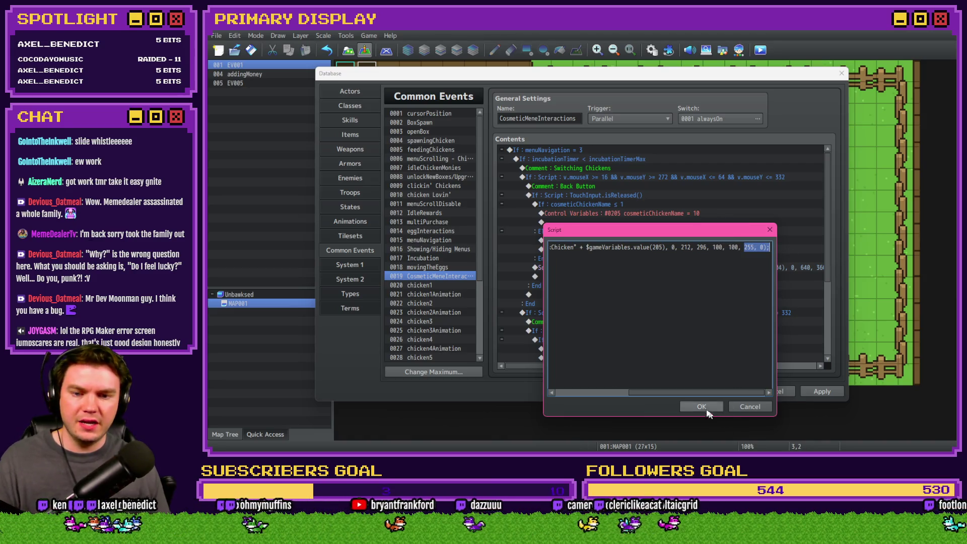
click(701, 406)
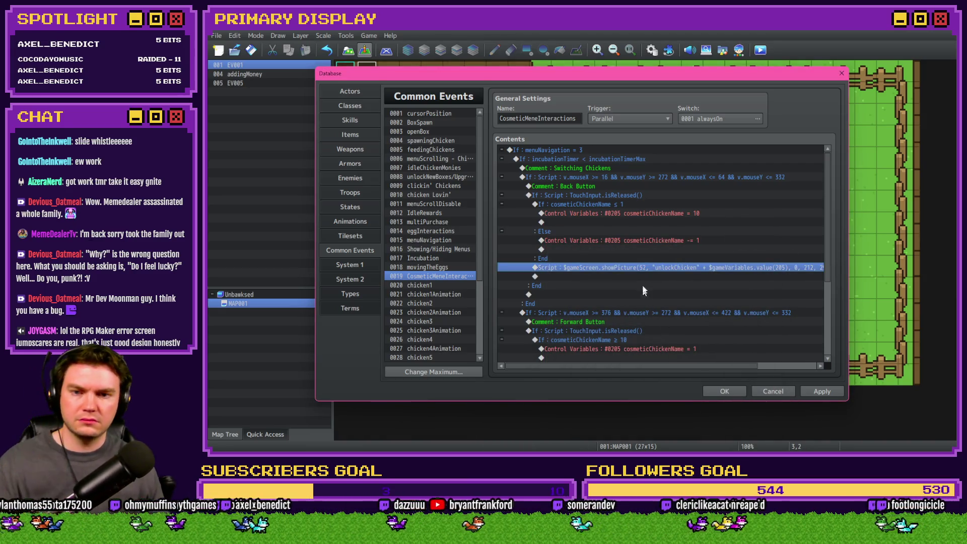
- Add the same chicken picture script to the forward-button branch and close the Database
scroll(639, 269, down, 3)
click(628, 258)
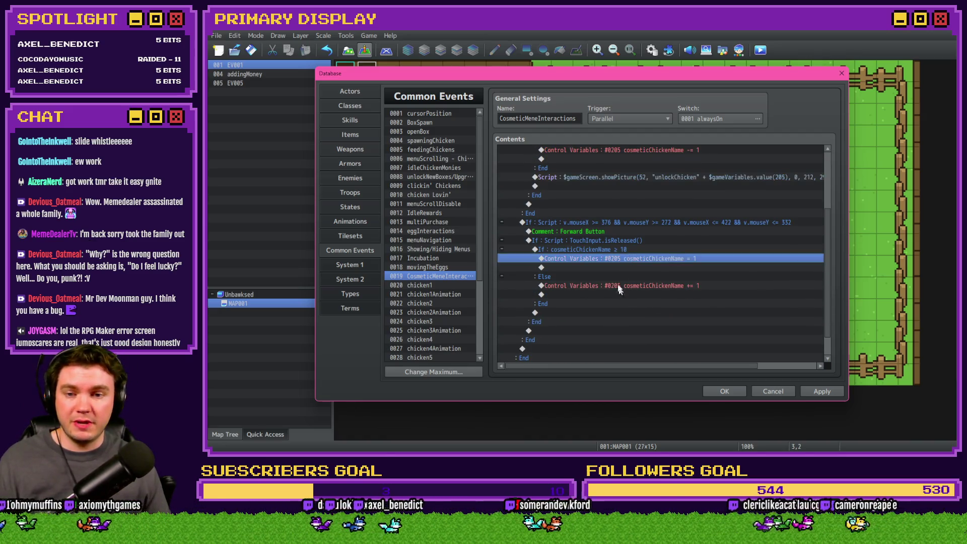
click(582, 252)
click(568, 315)
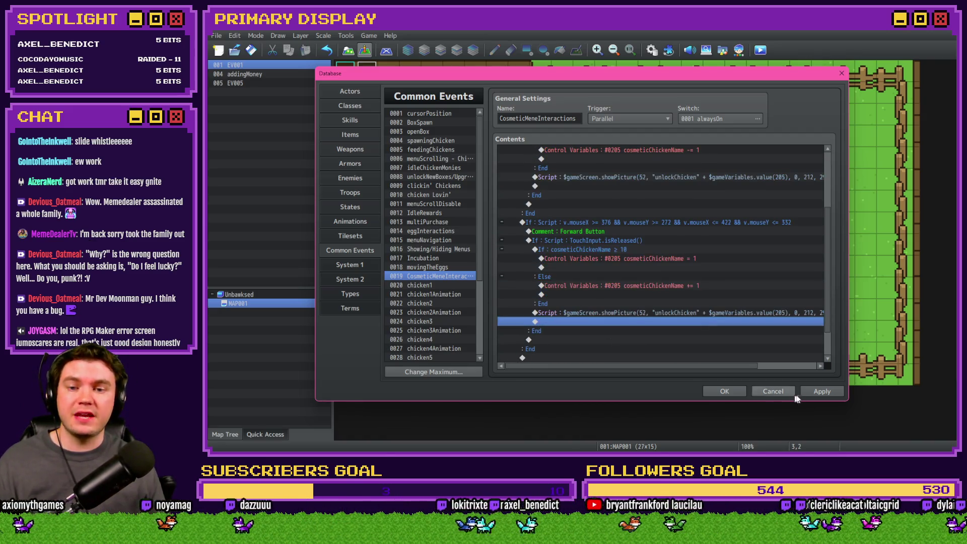
click(719, 393)
- Playtest the outfits menu, cycling the chicken forward and back to Leghorn
click(760, 49)
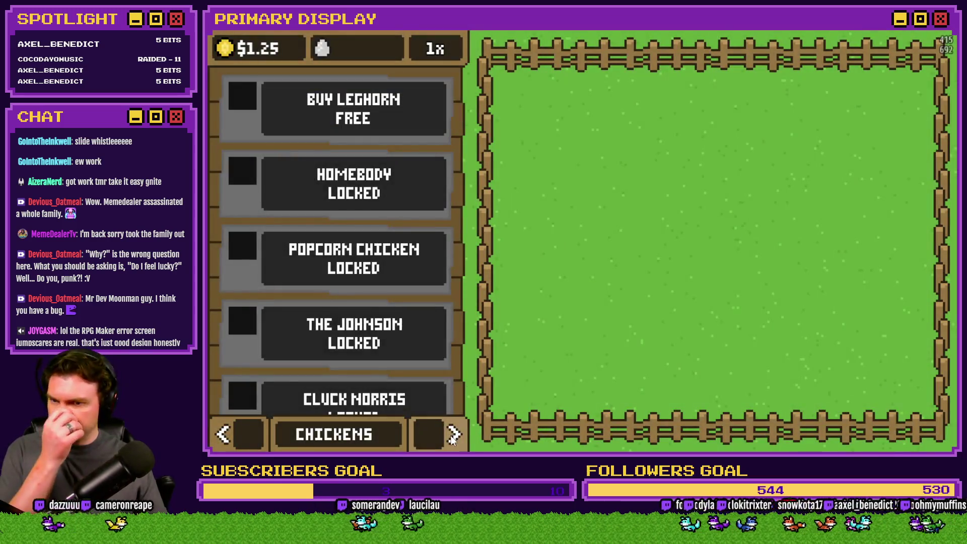
click(453, 436)
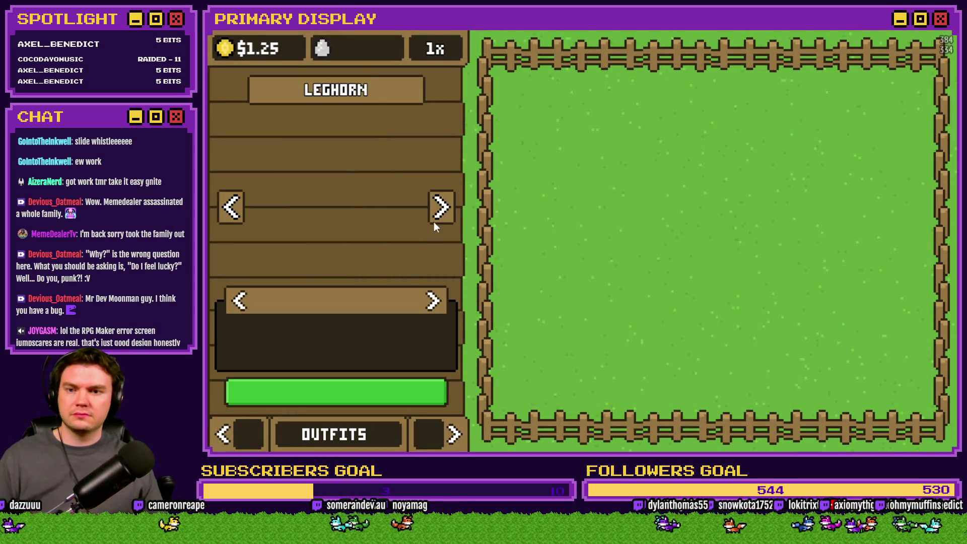
click(437, 214)
click(233, 212)
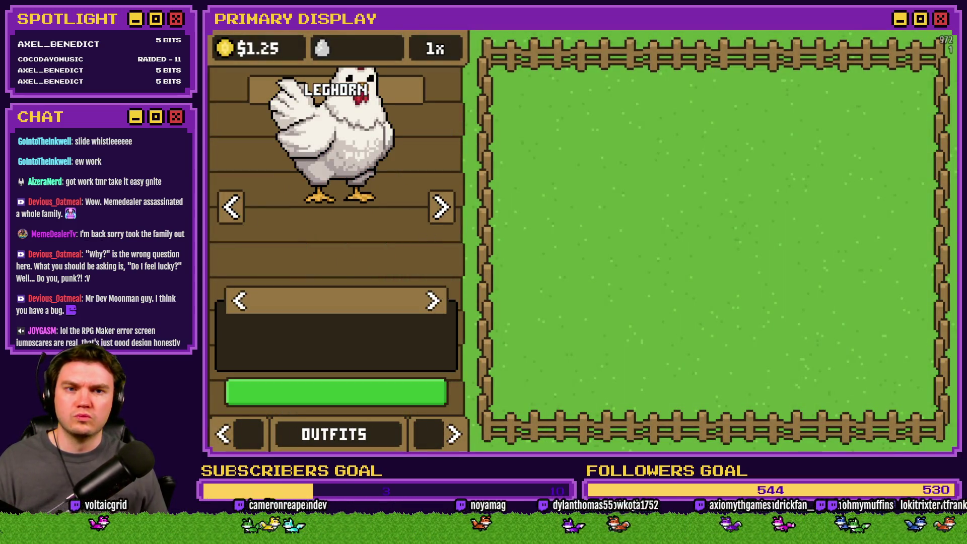
key(alt+Tab)
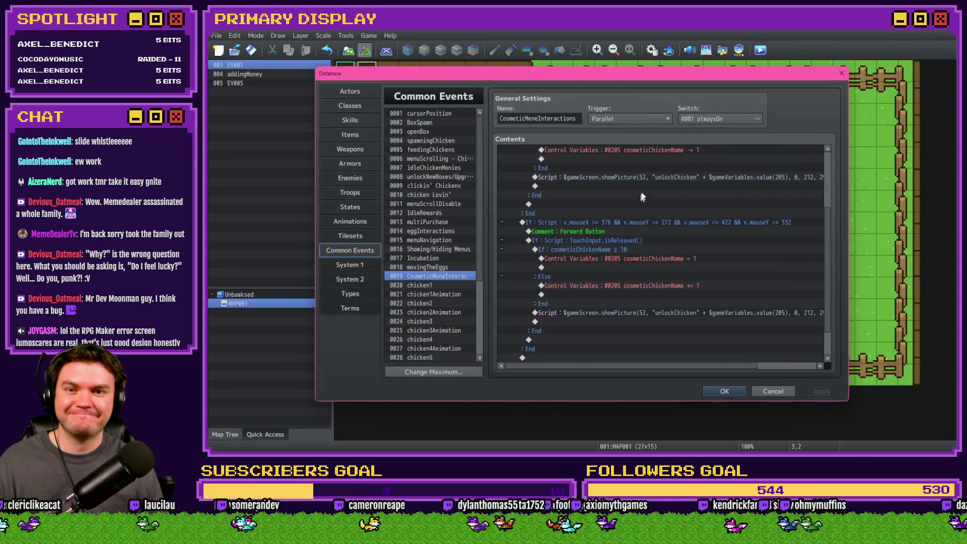
- Change the origin argument after value(205) from 0 to 1 in both arrow scripts, then close the Database
key(ctrl+a)
click(639, 177)
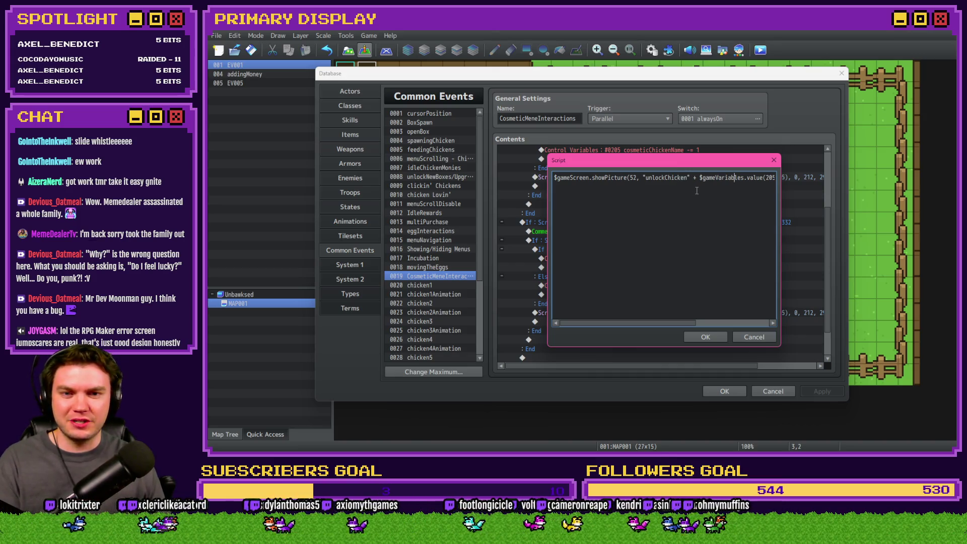
key(Right)
key(Right)
key(Right)
key(BackSpace)
text(1)
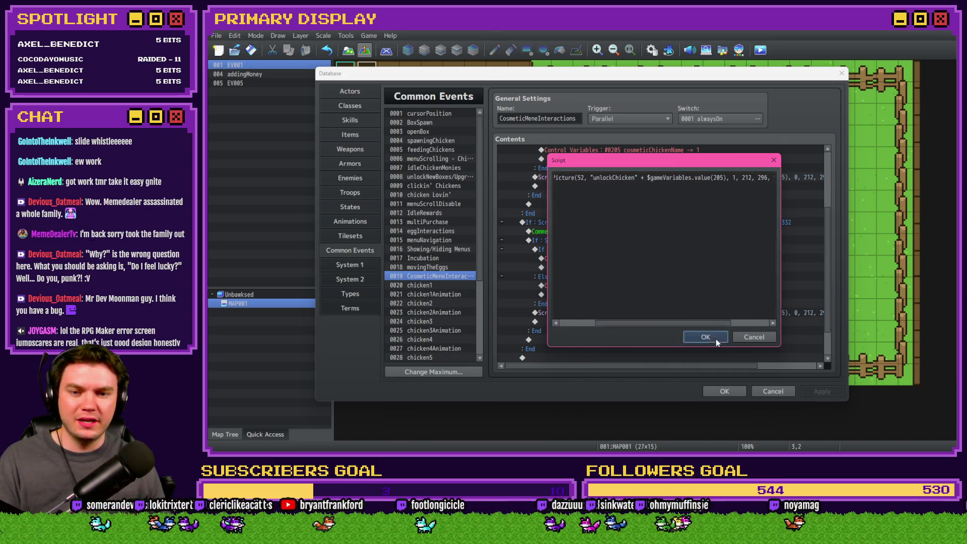
click(715, 338)
double_click(694, 313)
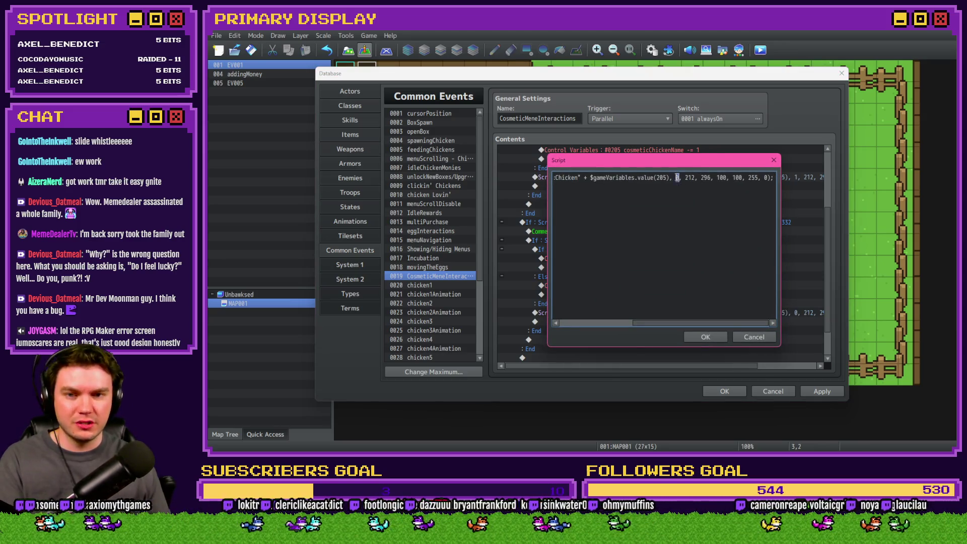
click(709, 338)
click(725, 391)
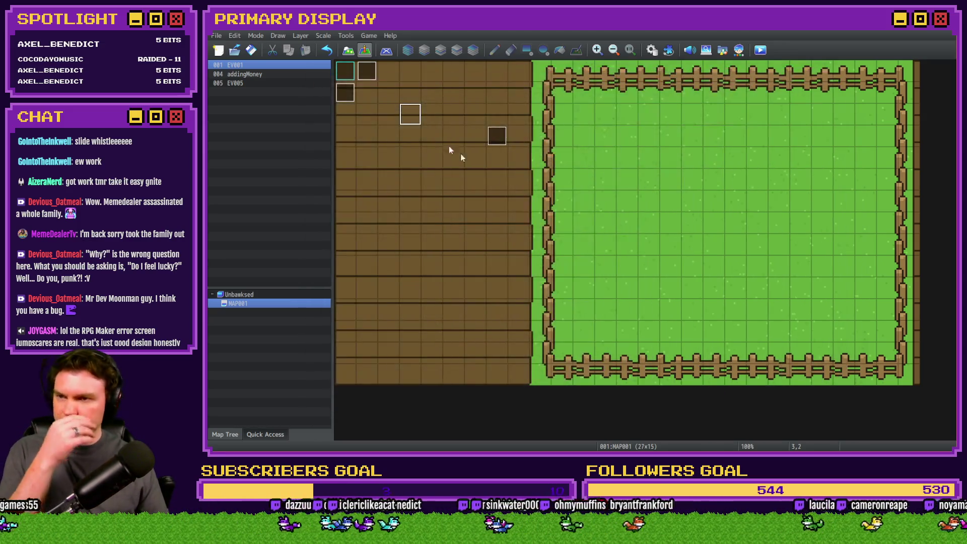
click(759, 50)
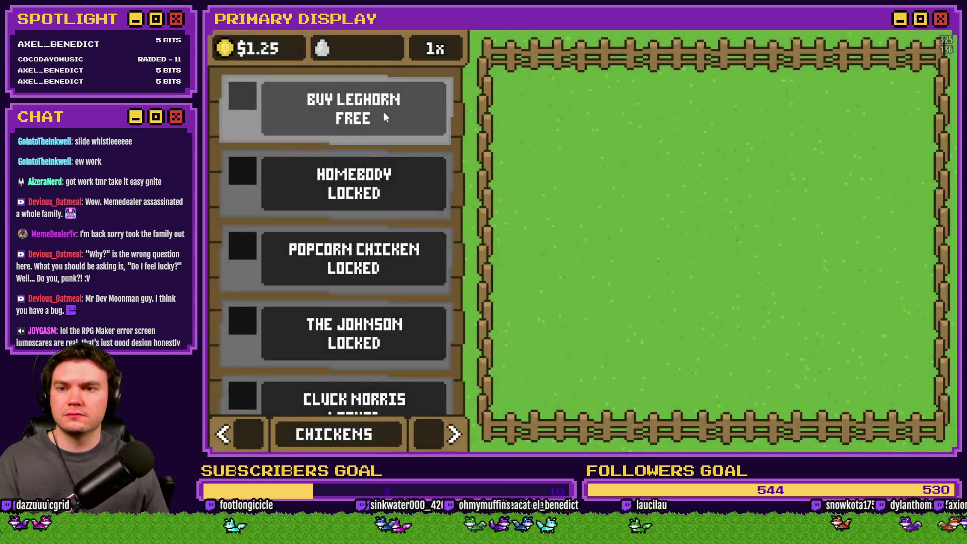
click(454, 434)
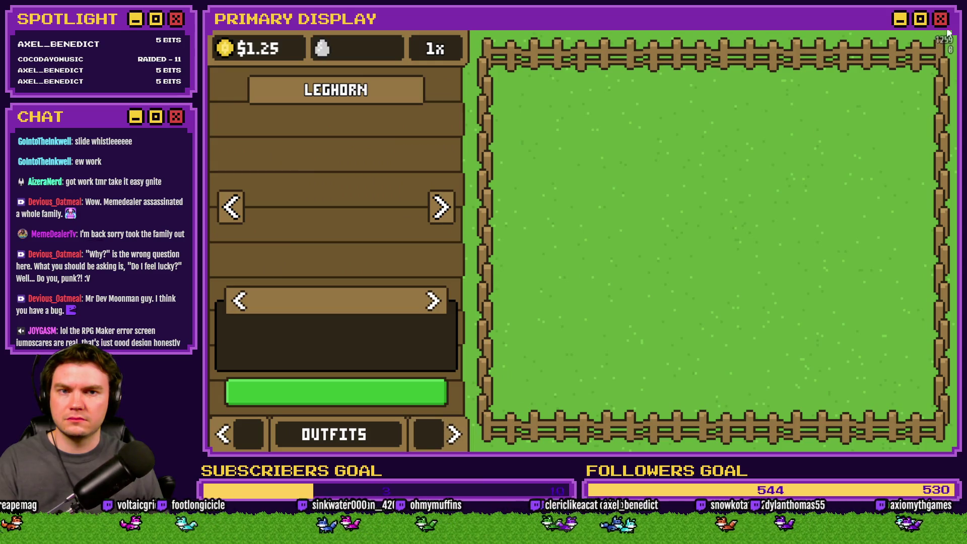
key(alt+F4)
click(651, 50)
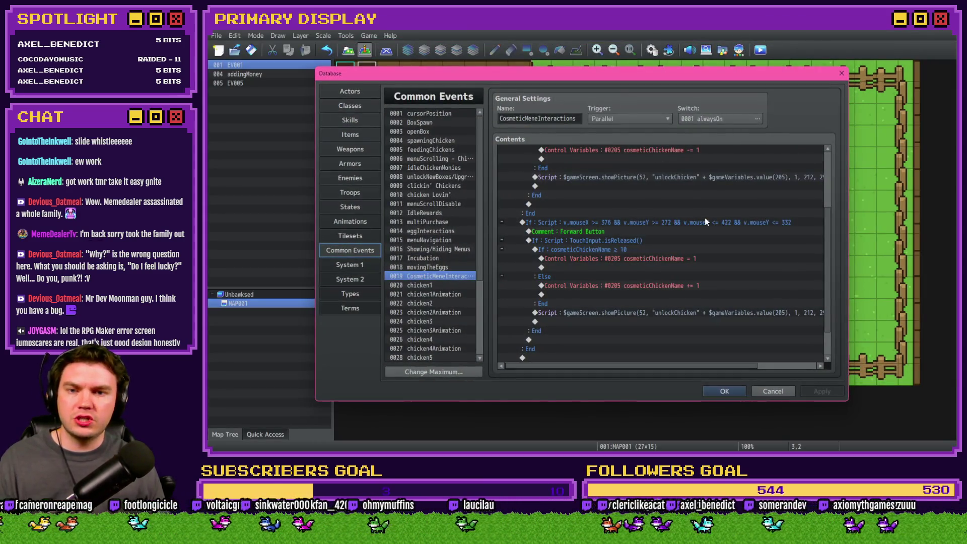
click(692, 179)
click(744, 391)
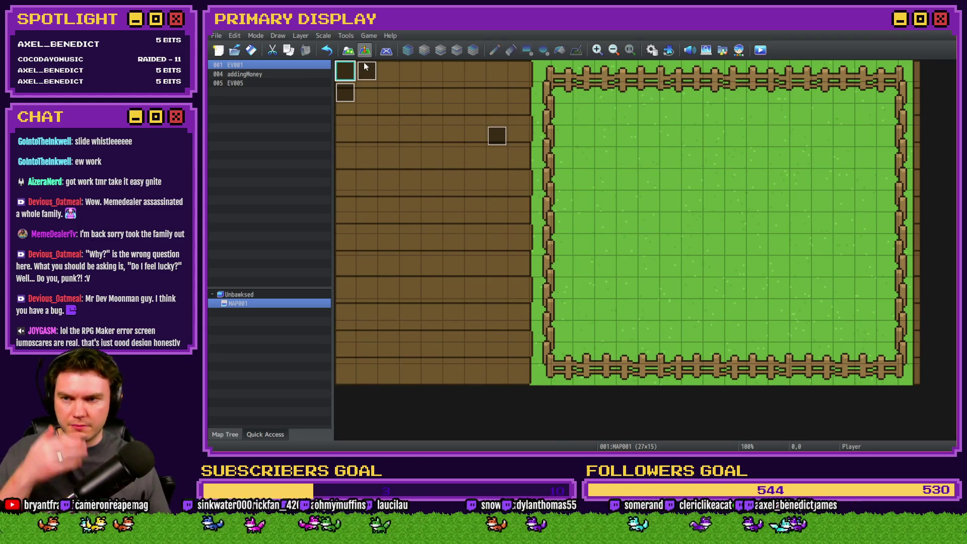
- Place the unlockChicken showPicture(52) script right after Show Picture #51 in EV001 and apply
double_click(367, 70)
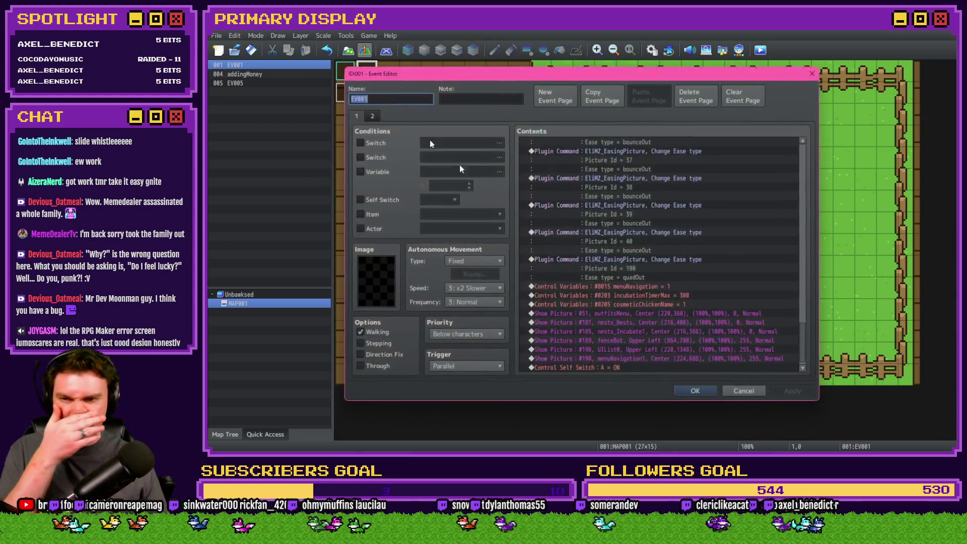
click(676, 311)
key(ctrl+v)
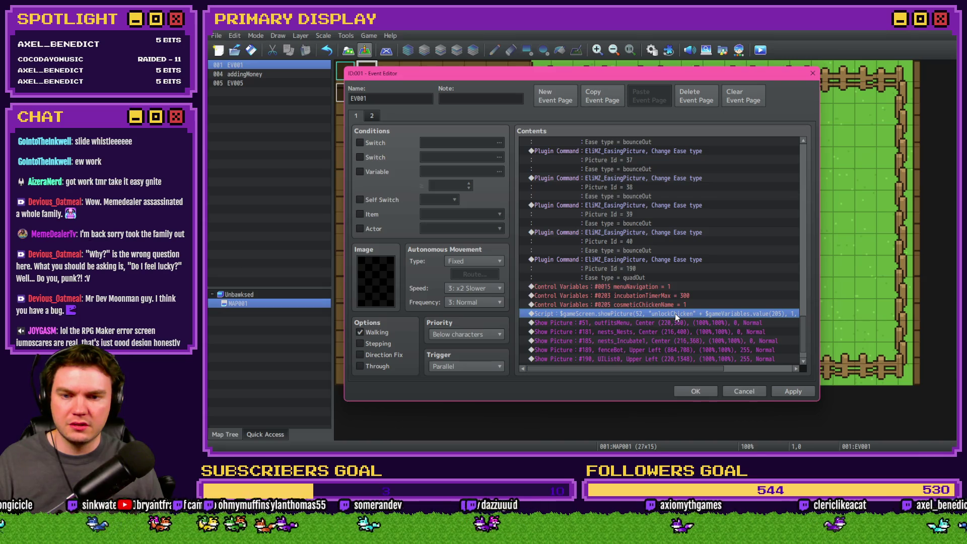
key(ctrl+x)
click(662, 323)
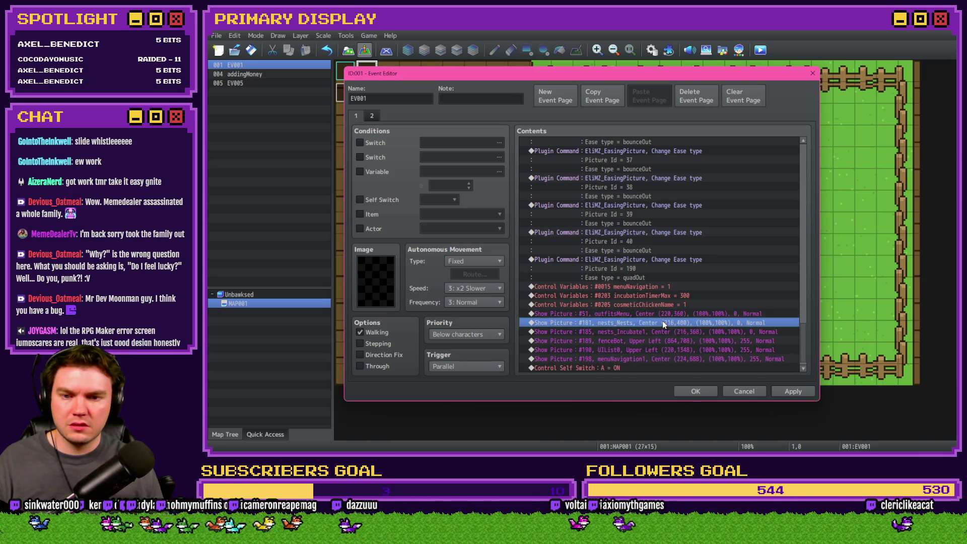
key(ctrl+v)
double_click(660, 322)
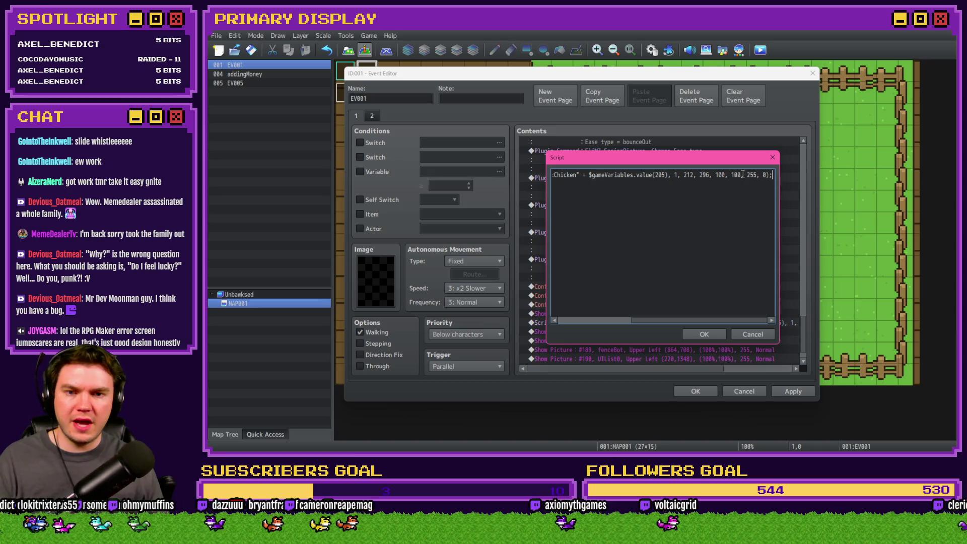
click(717, 333)
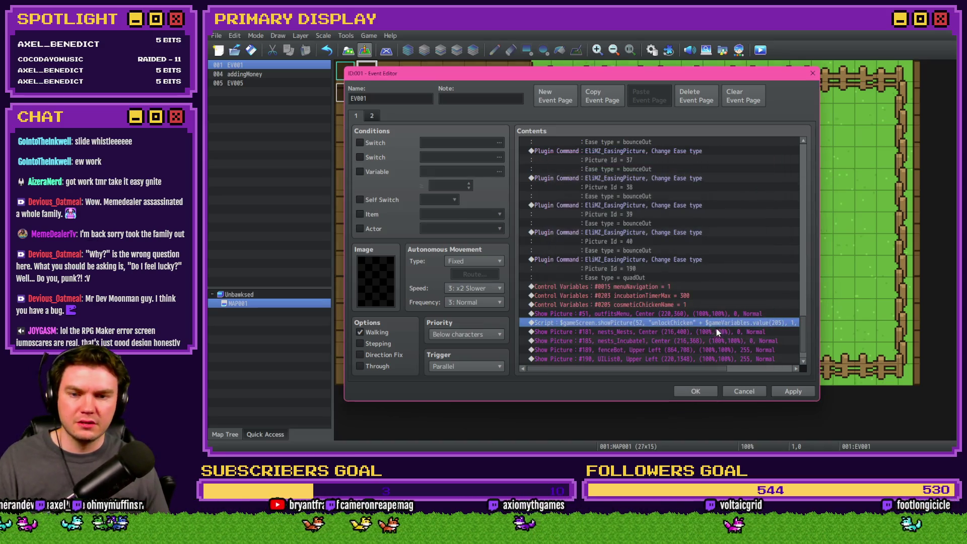
click(790, 395)
click(702, 392)
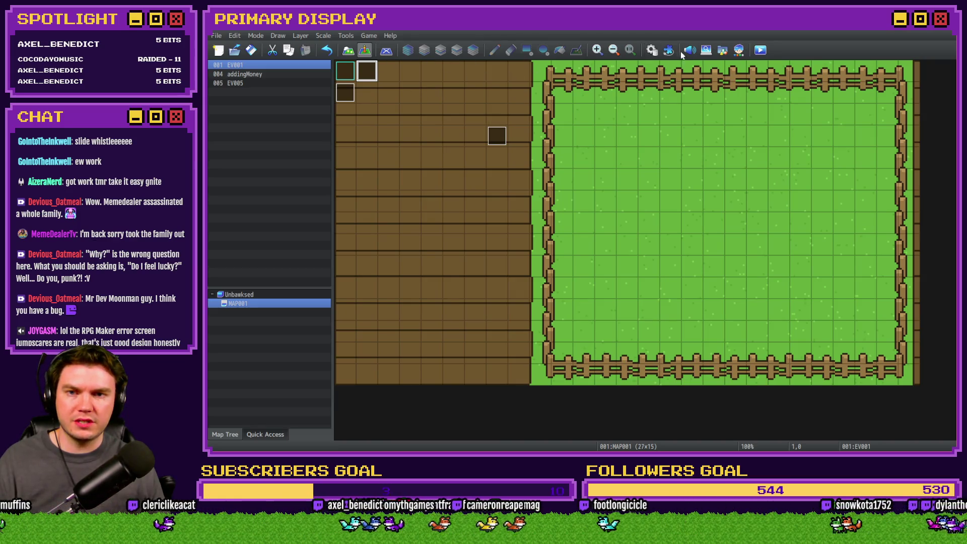
- In 0016 Showing/Hiding Menus, duplicate the Cosmetics script line so picture 52 gets 255 opacity
click(651, 50)
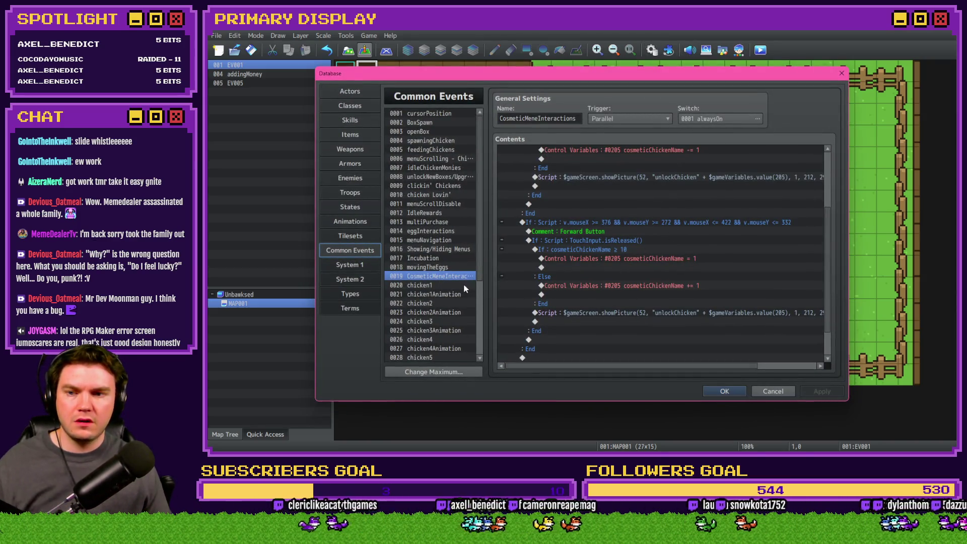
click(437, 240)
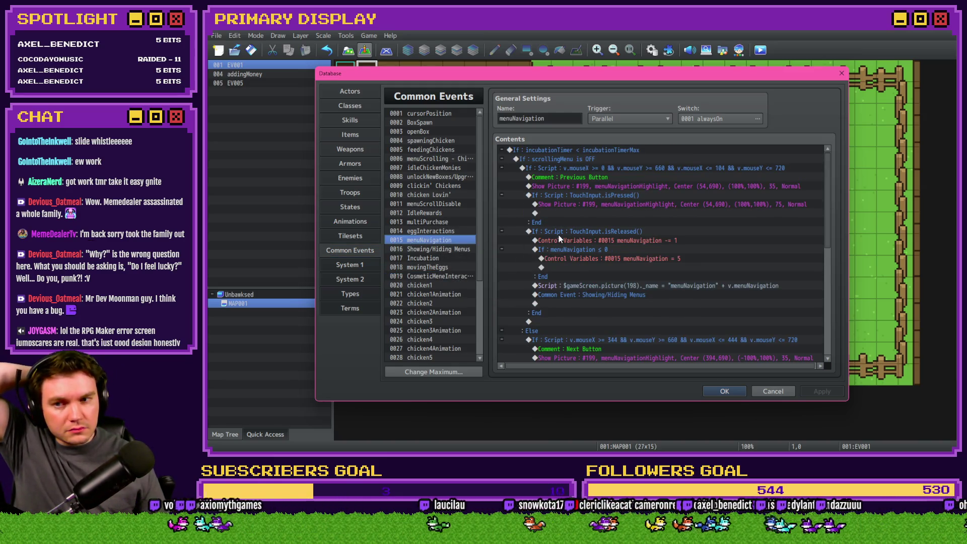
click(450, 249)
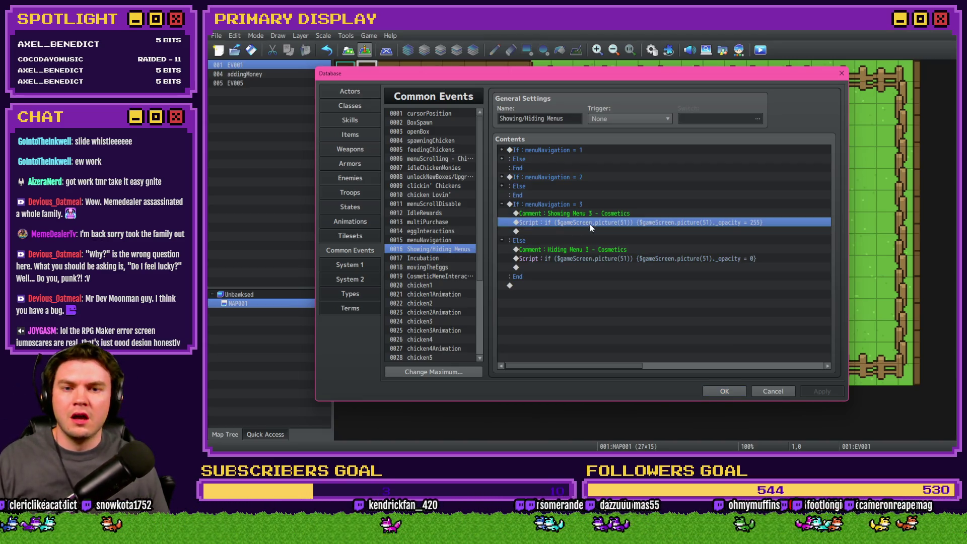
double_click(603, 226)
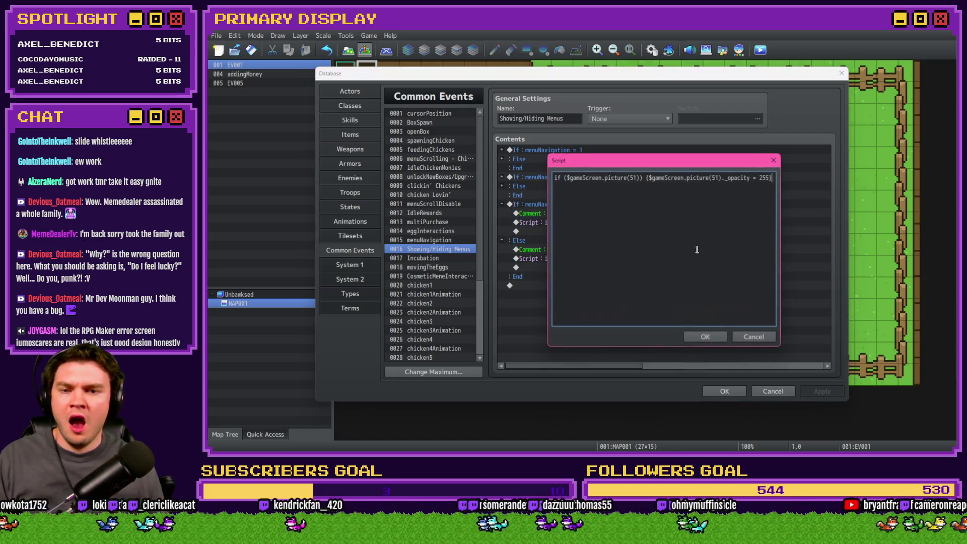
key(ctrl+c)
key(End)
key(Return)
key(ctrl+v)
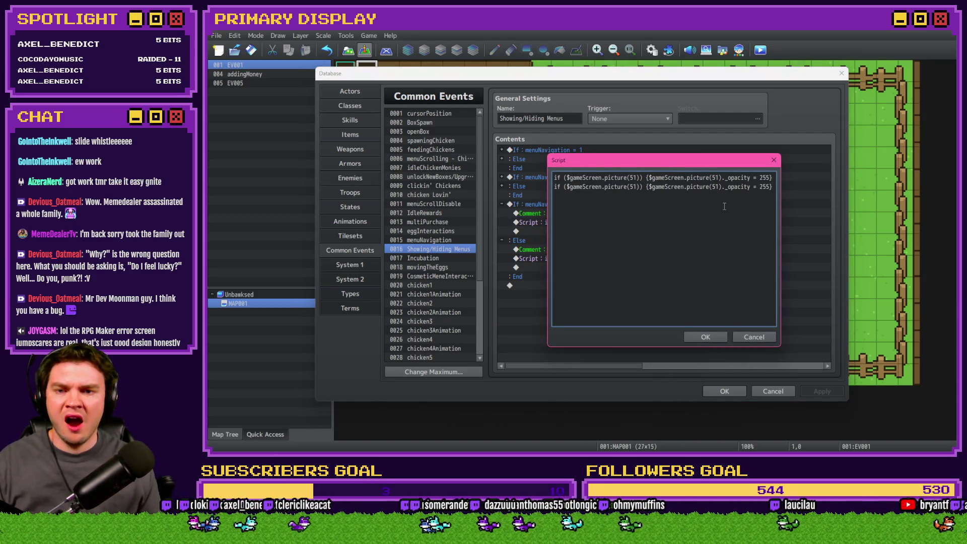
click(637, 186)
key(BackSpace)
text(2)
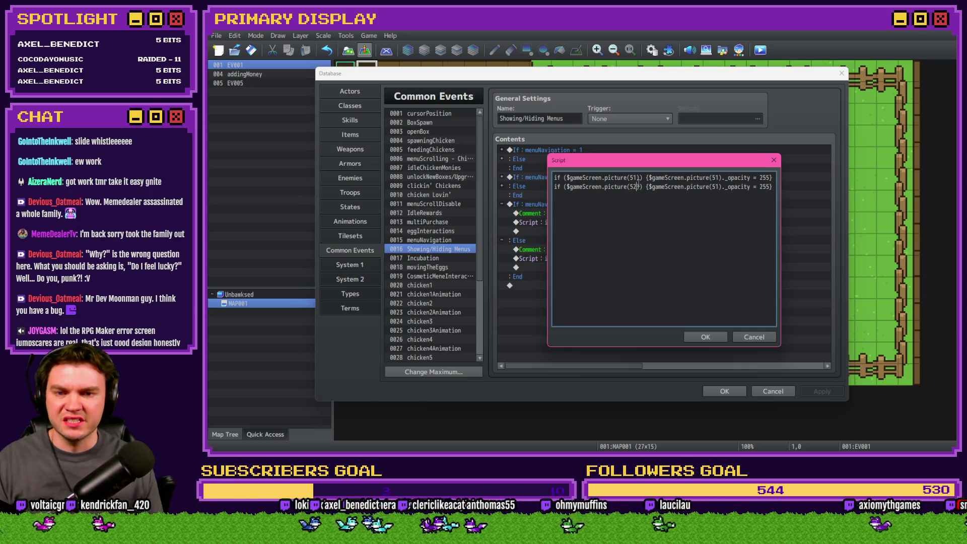
click(721, 186)
key(BackSpace)
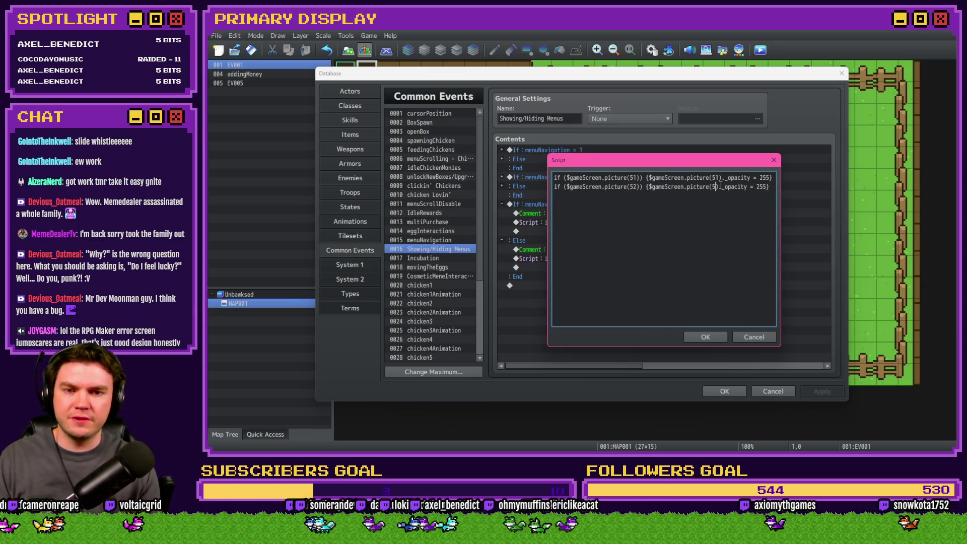
text(2)
key(ctrl+Return)
- Duplicate the hiding script line for picture 52 with 0 opacity and close the Database
double_click(654, 267)
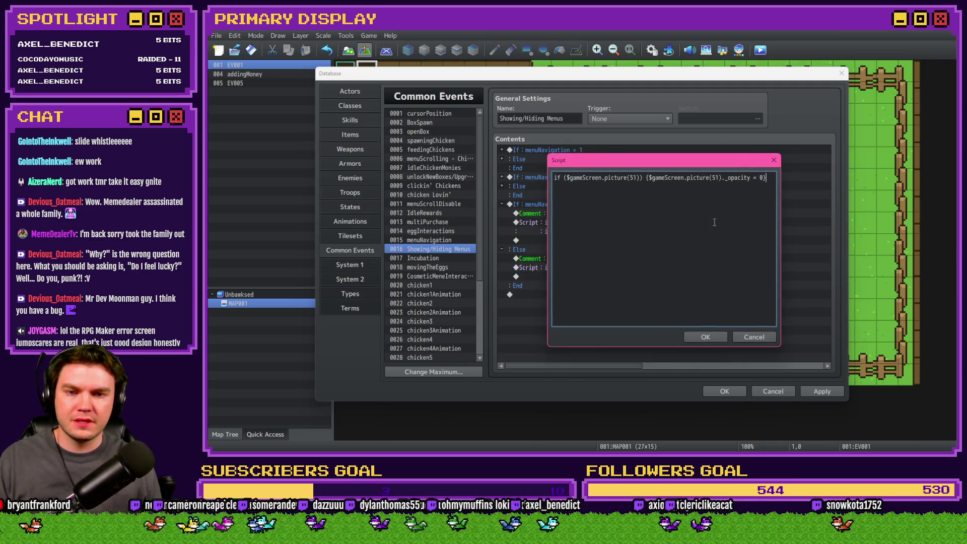
click(714, 222)
key(Return)
key(ctrl+v)
click(637, 187)
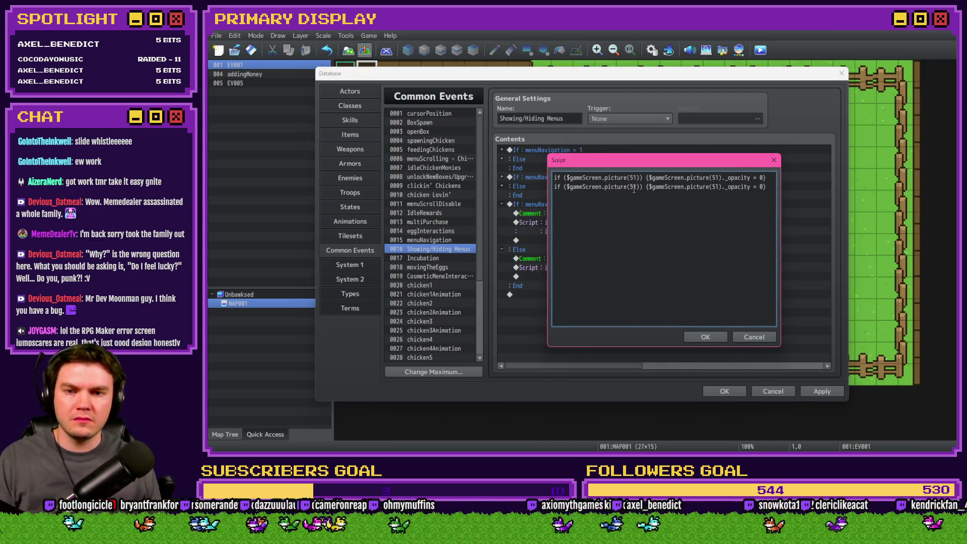
key(BackSpace)
text(2)
click(718, 187)
key(BackSpace)
text(2)
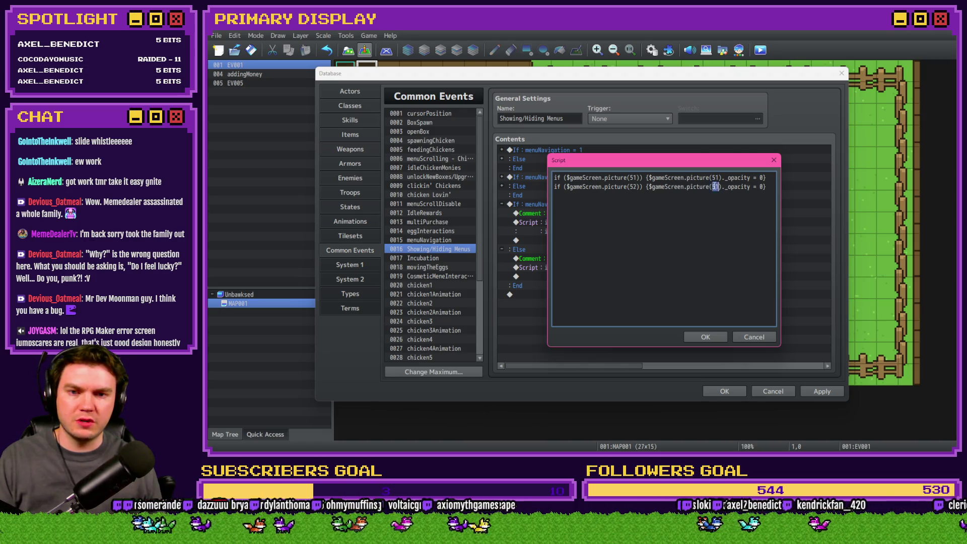
click(715, 334)
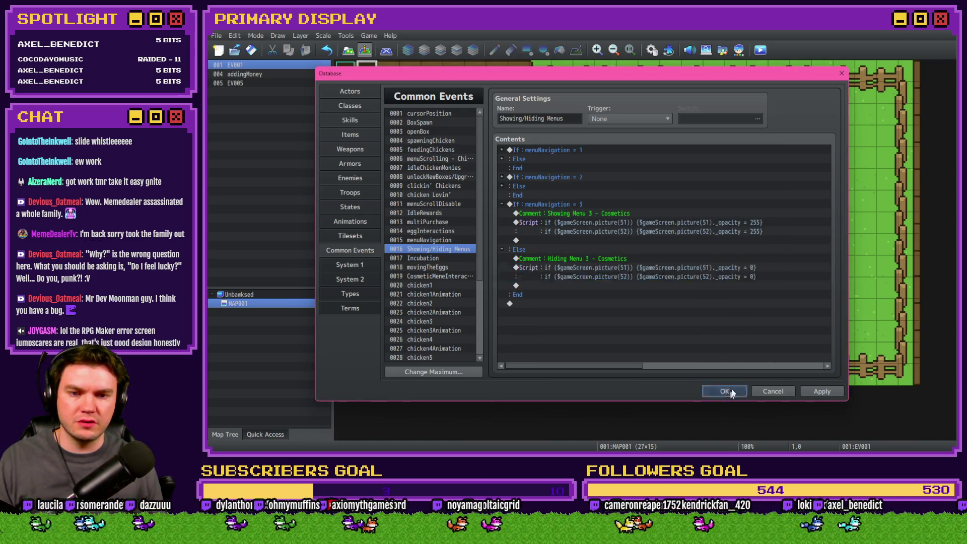
click(725, 391)
click(760, 49)
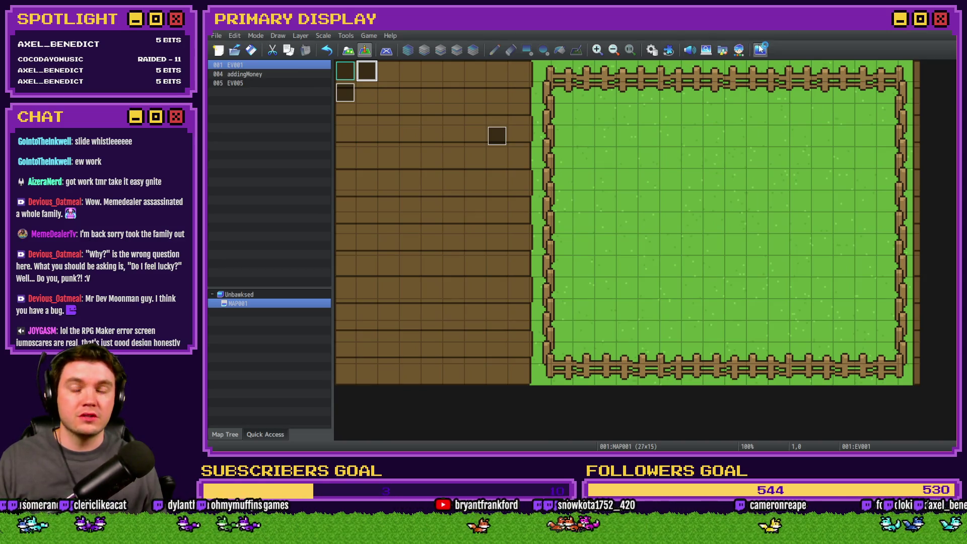
double_click(807, 168)
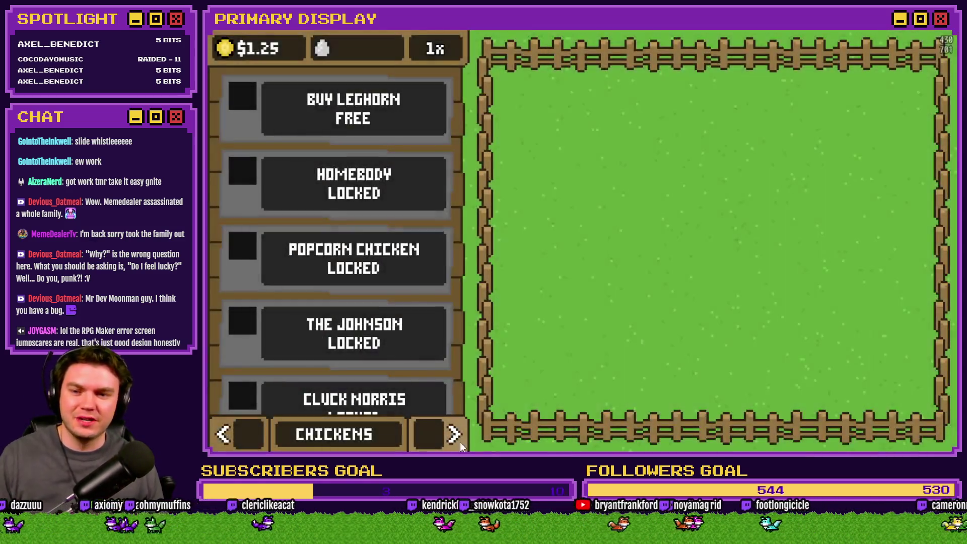
click(456, 436)
click(455, 436)
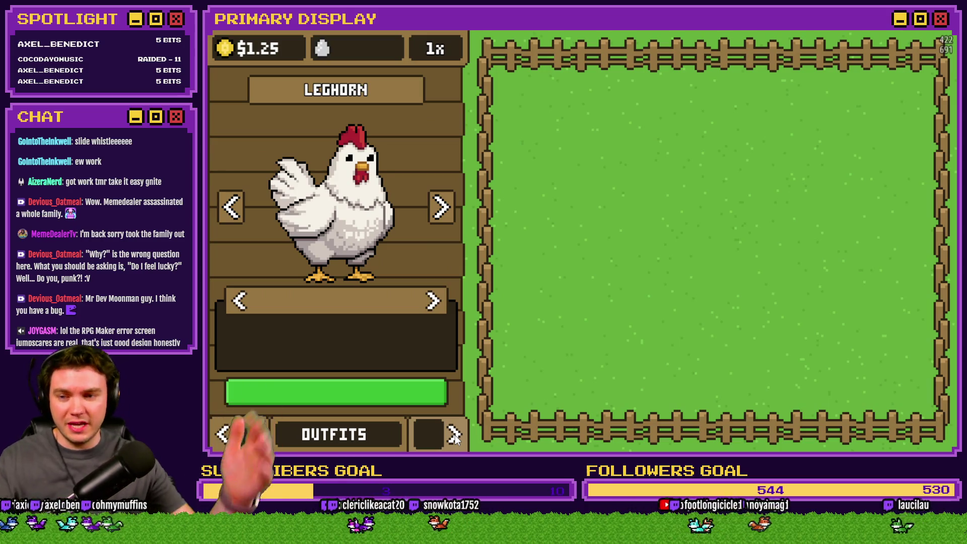
click(441, 208)
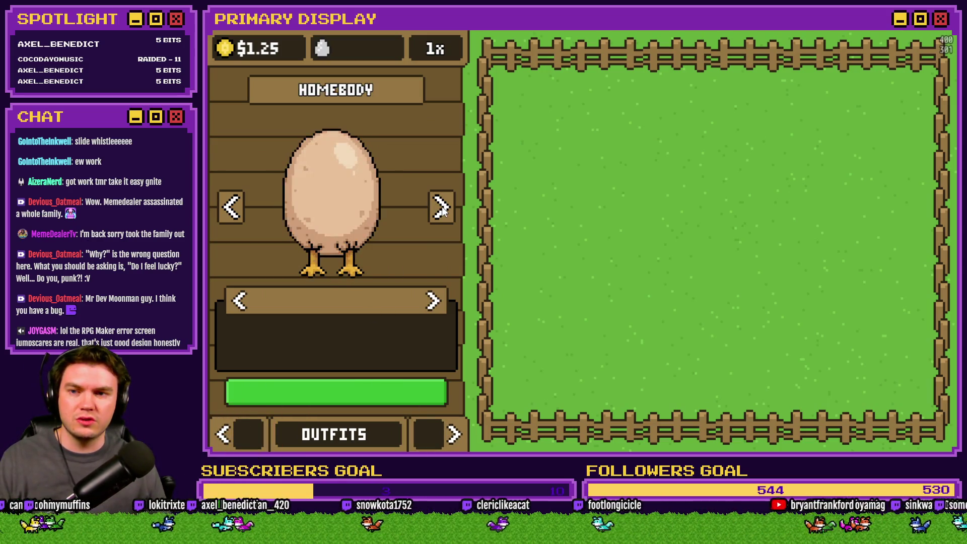
click(240, 436)
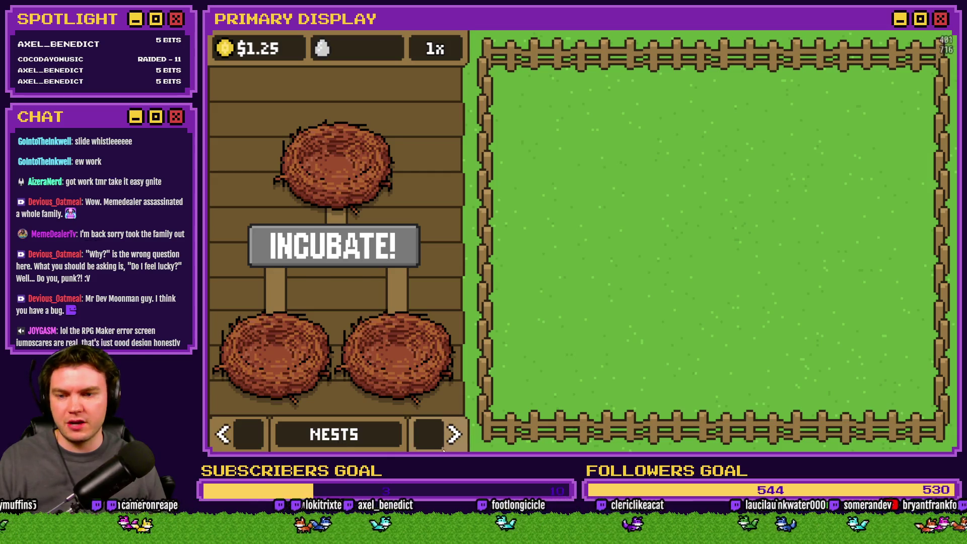
click(455, 435)
click(441, 208)
click(441, 208)
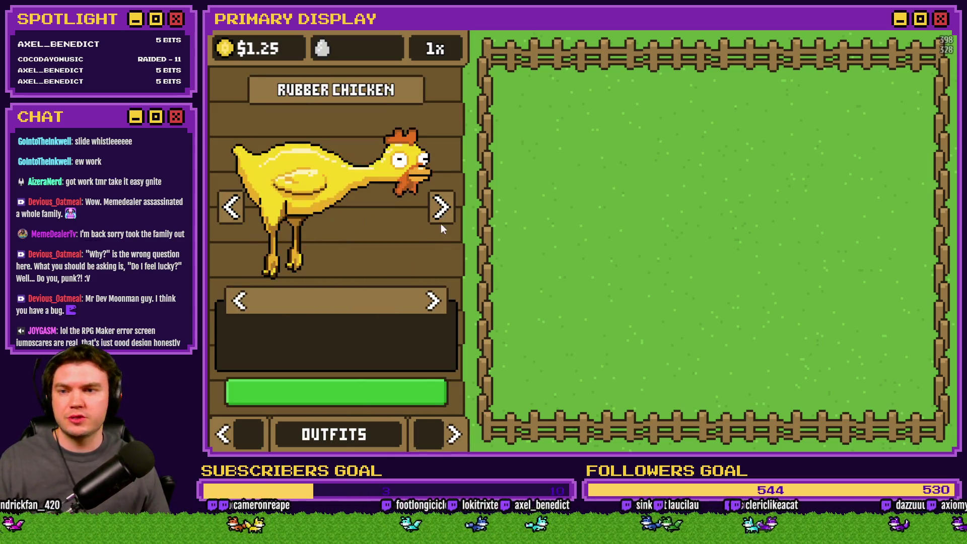
click(234, 437)
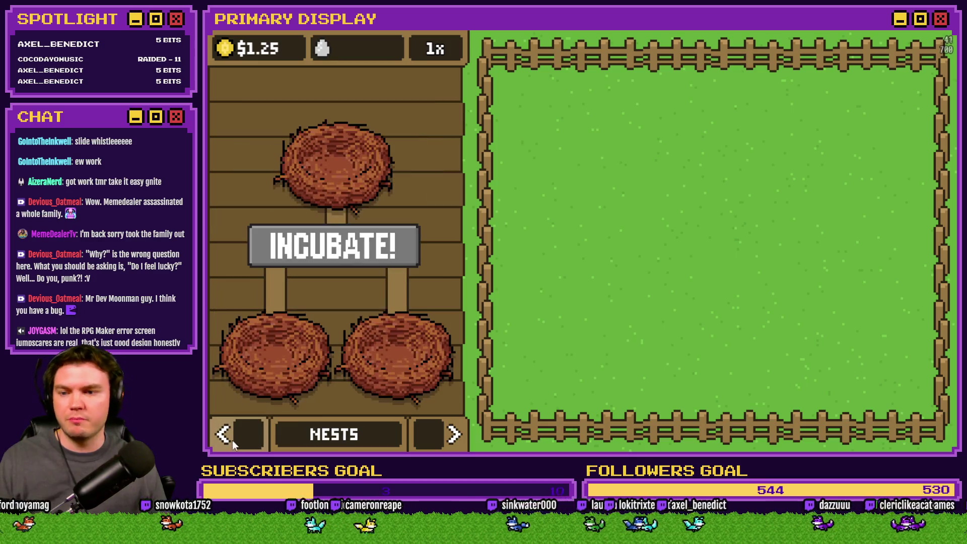
click(436, 433)
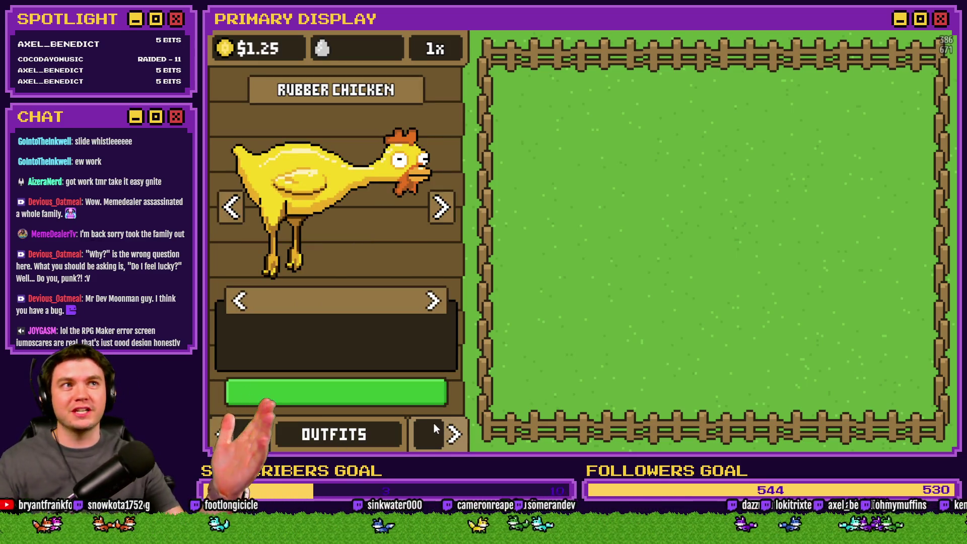
click(441, 209)
click(441, 212)
click(441, 214)
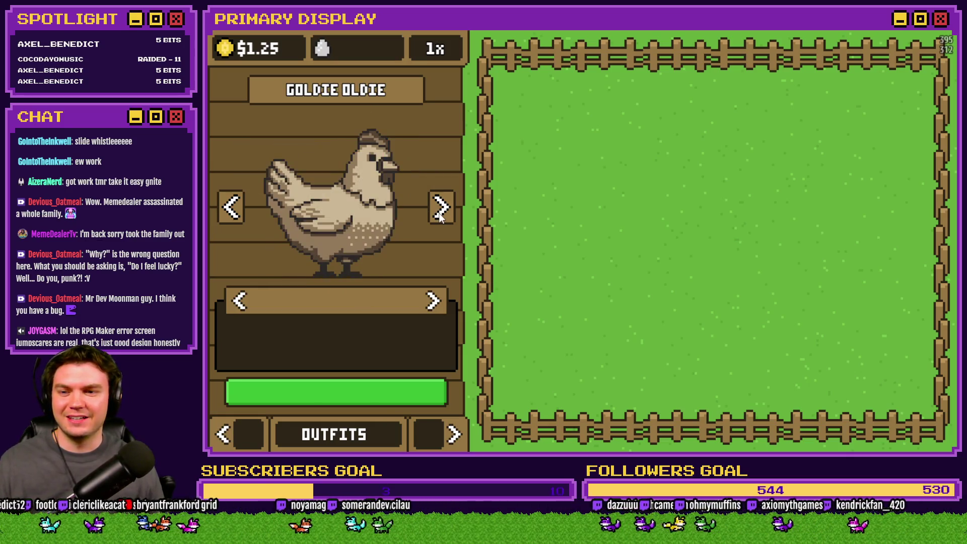
click(227, 215)
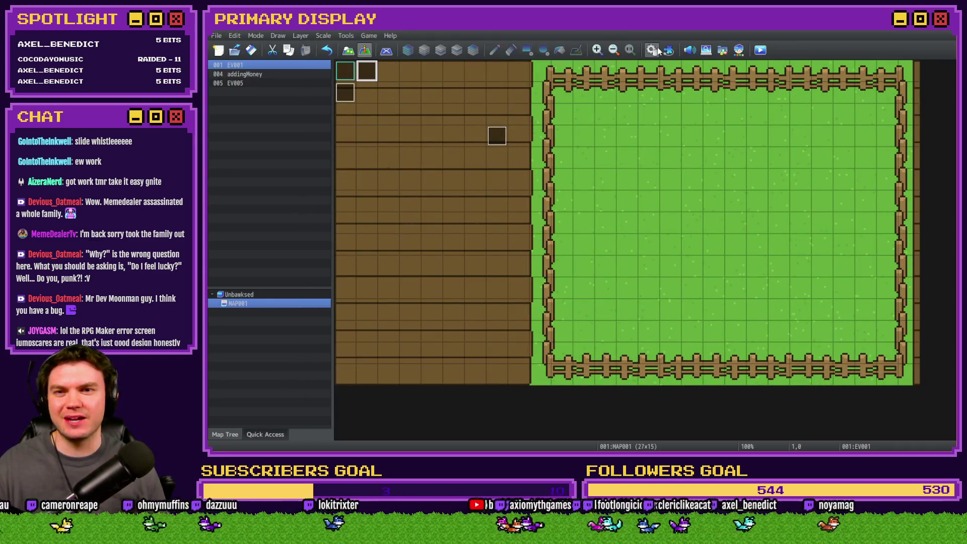
- Review the common events in the Database, then open event EV001 for editing
click(652, 50)
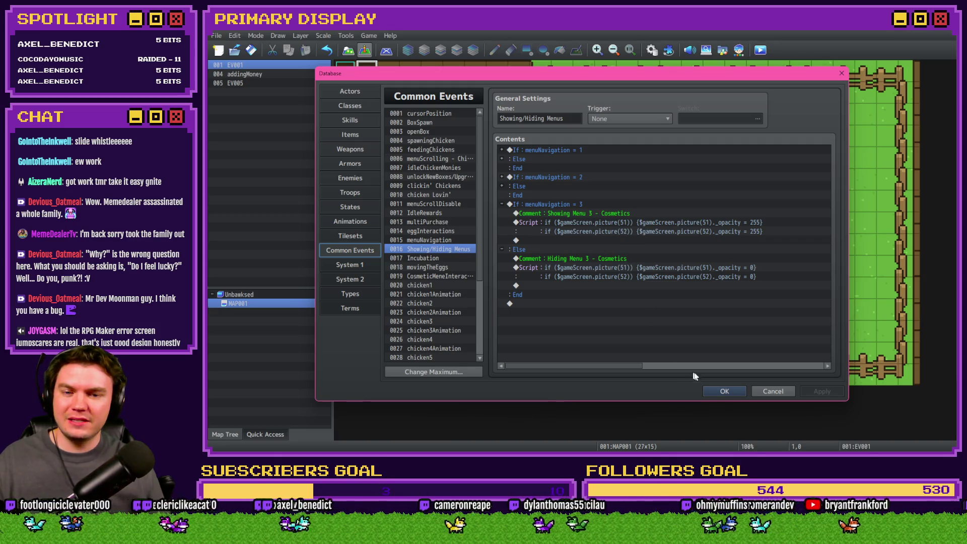
click(724, 391)
double_click(372, 74)
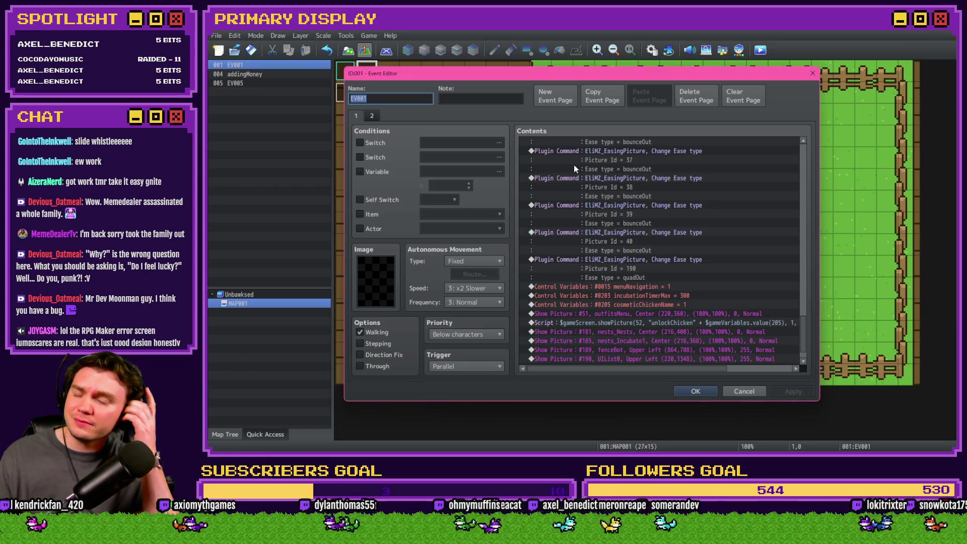
- Change the picture 52 script's argument after value(205) from 1 to 0 and apply
double_click(737, 322)
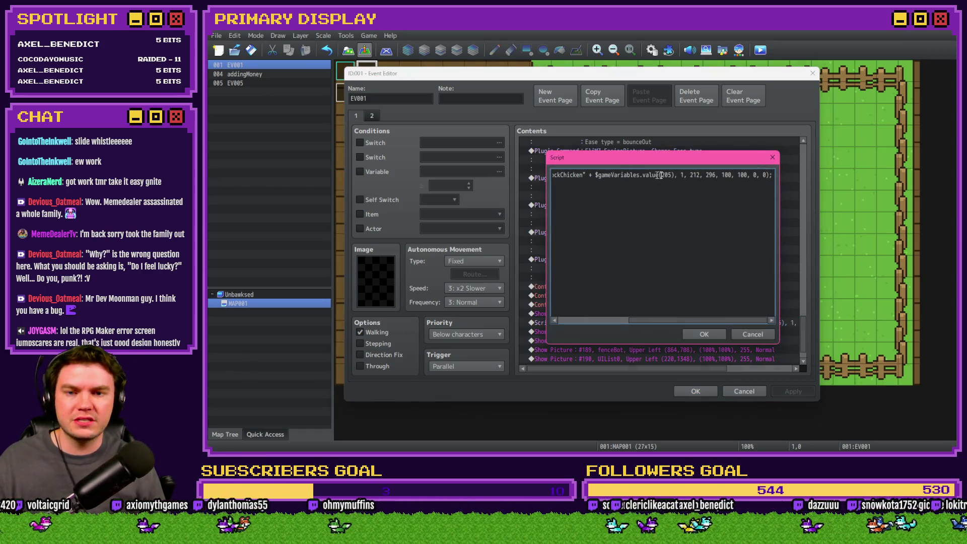
double_click(683, 174)
text(0)
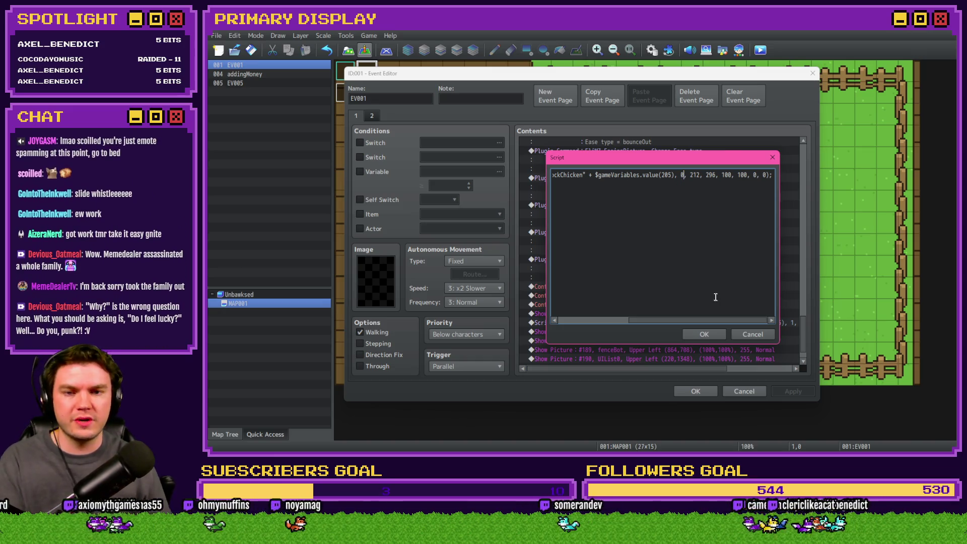
click(714, 334)
click(793, 392)
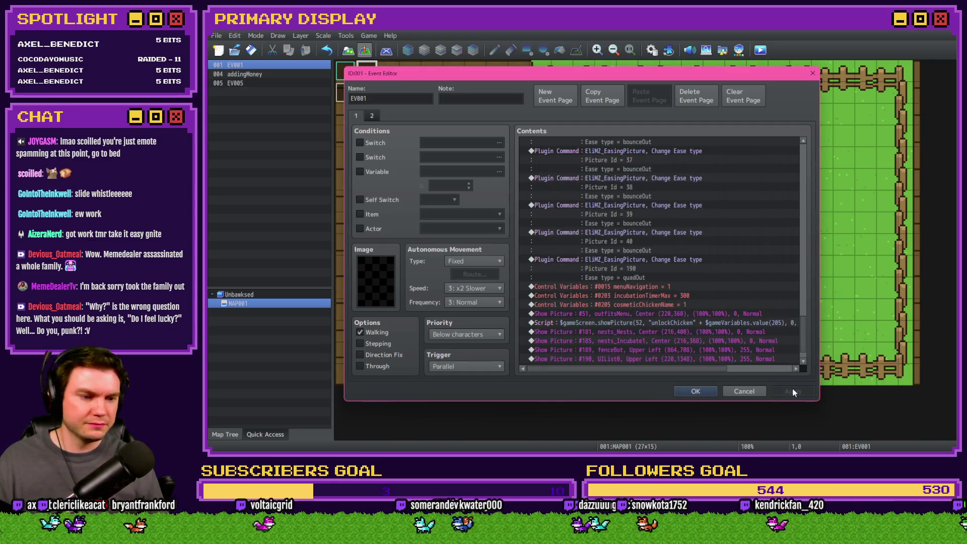
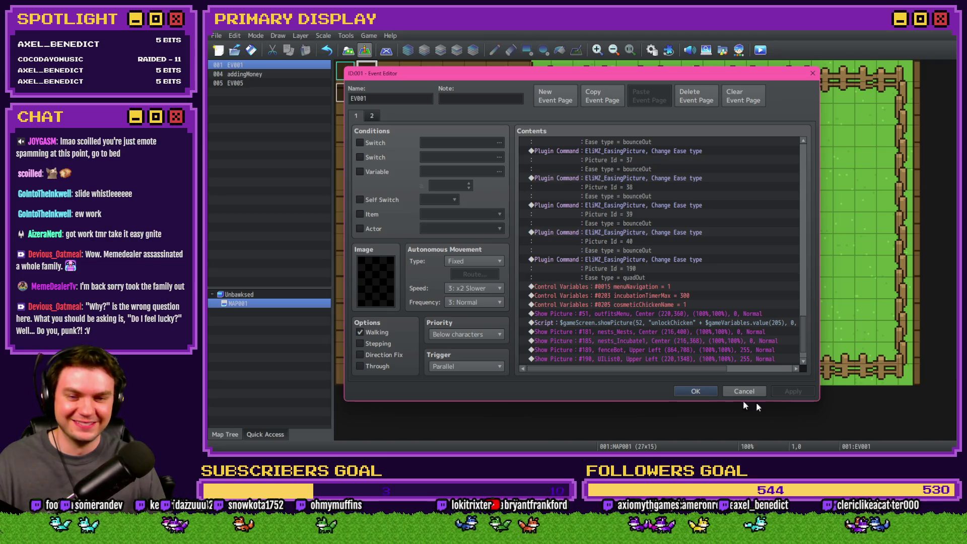
- Select the showPicture(52…) script line in EV001, then bring up the Photoshop chicken mockup
click(670, 324)
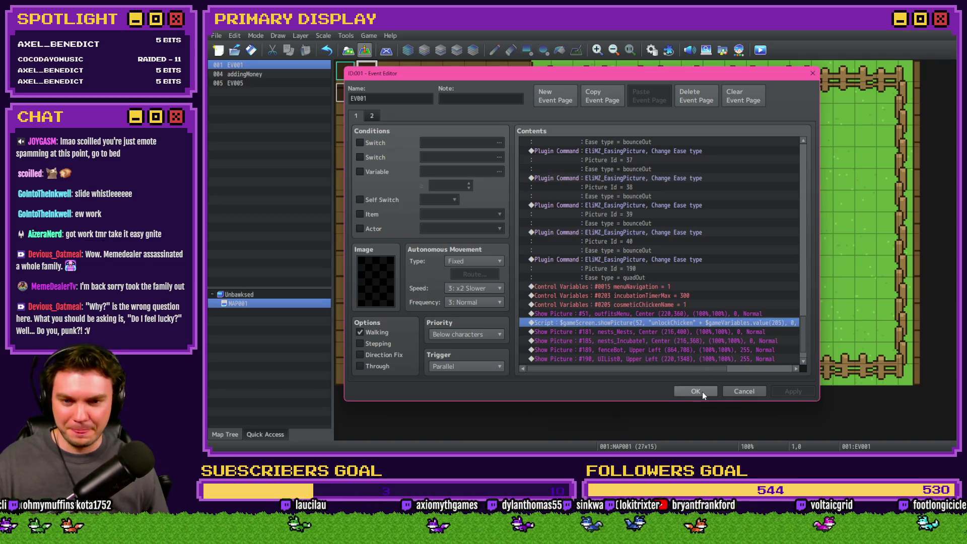
key(alt+Tab)
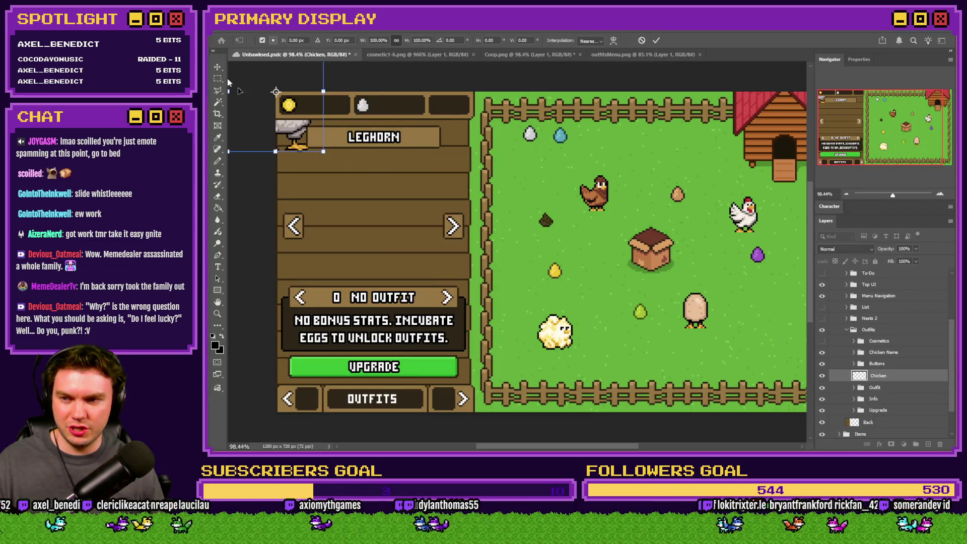
- Free-transform the Leghorn chicken layer up to the canvas's top-left corner to check its position
click(217, 79)
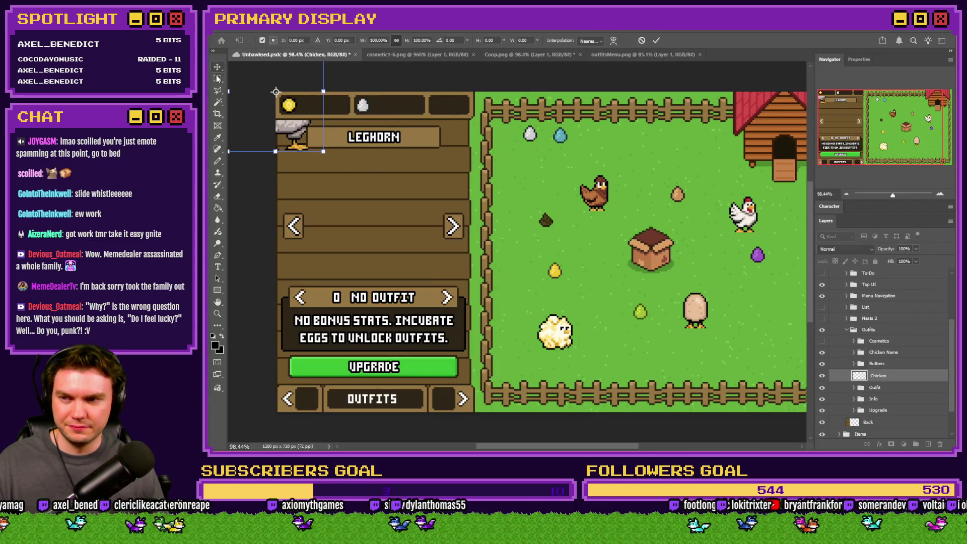
right_click(368, 237)
click(410, 323)
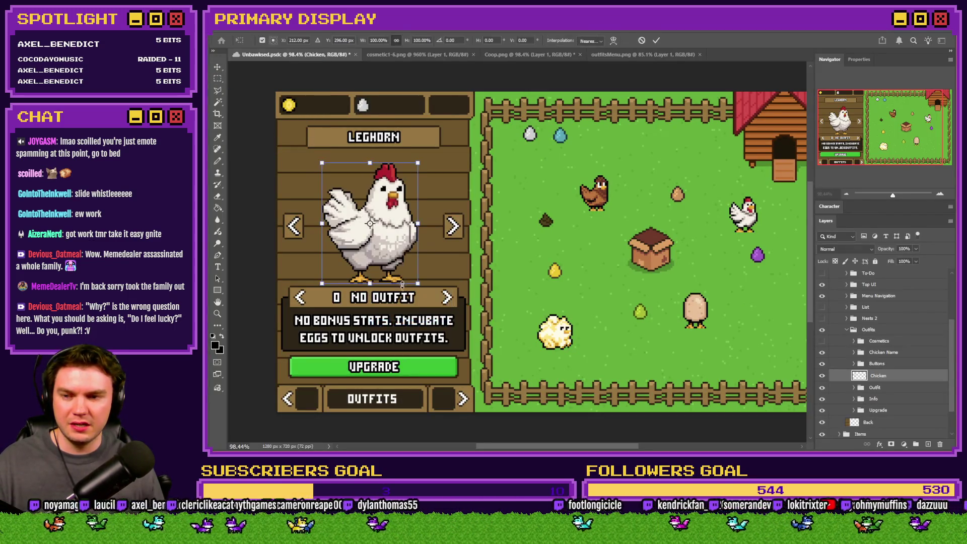
mouse_move(352, 274)
mouse_down()
mouse_move(296, 88)
mouse_move(304, 81)
mouse_up()
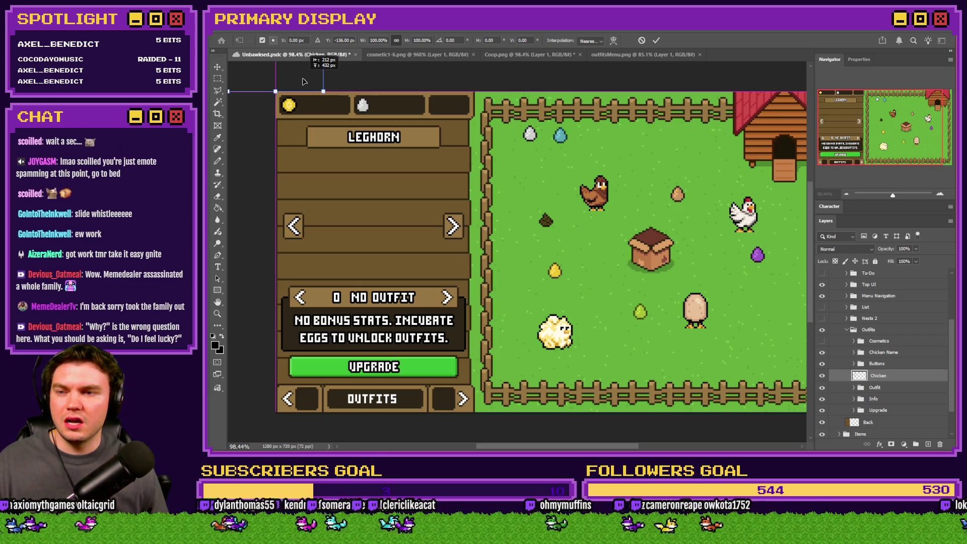
key(alt+Tab)
- Change the EV001 unlockChicken showPicture y value from 296 to 432
double_click(579, 322)
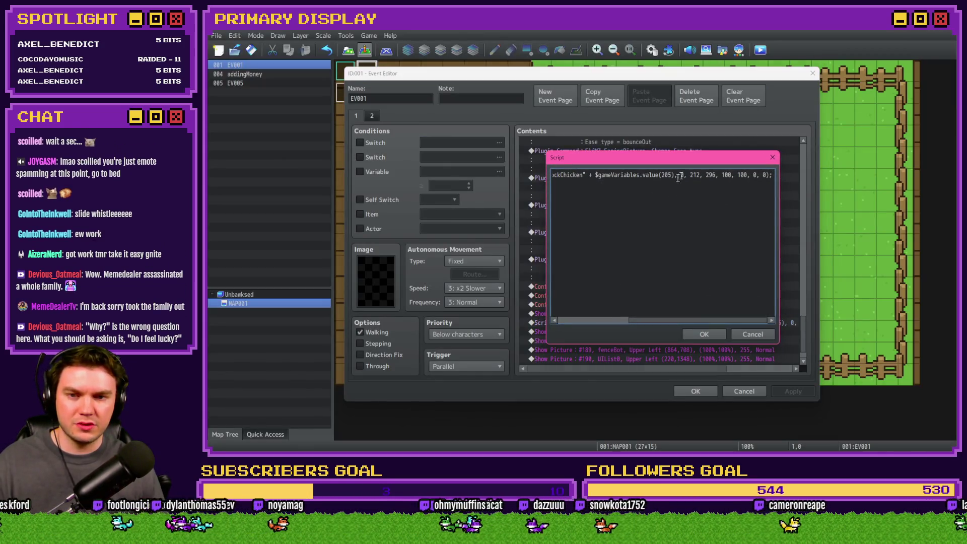
text(432)
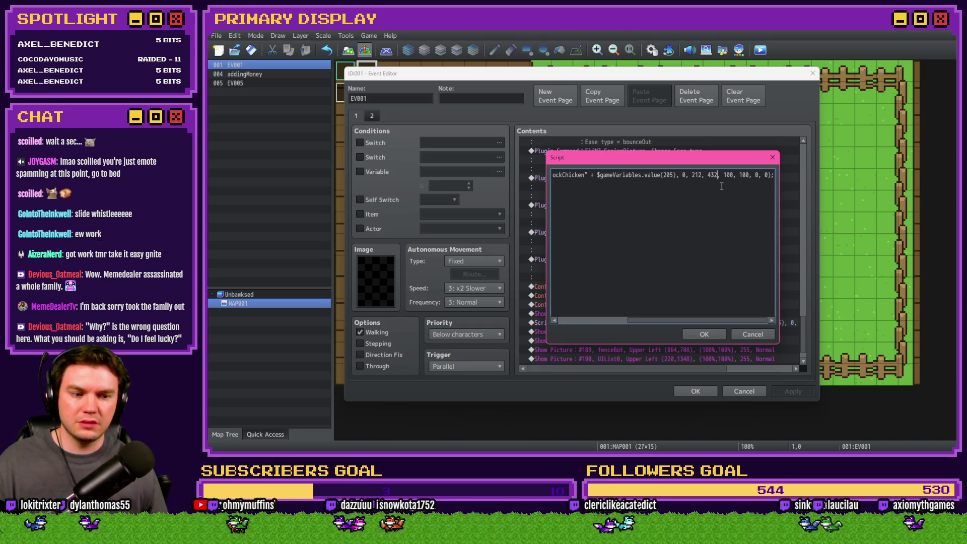
click(704, 334)
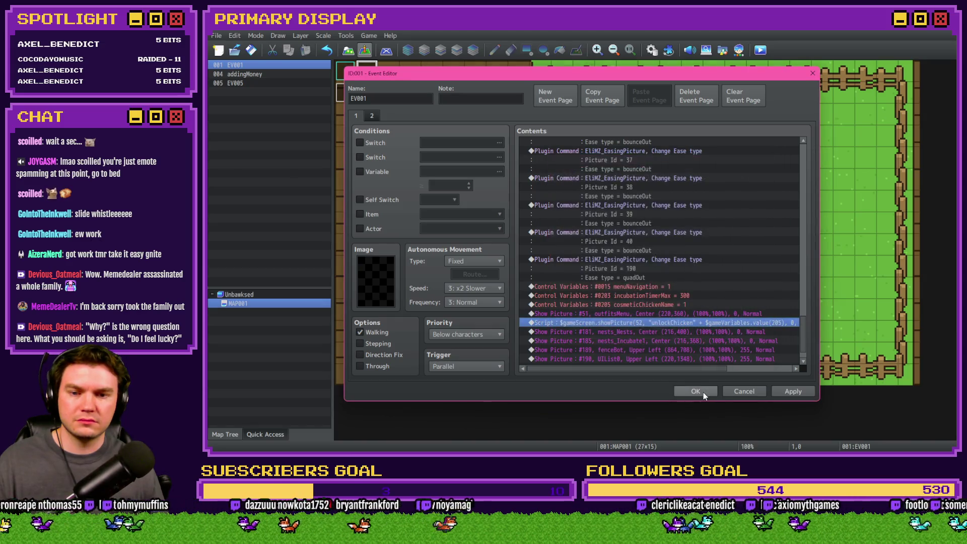
key(Return)
drag(679, 172, 520, 166)
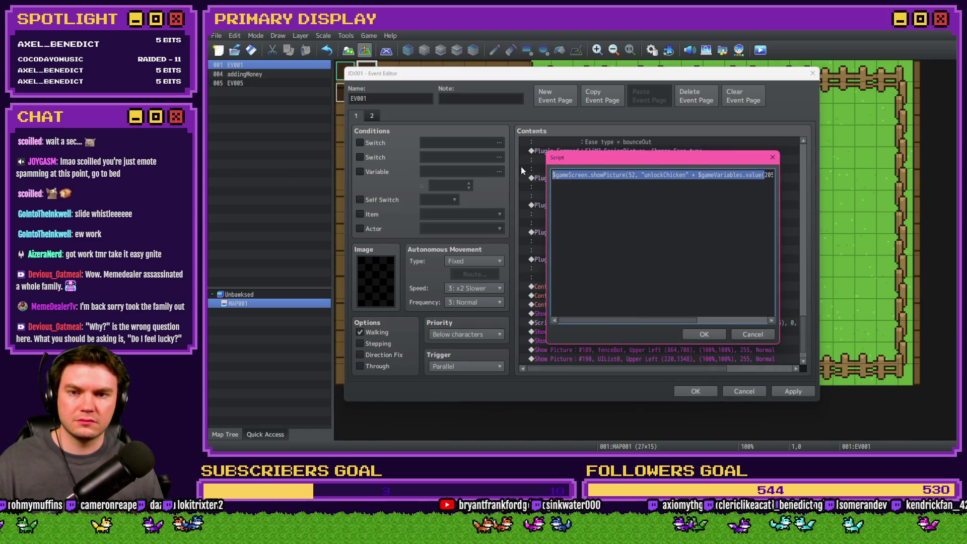
drag(592, 174, 802, 193)
click(703, 335)
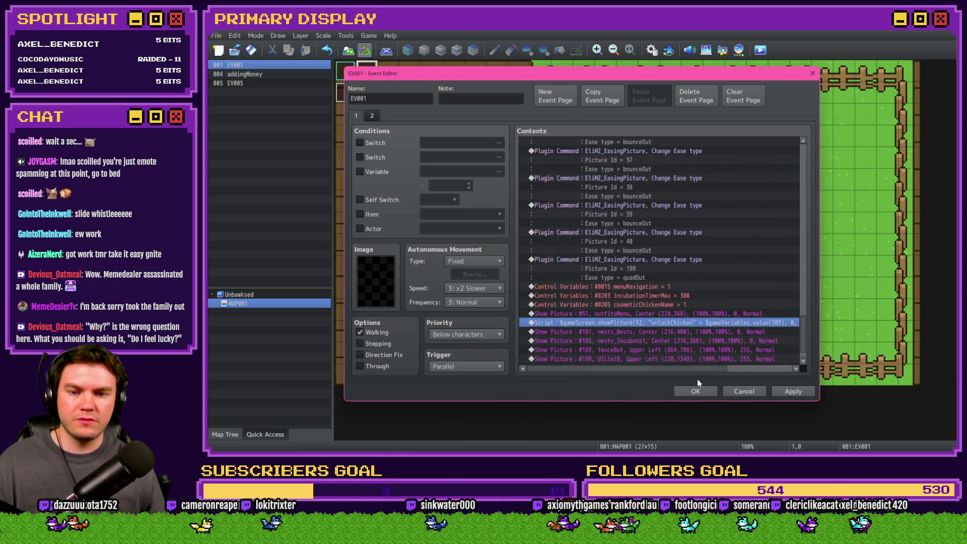
click(696, 391)
- Set the first chicken showPicture script in CosmeticMeneInteractions to y 432
click(651, 50)
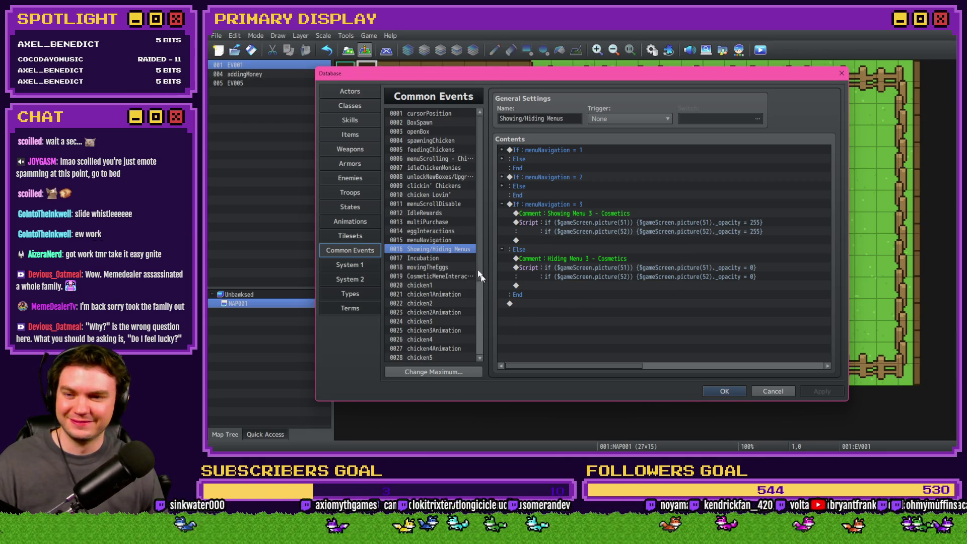
key(Up)
key(Down)
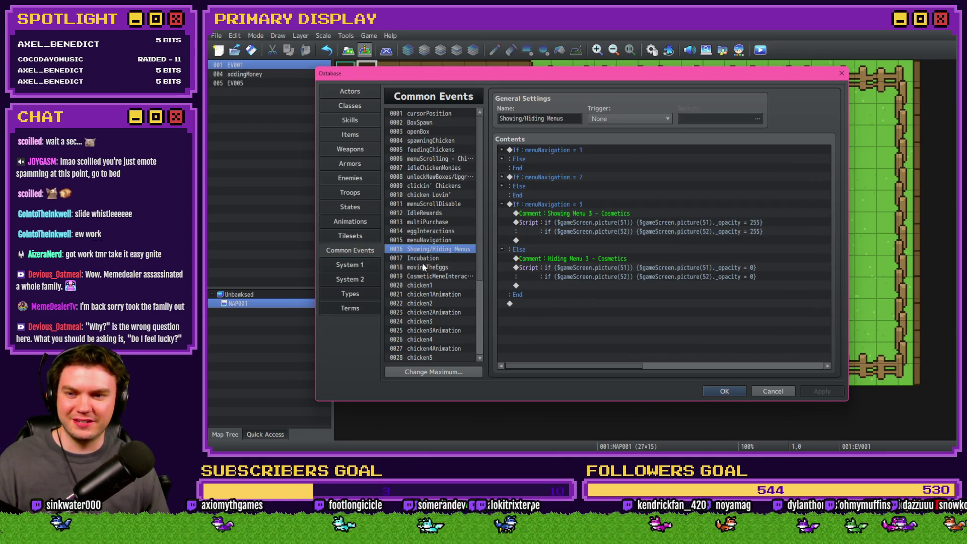
click(426, 275)
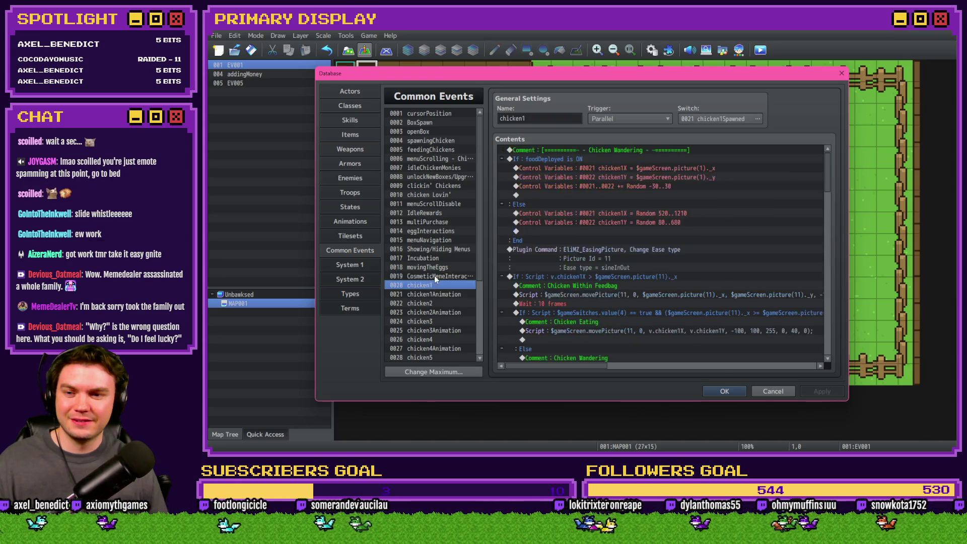
scroll(652, 231, up, 1)
double_click(654, 204)
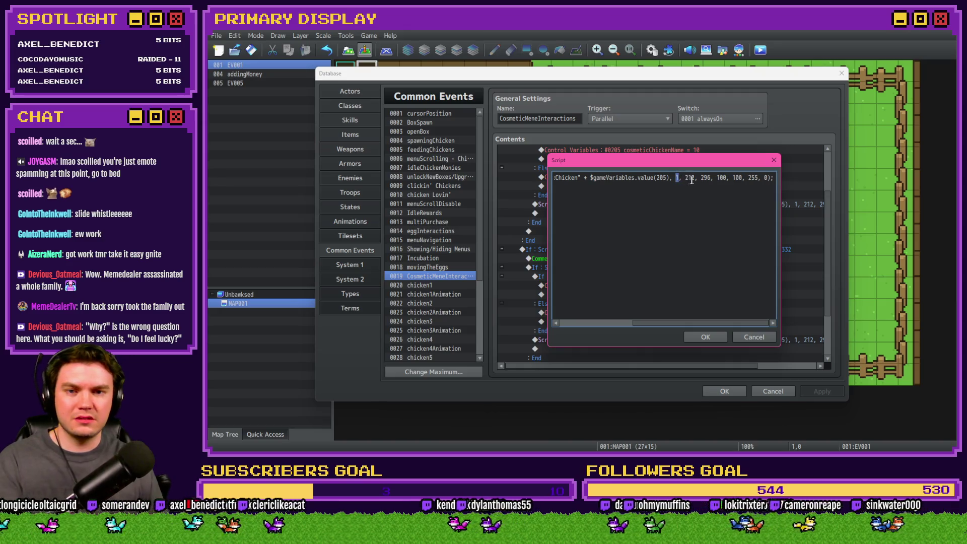
double_click(705, 178)
text(400)
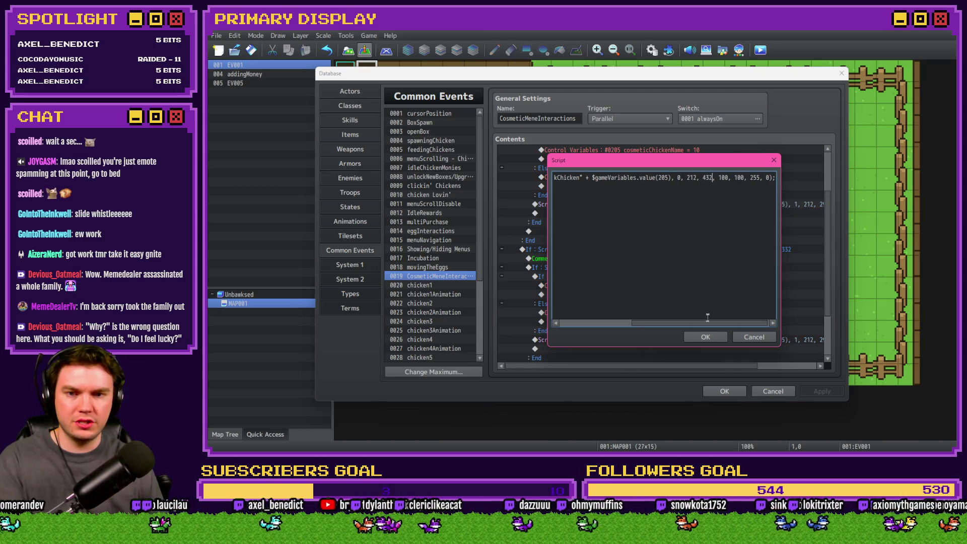
click(705, 336)
- Set the second chicken showPicture script to y 432, save the Database, and playtest
double_click(655, 203)
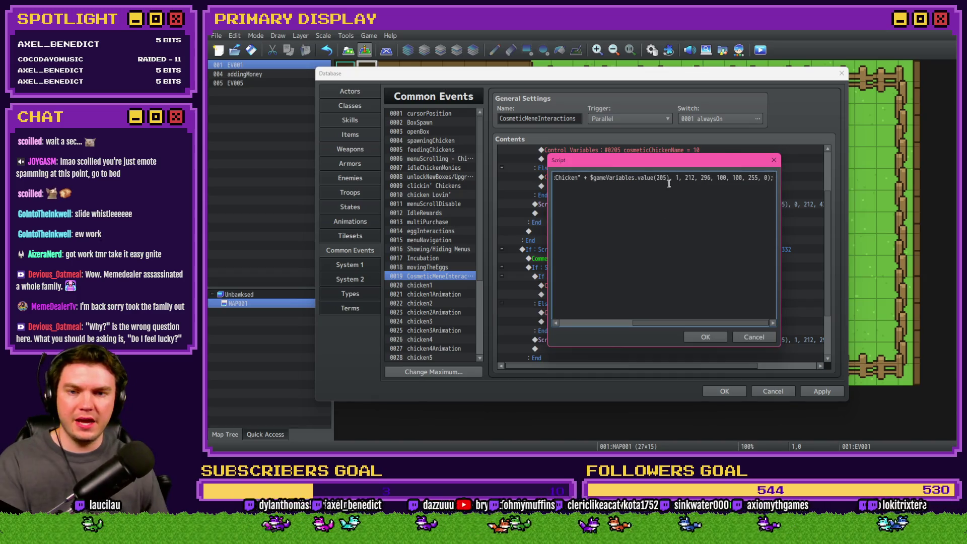
double_click(705, 178)
text(4)
click(706, 336)
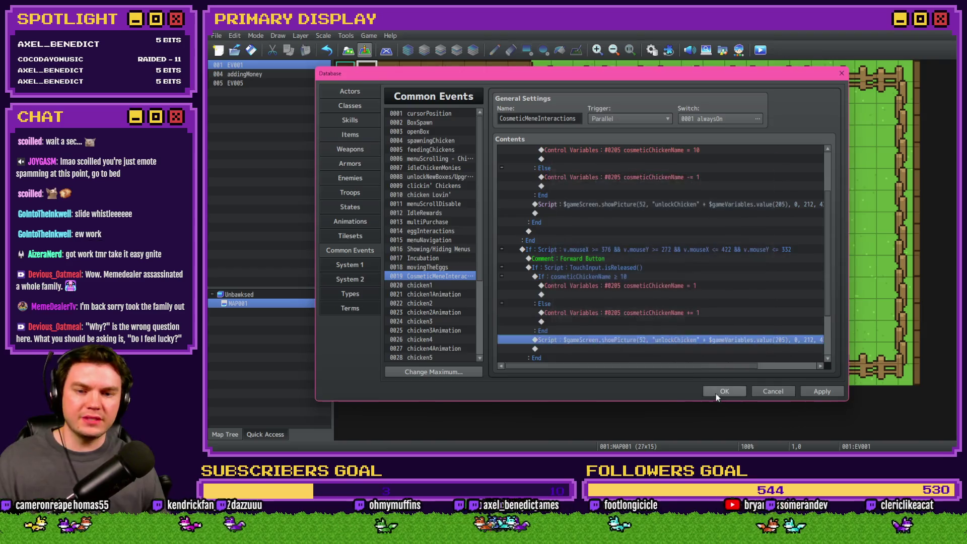
click(715, 392)
click(760, 50)
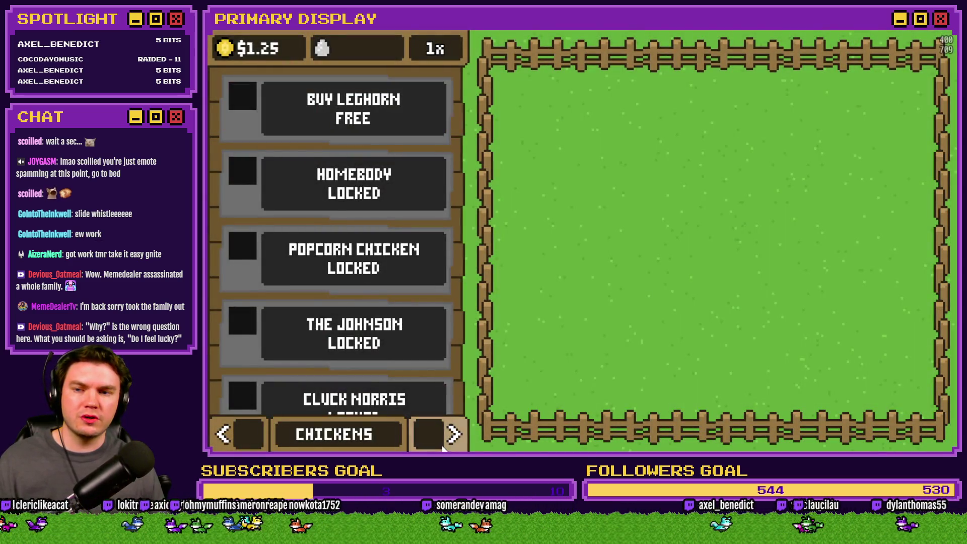
- Cycle the OUTFITS page through every chicken, ending on The Colonel, then close the playtest
click(453, 434)
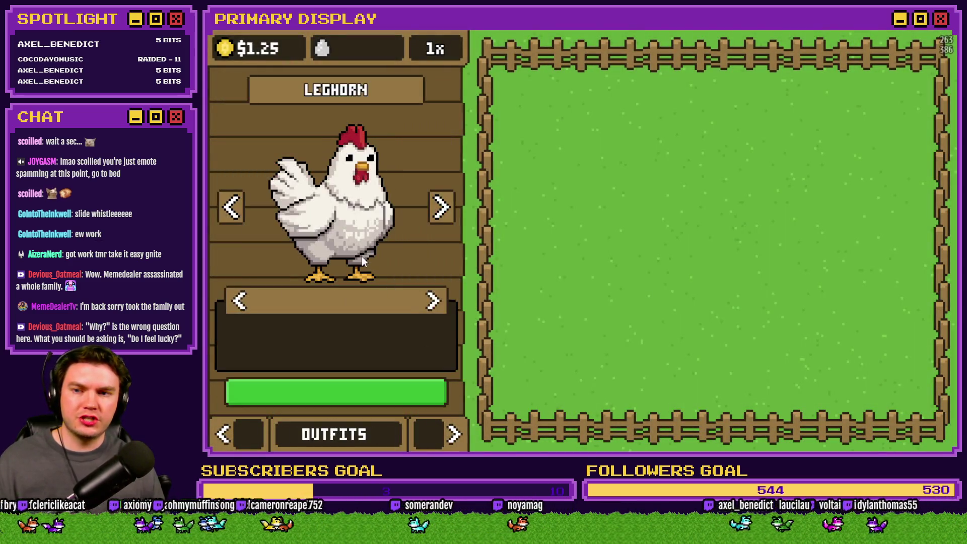
click(441, 206)
click(441, 207)
click(440, 208)
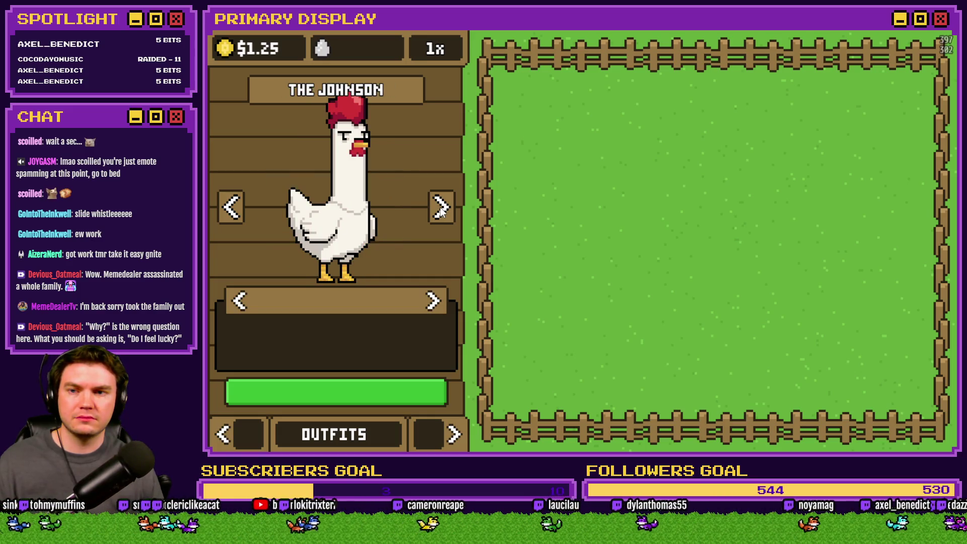
click(441, 209)
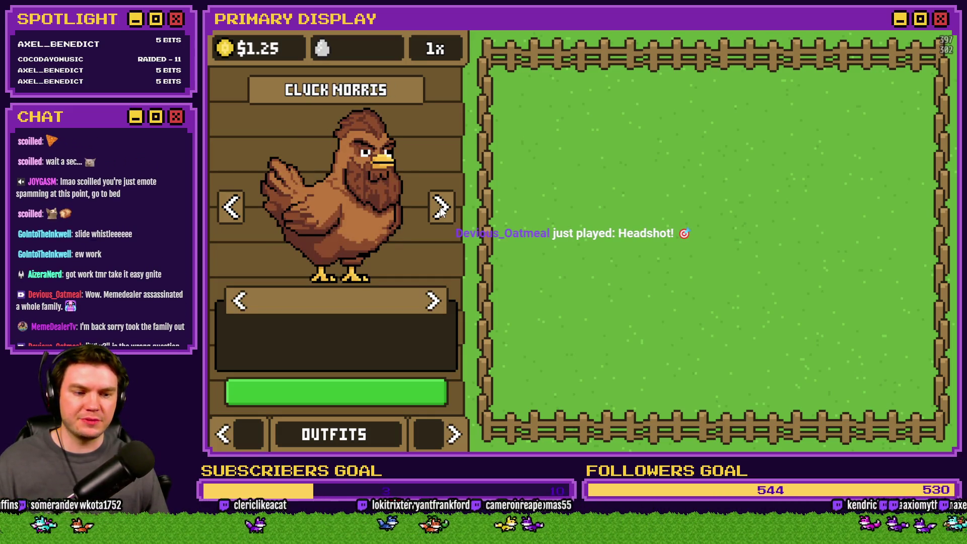
click(440, 209)
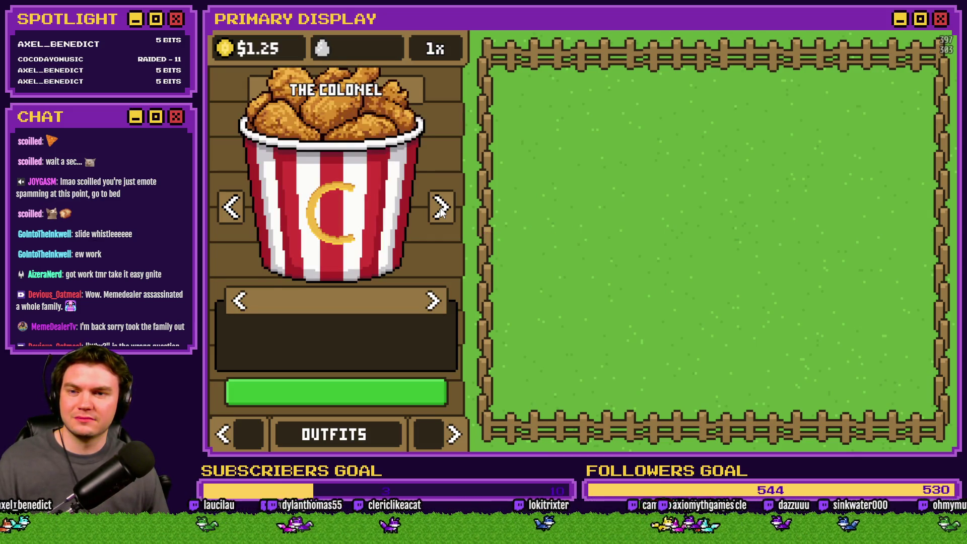
click(441, 209)
click(440, 208)
click(441, 209)
click(441, 209)
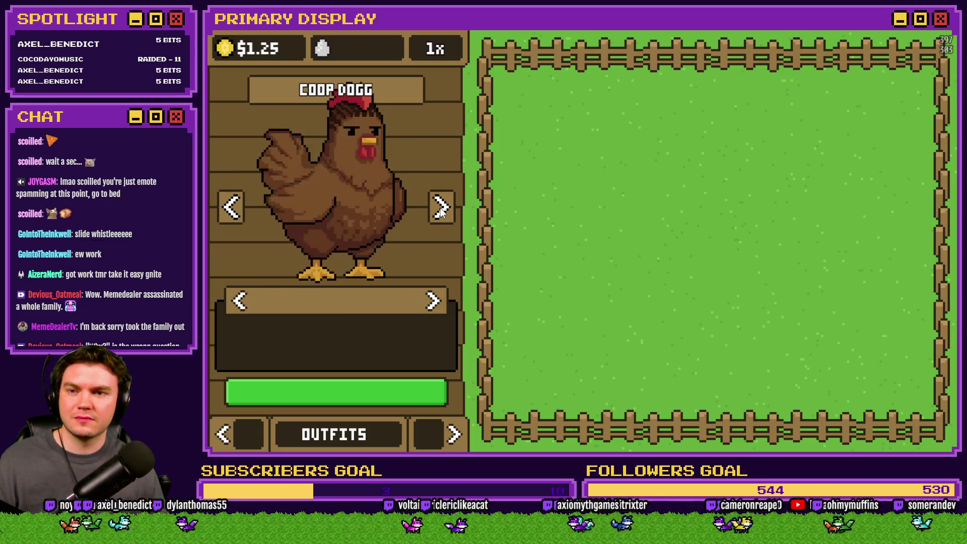
click(441, 209)
click(441, 209)
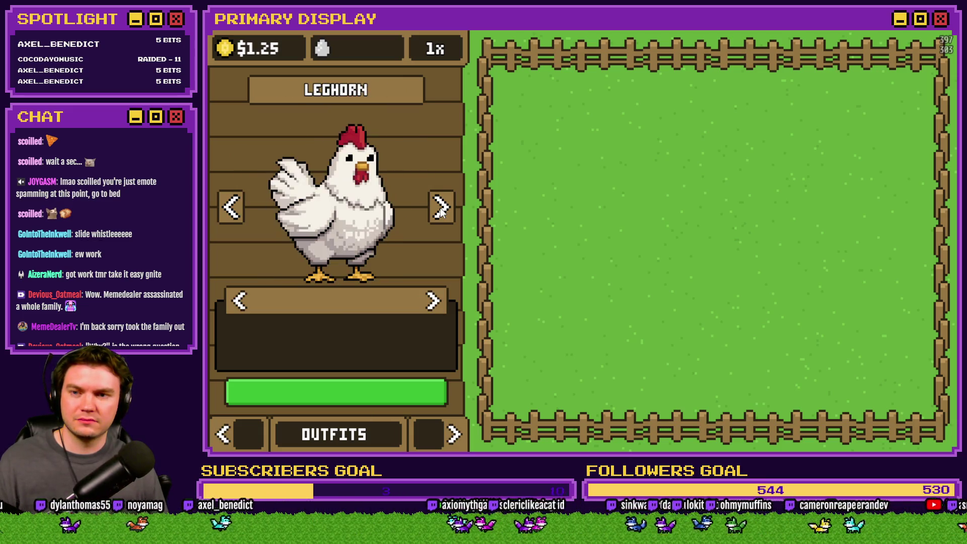
click(440, 209)
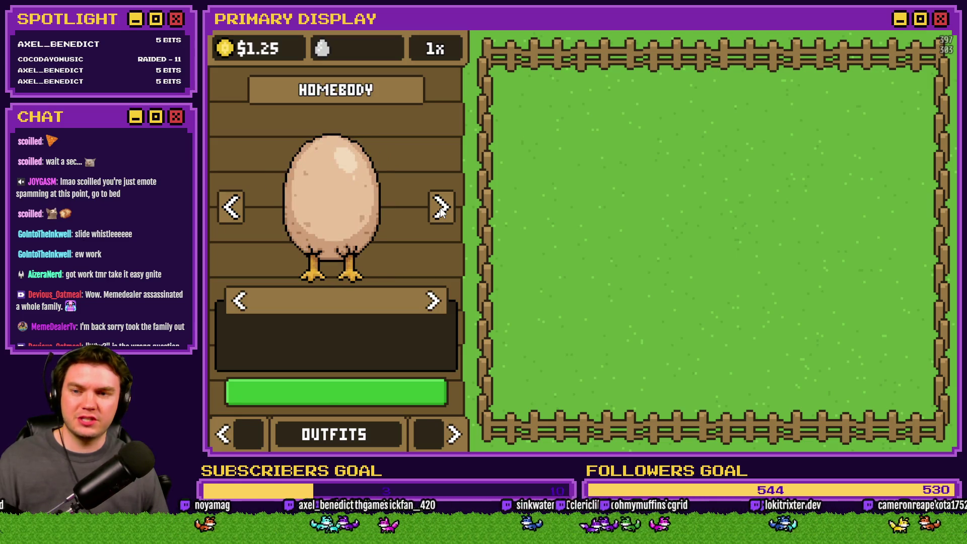
click(441, 208)
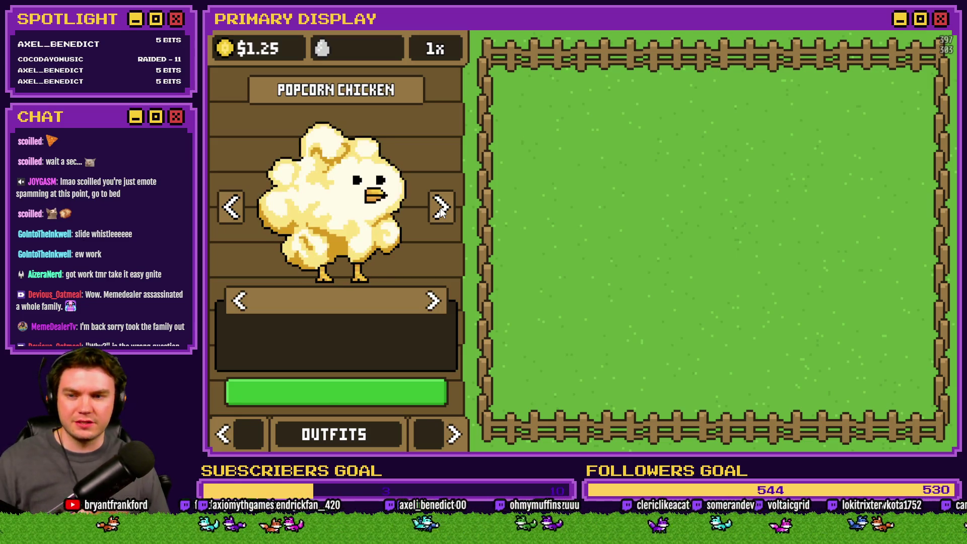
click(441, 209)
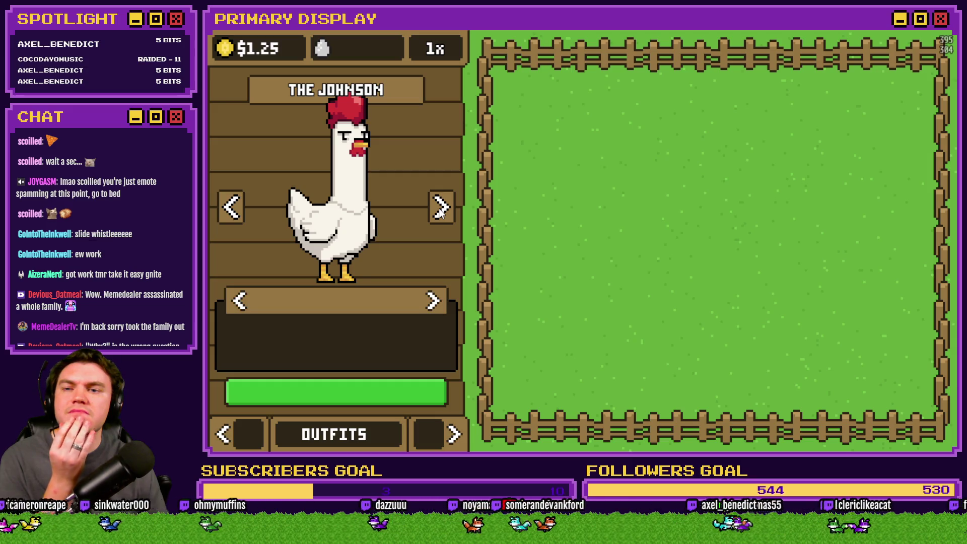
click(439, 211)
click(440, 211)
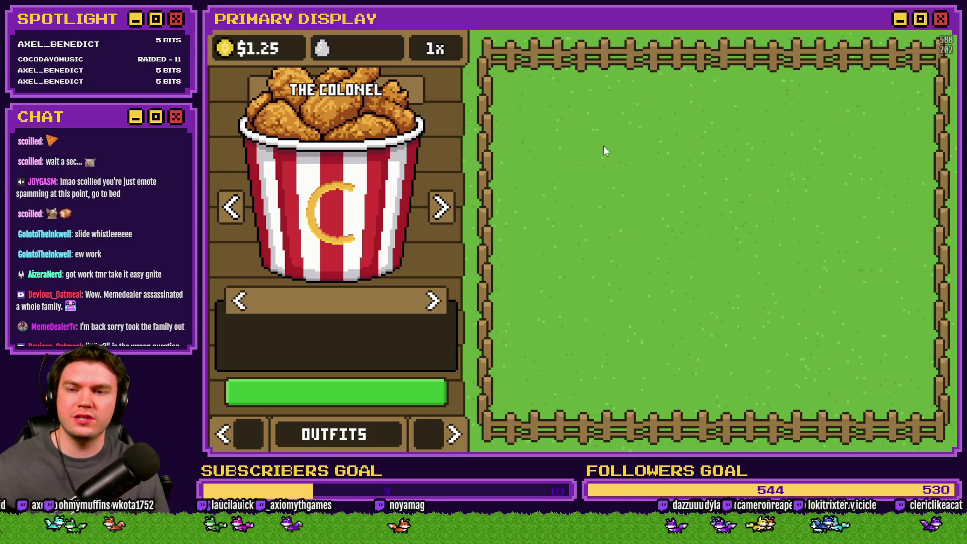
key(alt+F4)
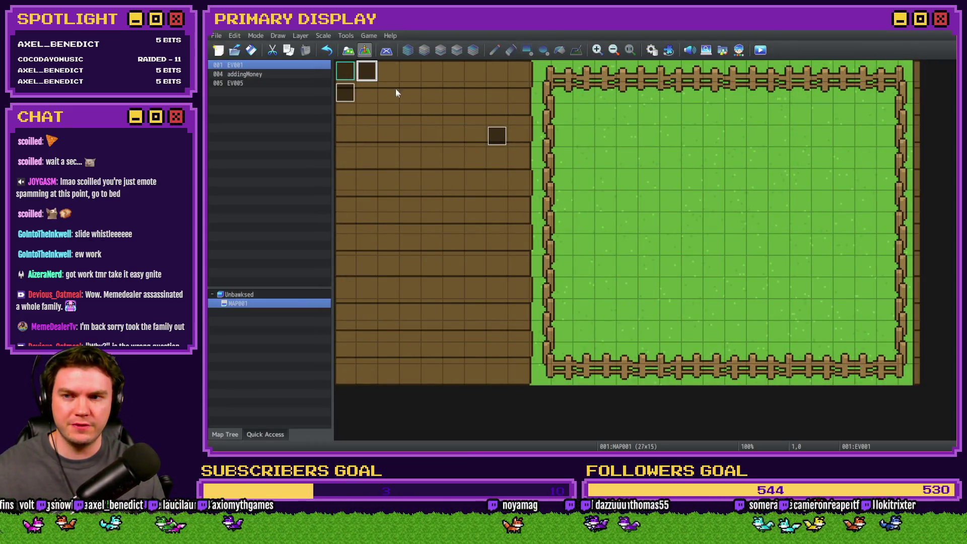
- In EV001, make the outfits menu picture #52 and the unlockChicken script picture 51
double_click(375, 78)
click(660, 322)
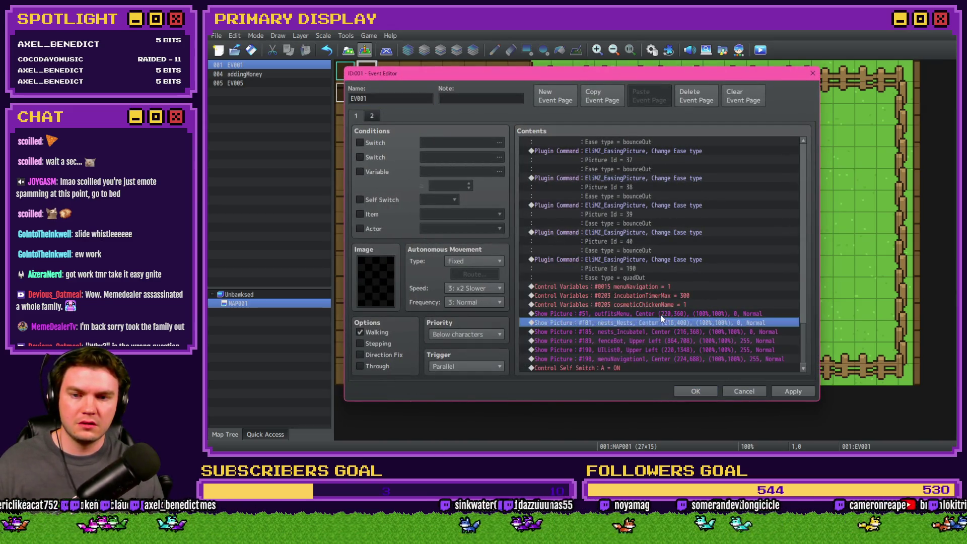
key(ctrl+v)
double_click(662, 322)
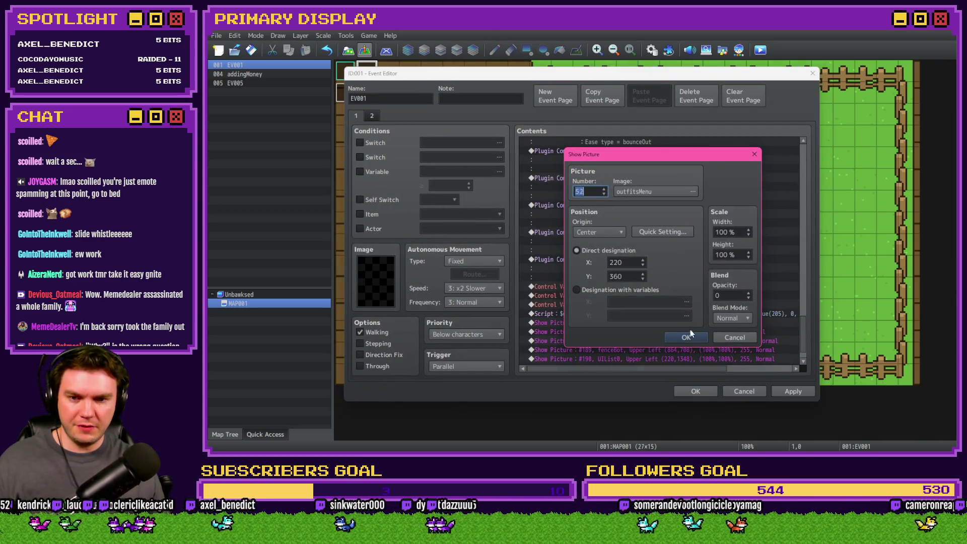
click(688, 336)
double_click(661, 310)
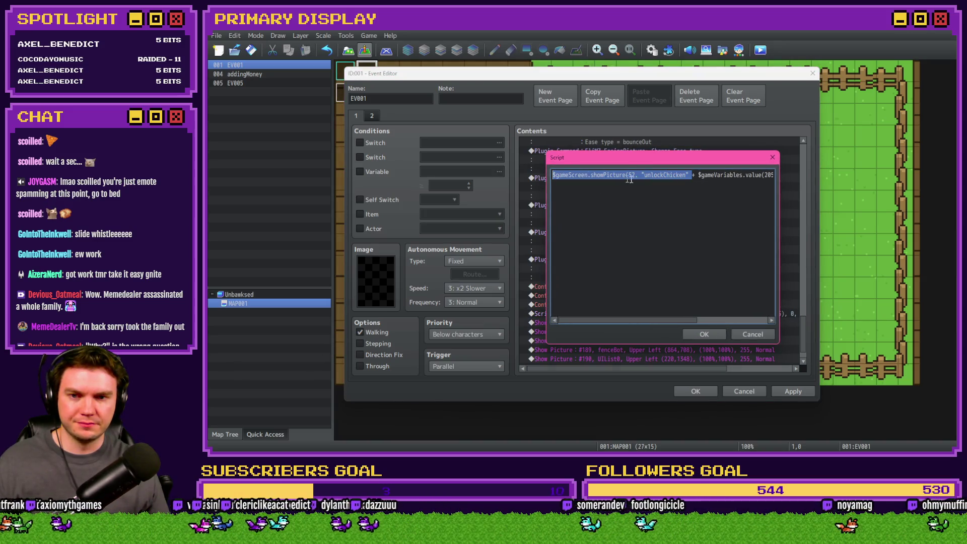
click(631, 175)
click(713, 332)
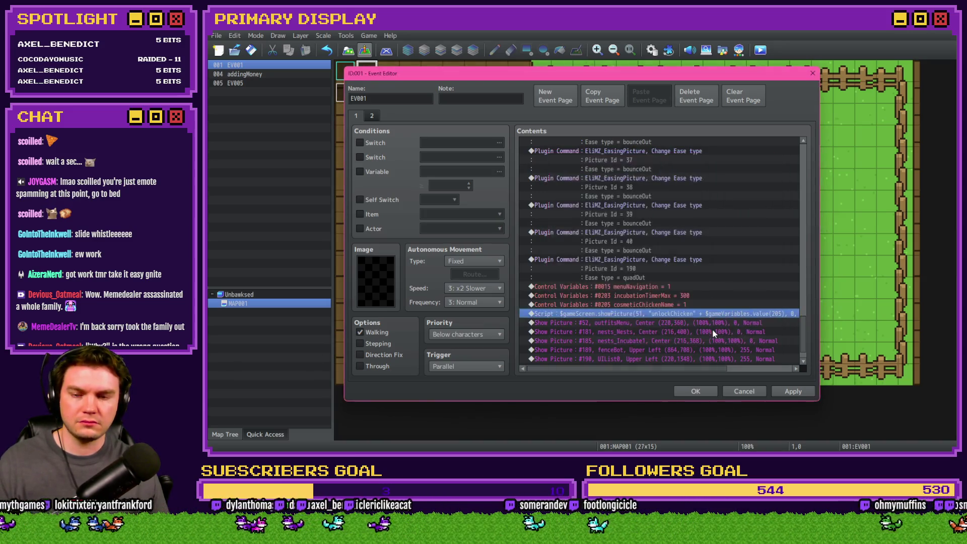
click(689, 391)
- Change both CosmeticMeneInteractions showPicture scripts from picture 52 to 51
click(651, 49)
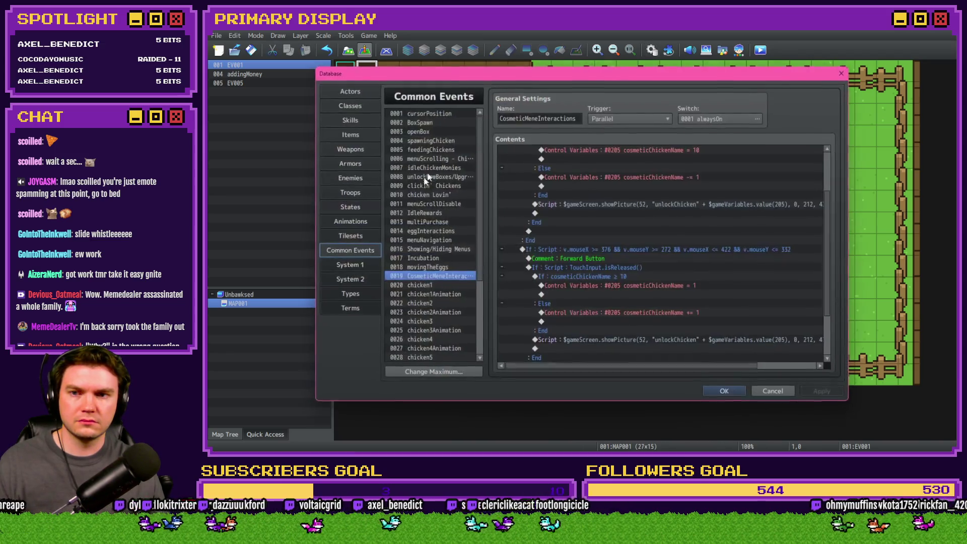
scroll(546, 276, up, 3)
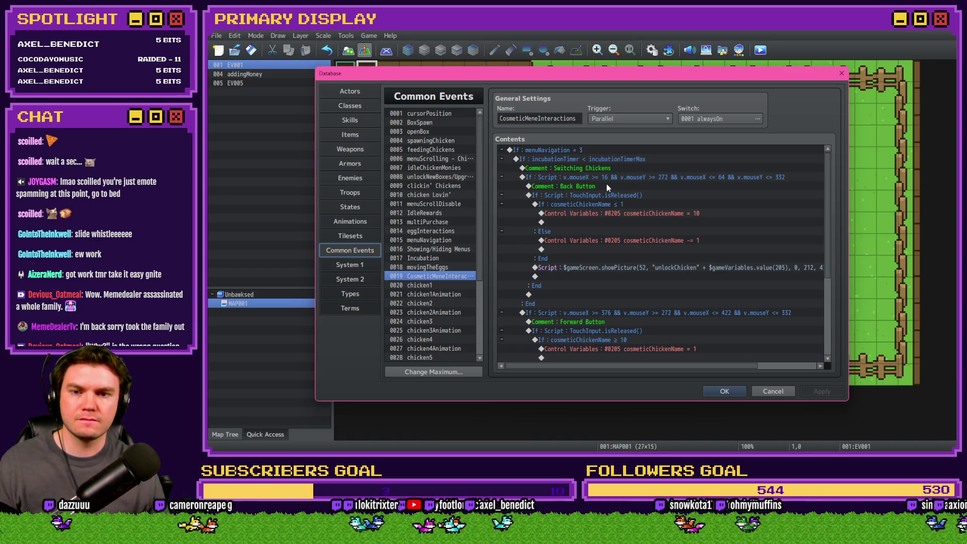
double_click(621, 264)
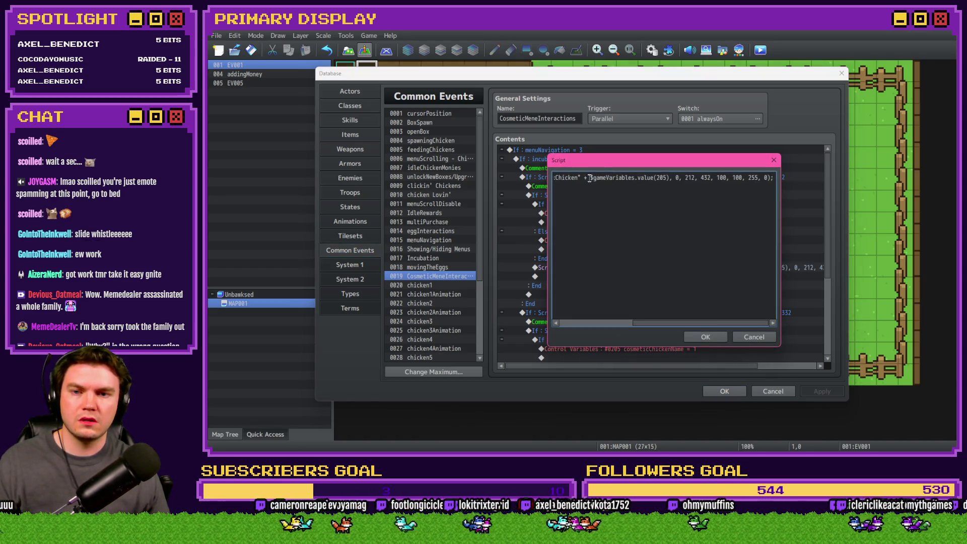
double_click(632, 177)
click(708, 336)
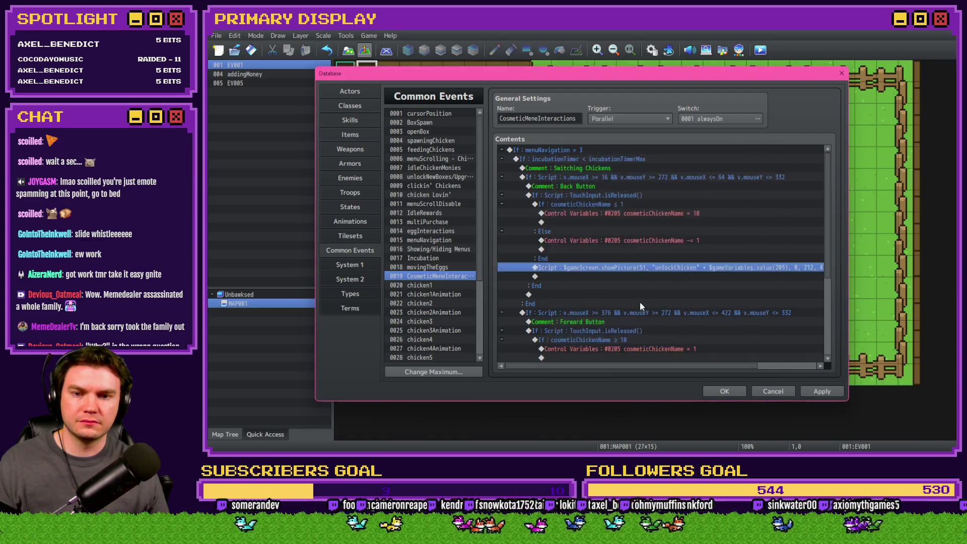
scroll(638, 297, down, 5)
double_click(649, 276)
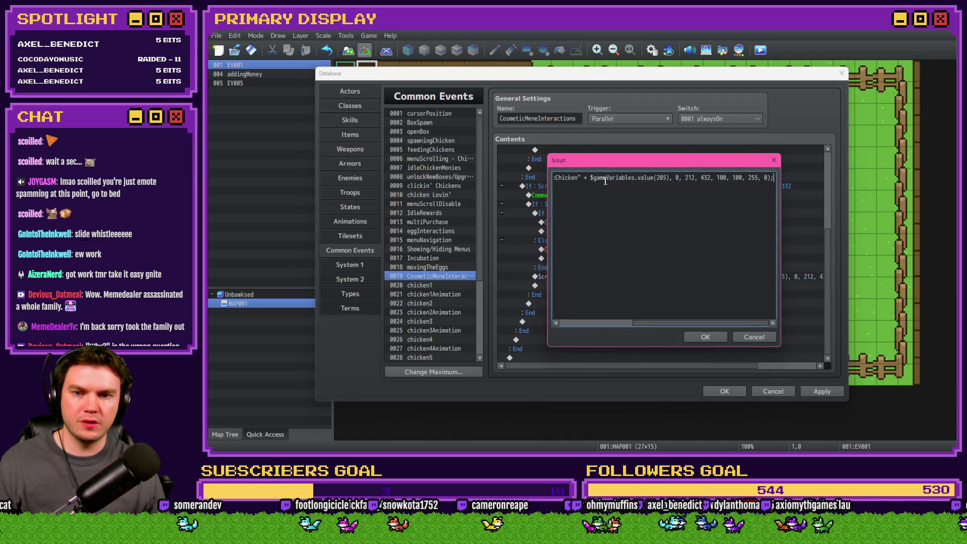
click(633, 177)
key(BackSpace)
text(1, "unlock)
click(705, 336)
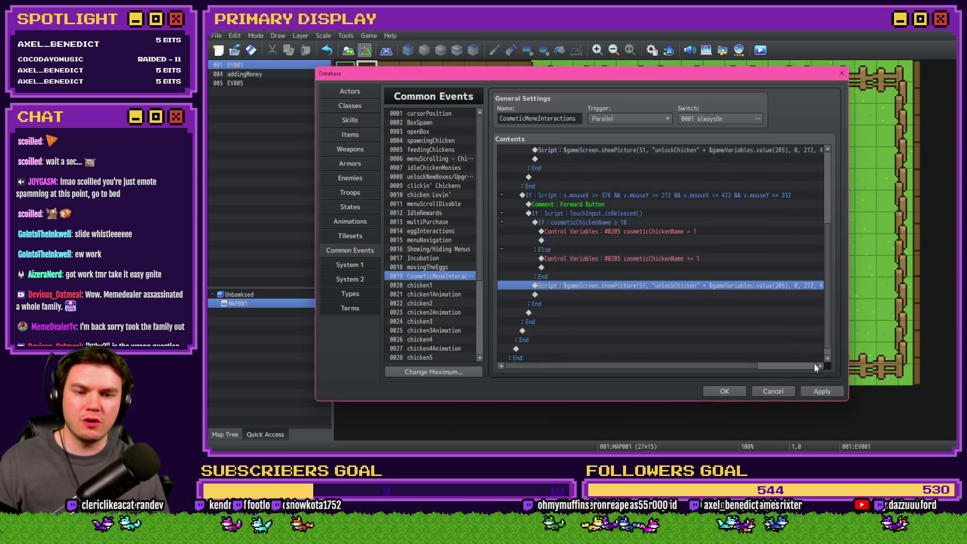
- Apply the common event changes, check Showing/Hiding Menus, save the Database, and playtest
click(819, 390)
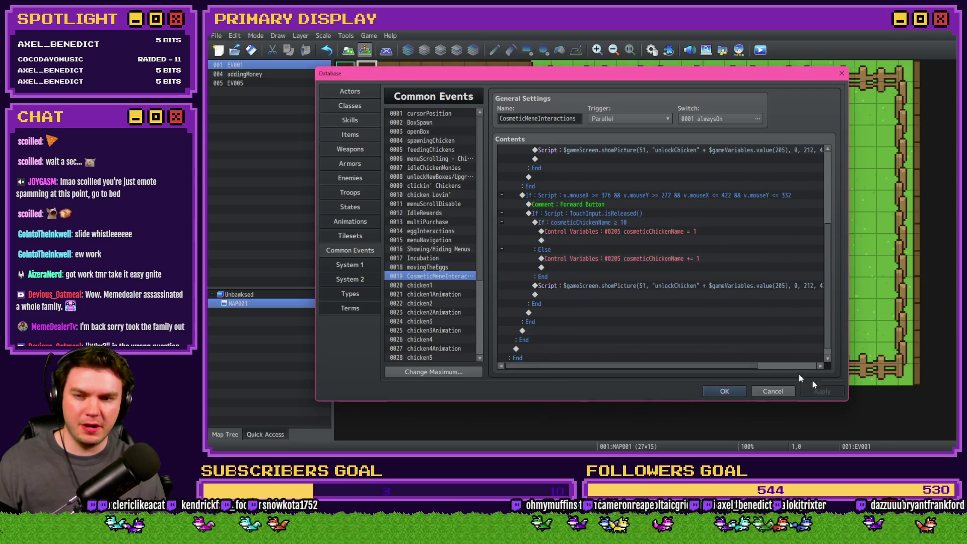
click(429, 249)
click(619, 225)
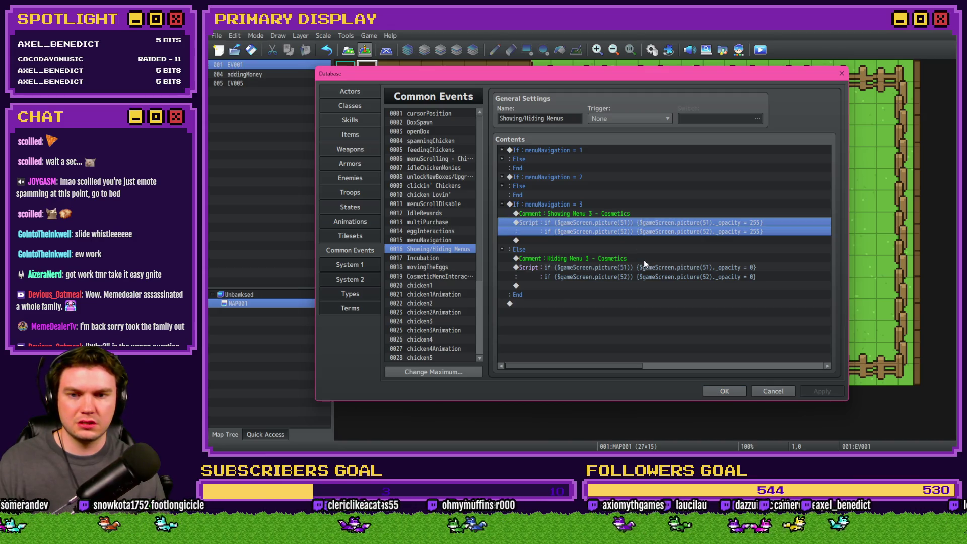
click(731, 388)
click(760, 50)
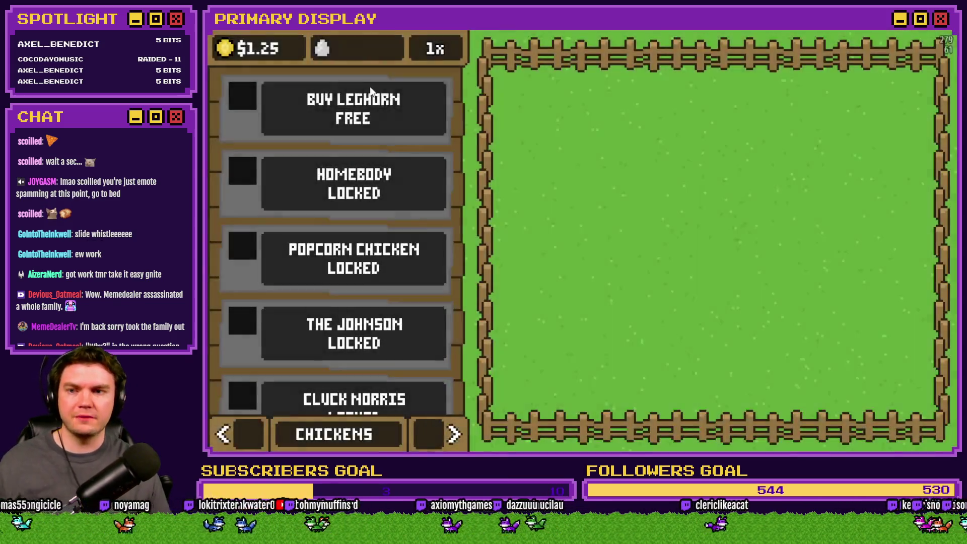
- Step backward through every chicken from Coop Dogg to Goldie Oldie, then forward to the Homebody egg
click(370, 92)
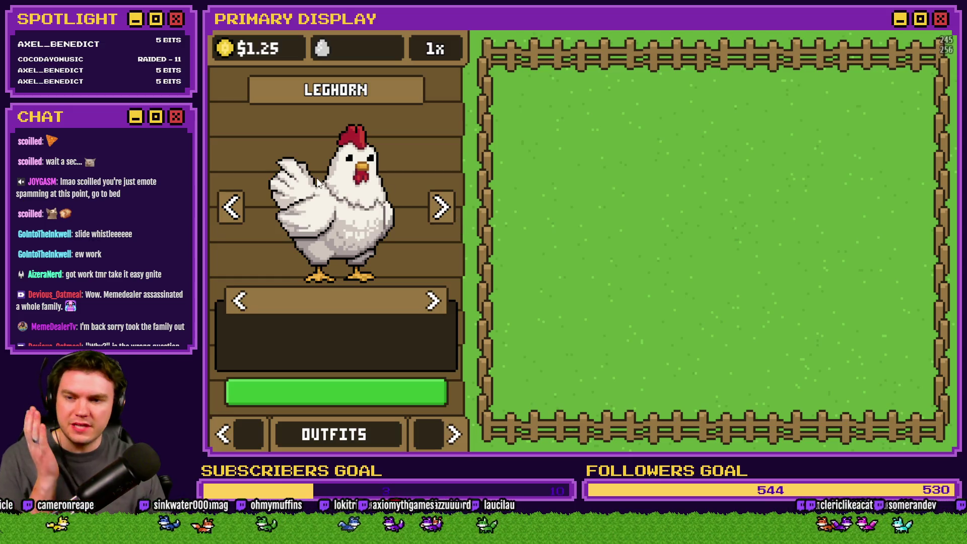
click(240, 204)
click(239, 204)
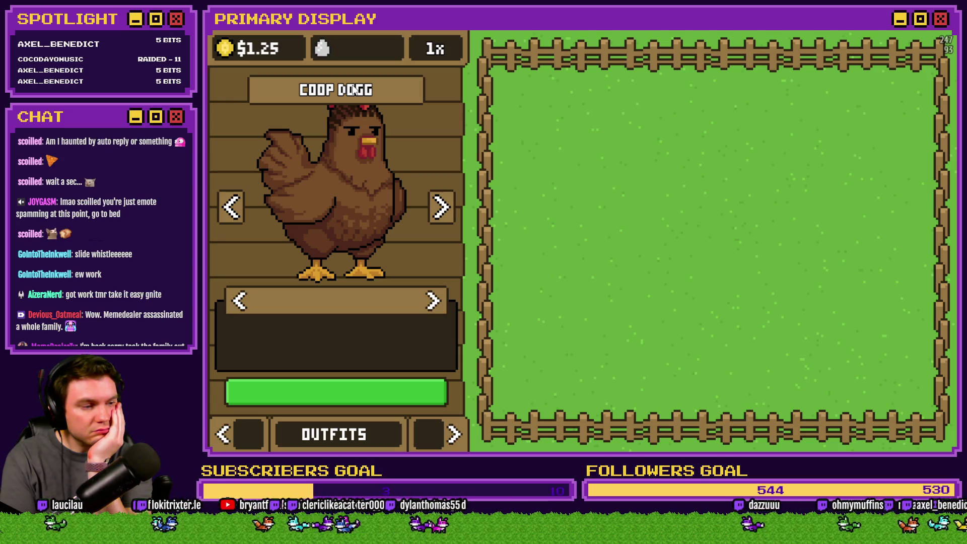
click(230, 208)
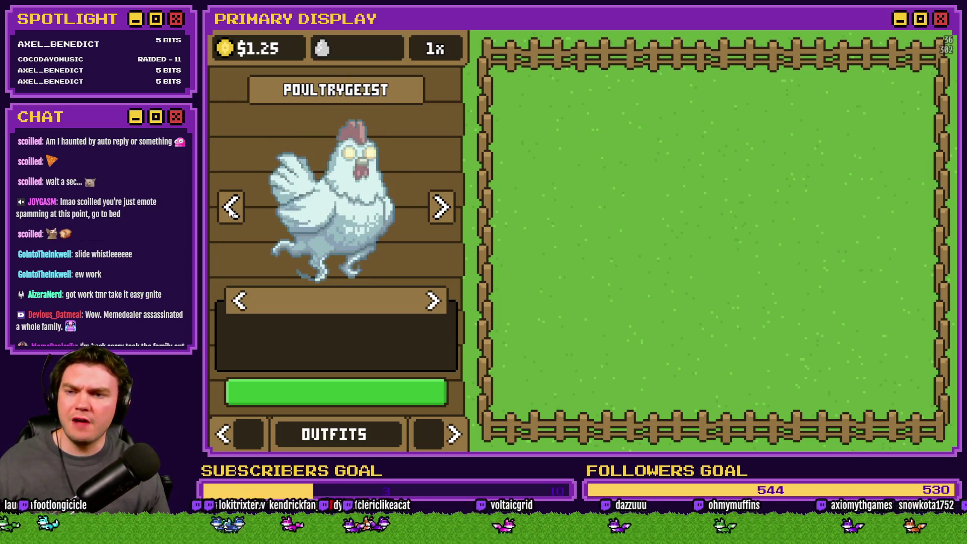
click(231, 209)
click(231, 208)
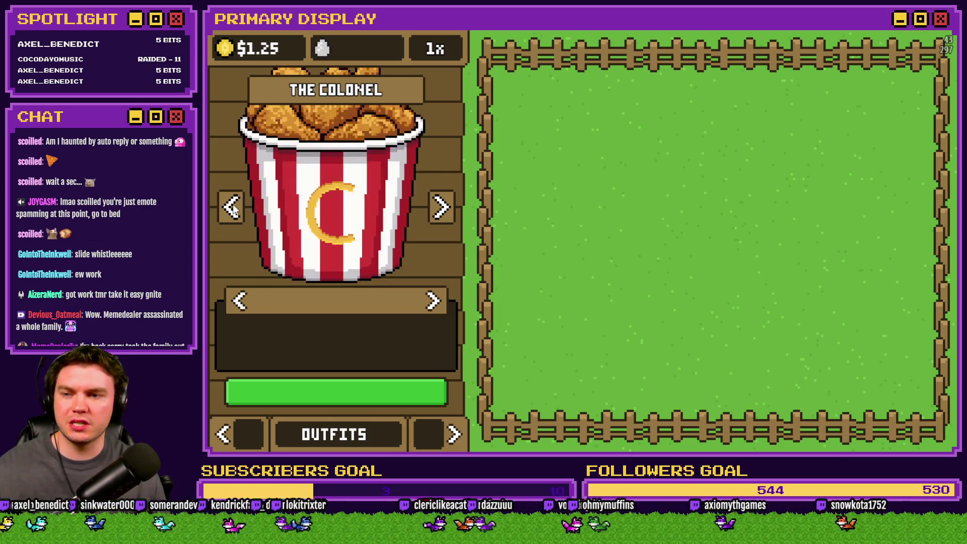
click(232, 209)
click(232, 209)
click(232, 209)
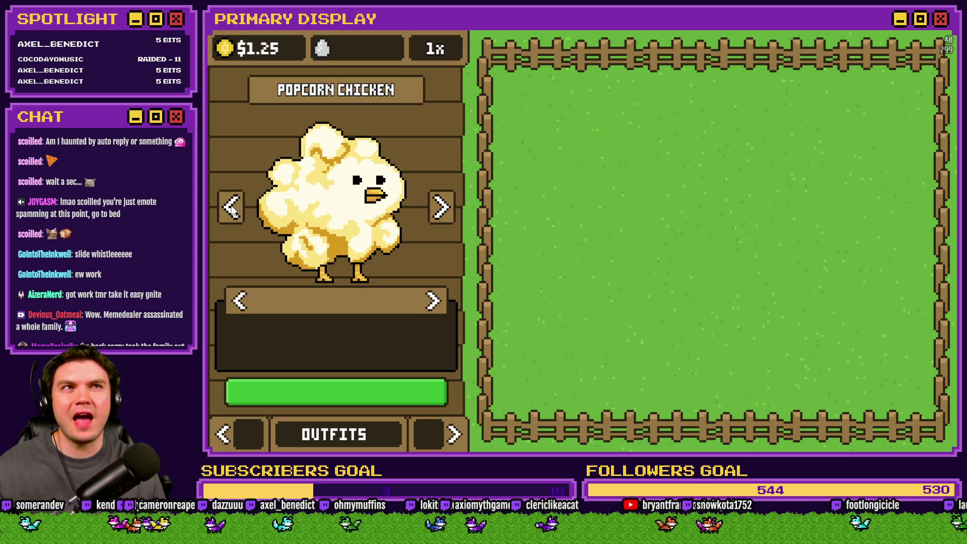
click(232, 209)
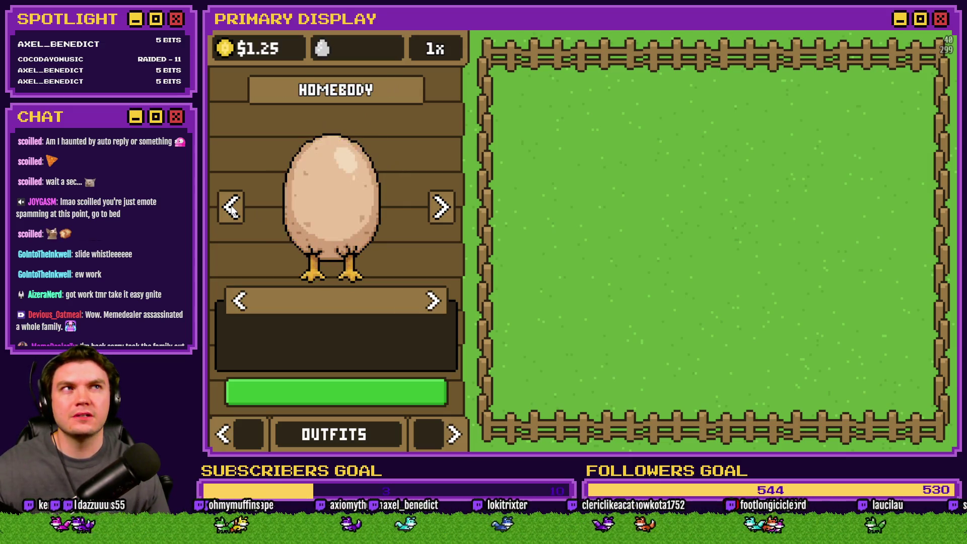
click(233, 209)
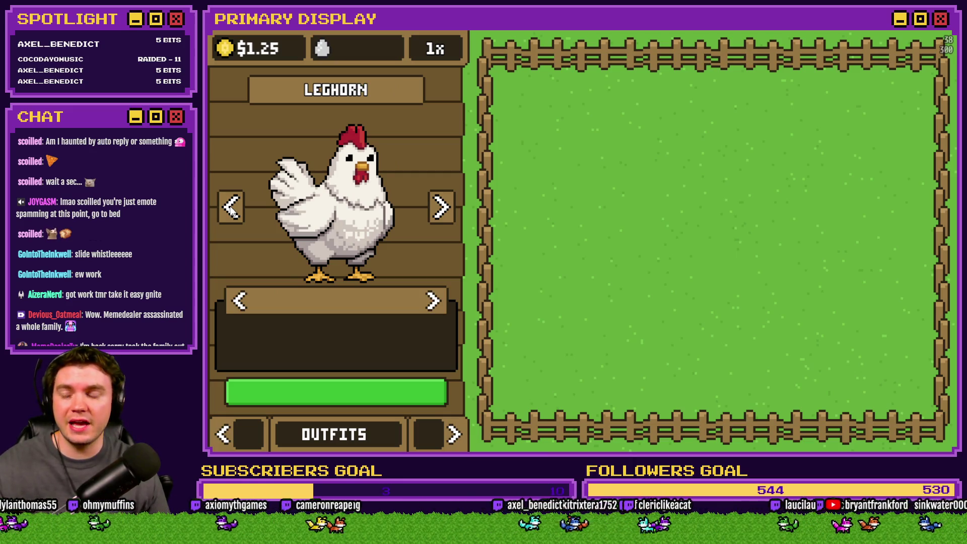
click(232, 209)
click(441, 211)
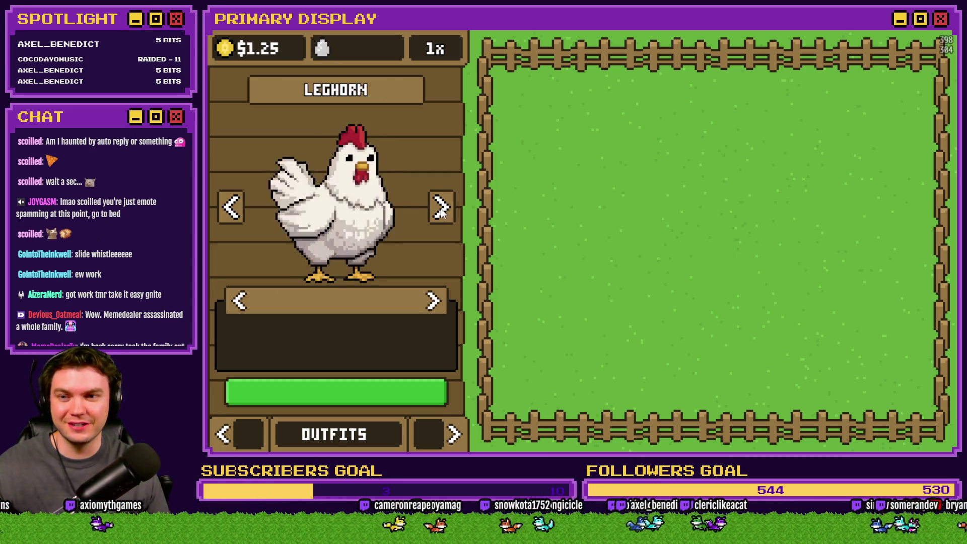
click(442, 212)
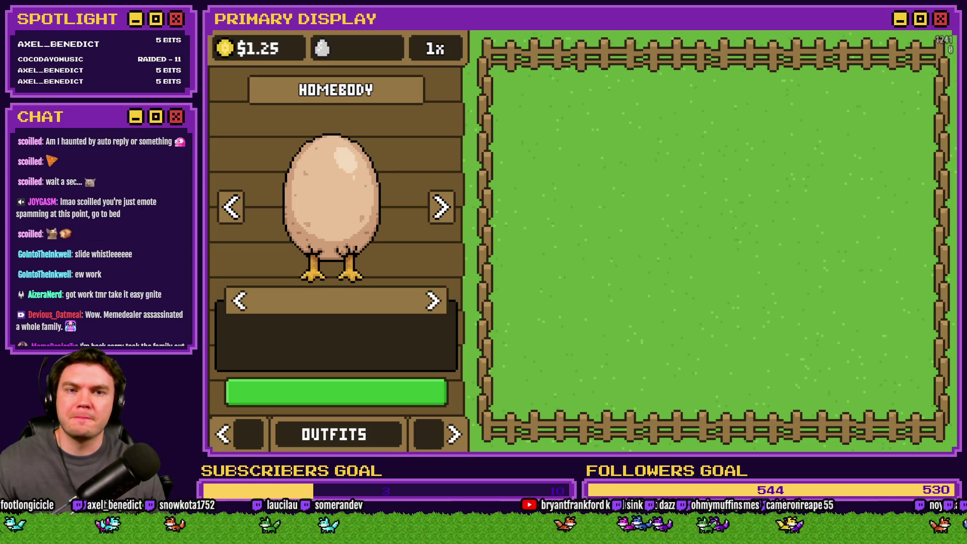
key(alt+F4)
- Inspect EV001's outfits menu picture and unlockChicken script, leaving both unchanged
key(Return)
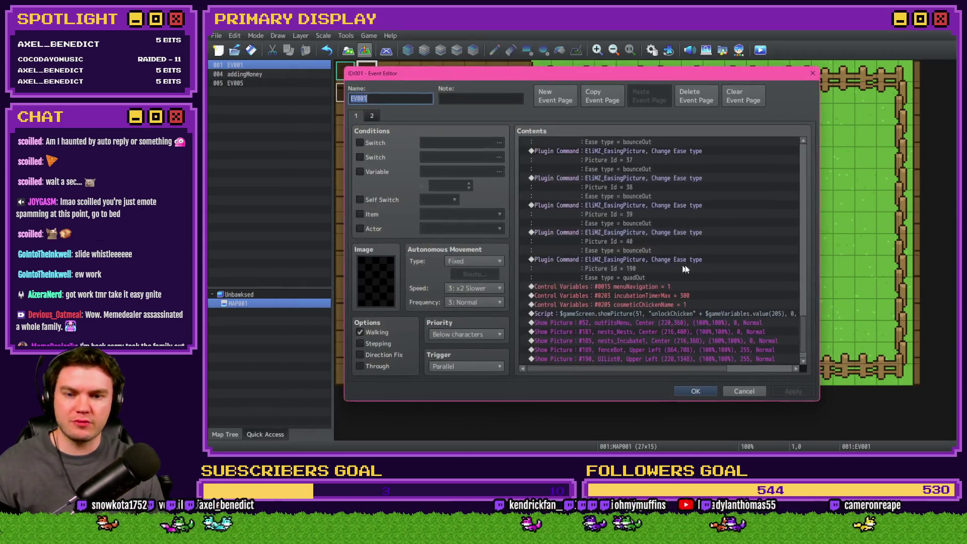
double_click(645, 322)
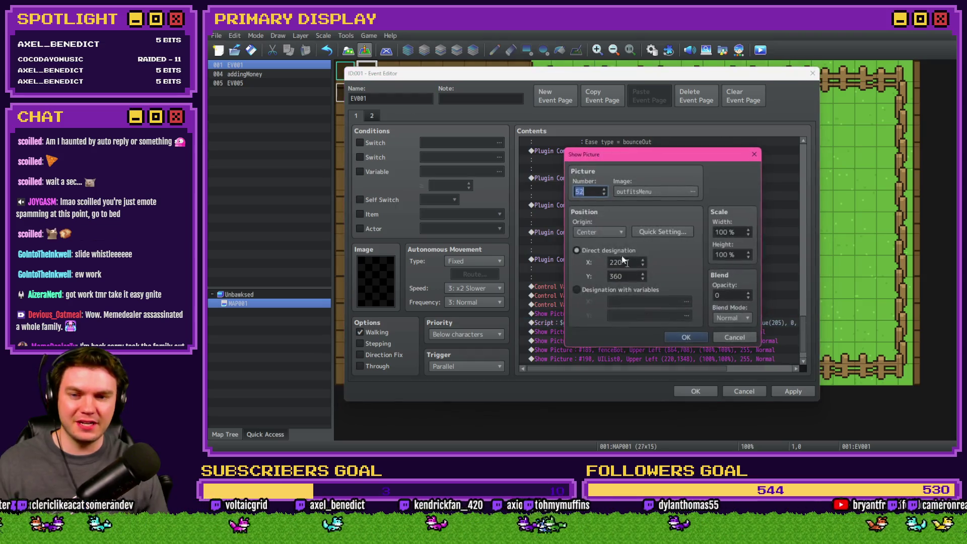
click(685, 336)
double_click(630, 322)
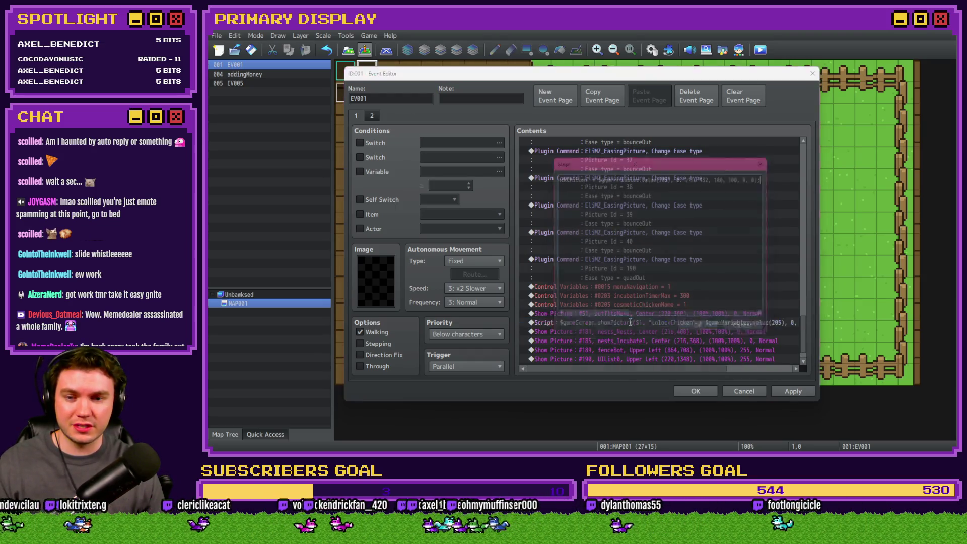
key(Home)
double_click(631, 174)
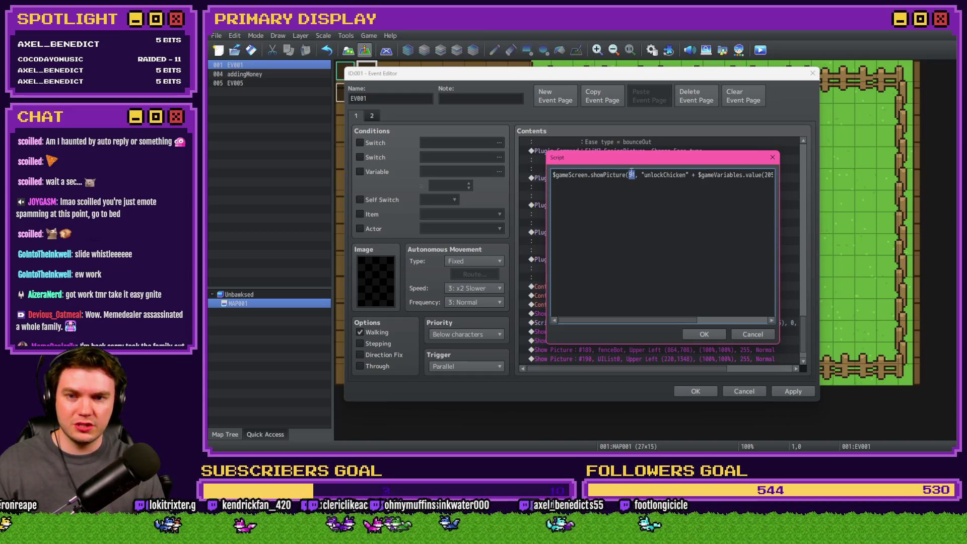
click(704, 335)
click(694, 390)
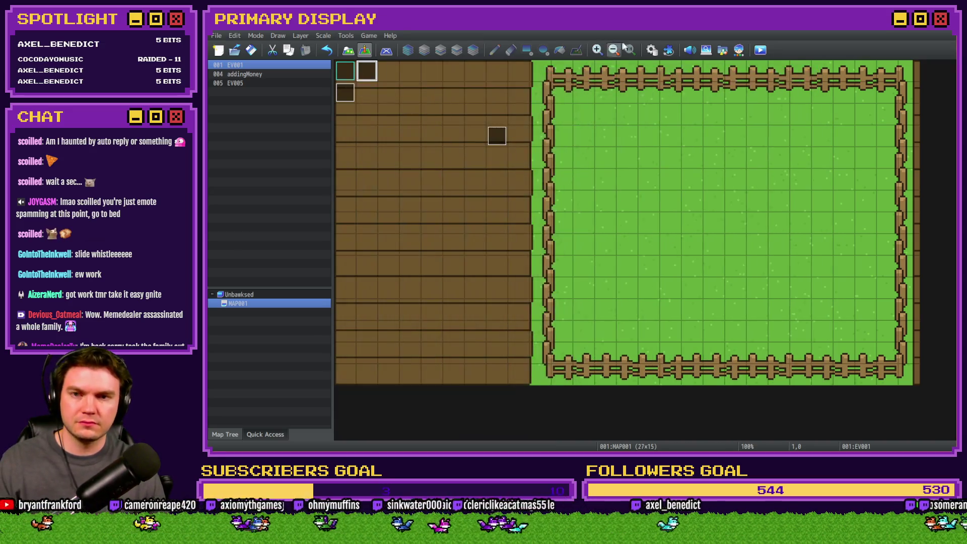
- Change the first CosmeticMeneInteractions showPicture script to picture 52
click(650, 51)
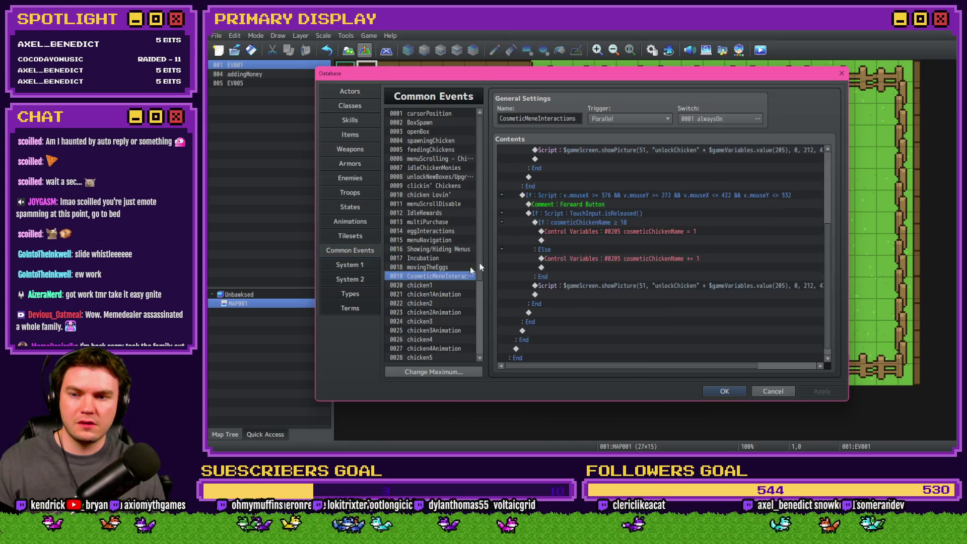
double_click(641, 286)
key(Home)
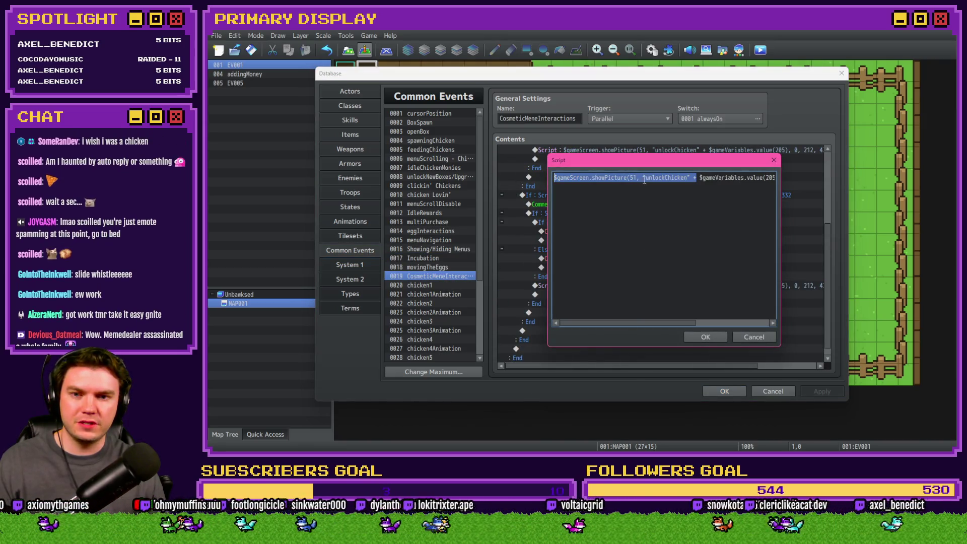
double_click(631, 177)
text(52)
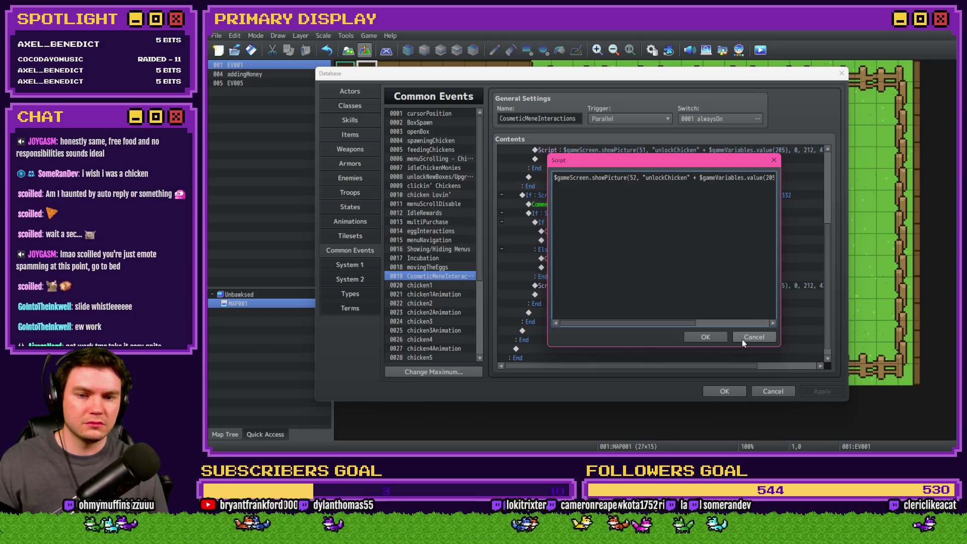
click(717, 337)
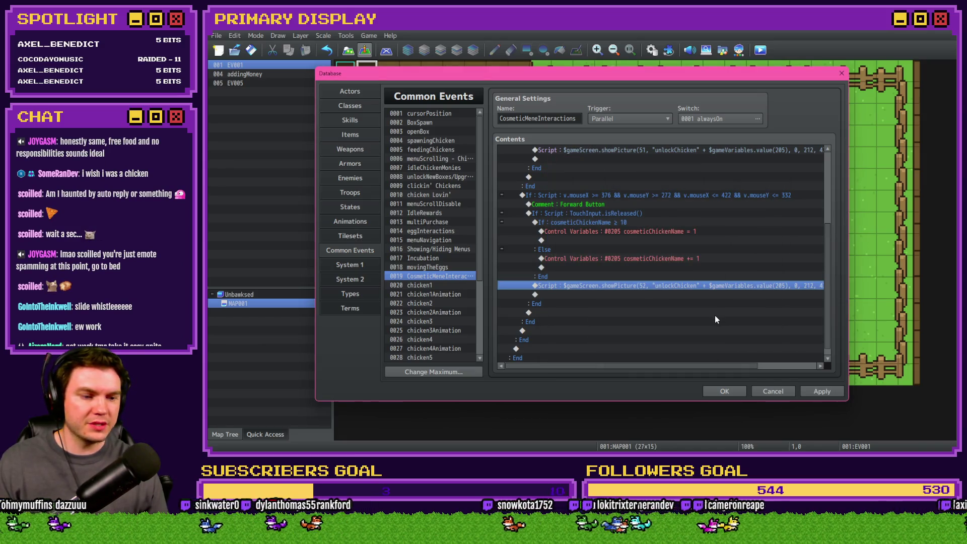
- Change the other showPicture script line to picture 52, apply, and close the Database
scroll(654, 302, up, 3)
click(664, 233)
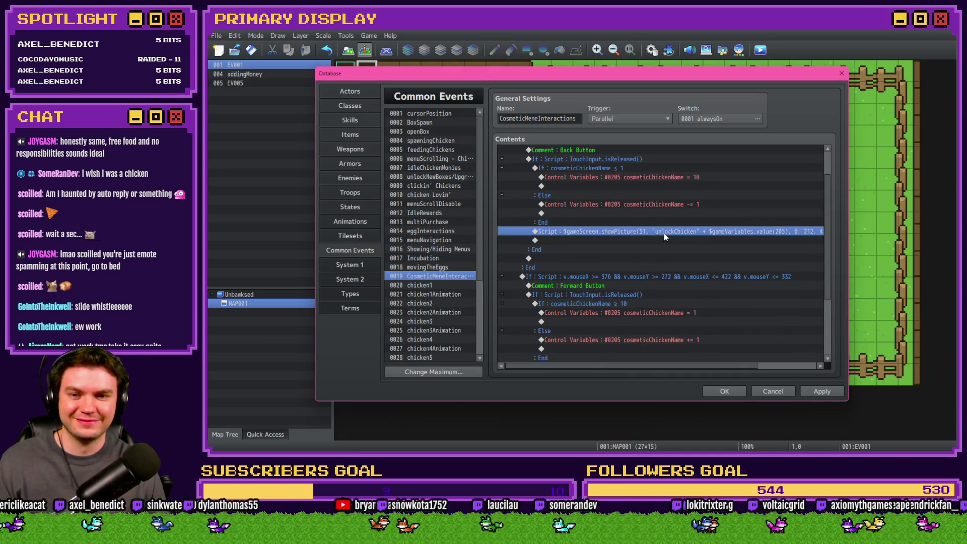
double_click(663, 233)
drag(771, 322, 696, 322)
key(BackSpace)
text(2)
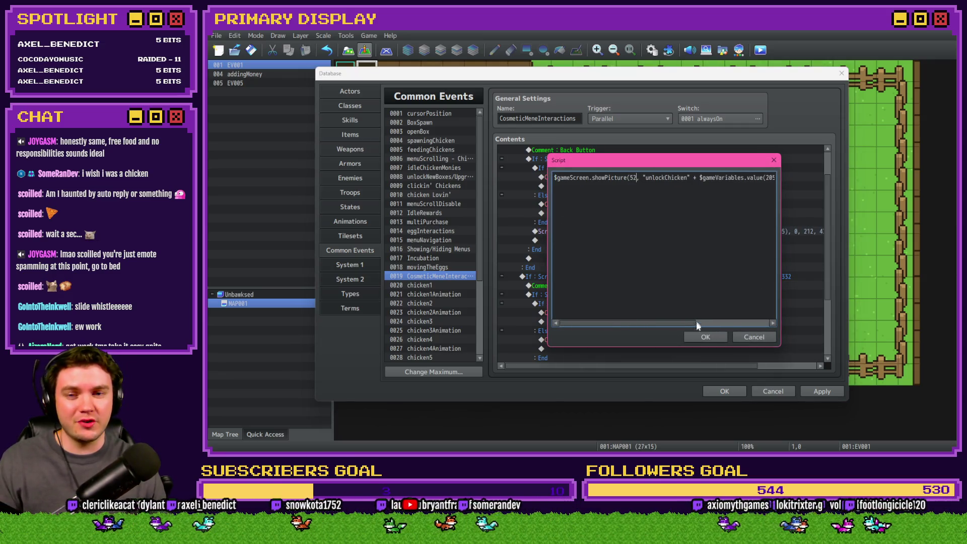
click(699, 337)
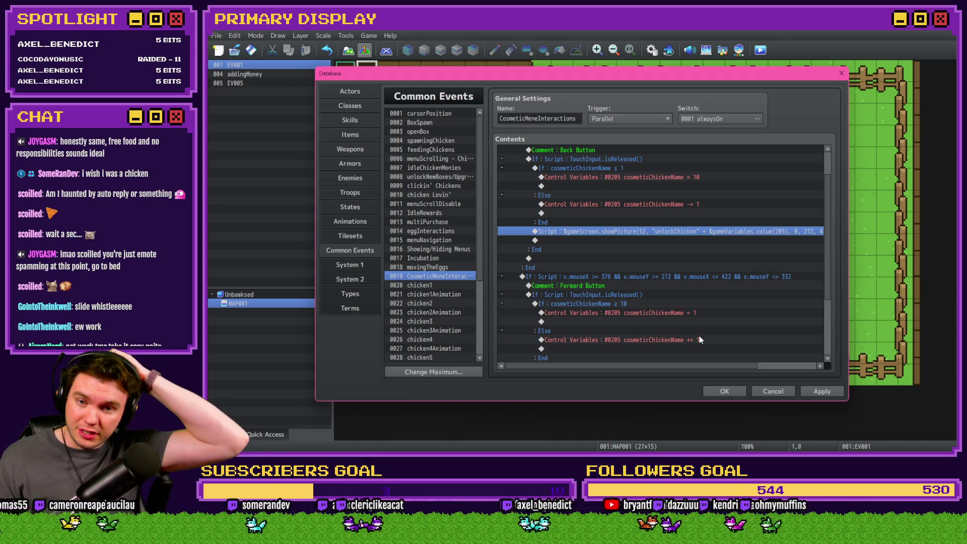
scroll(689, 290, up, 2)
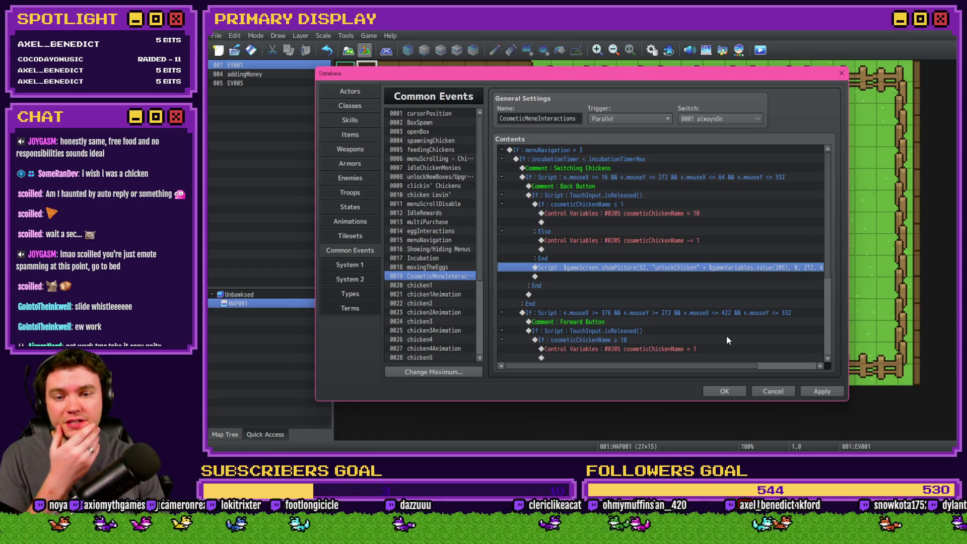
click(821, 391)
click(724, 391)
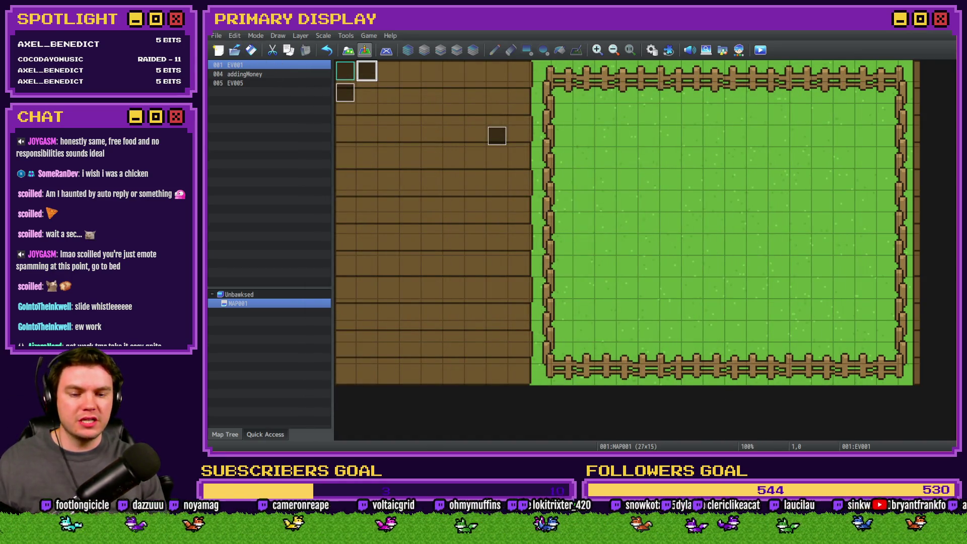
- Navigate in File Explorer from the Unbawksed project folder into js\plugins
key(alt+Tab)
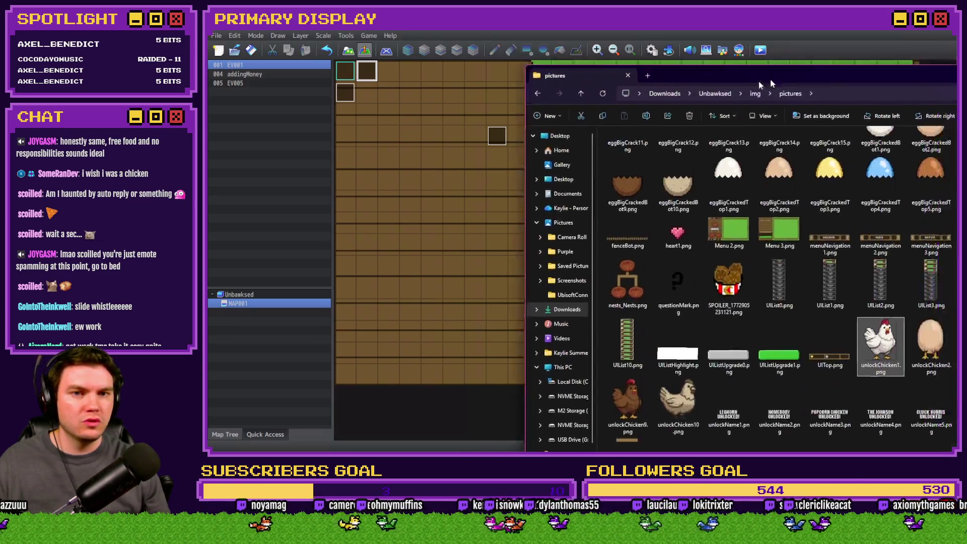
click(397, 44)
double_click(339, 99)
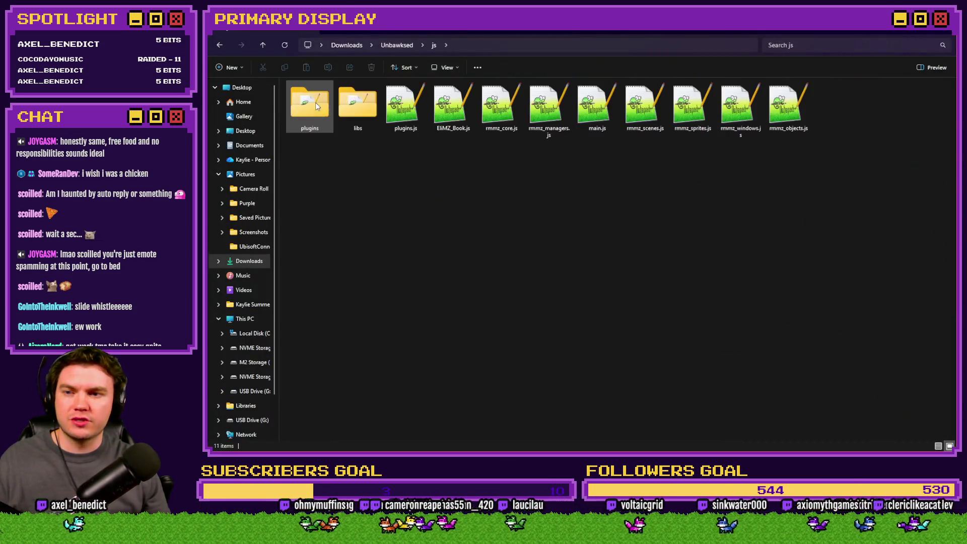
double_click(315, 102)
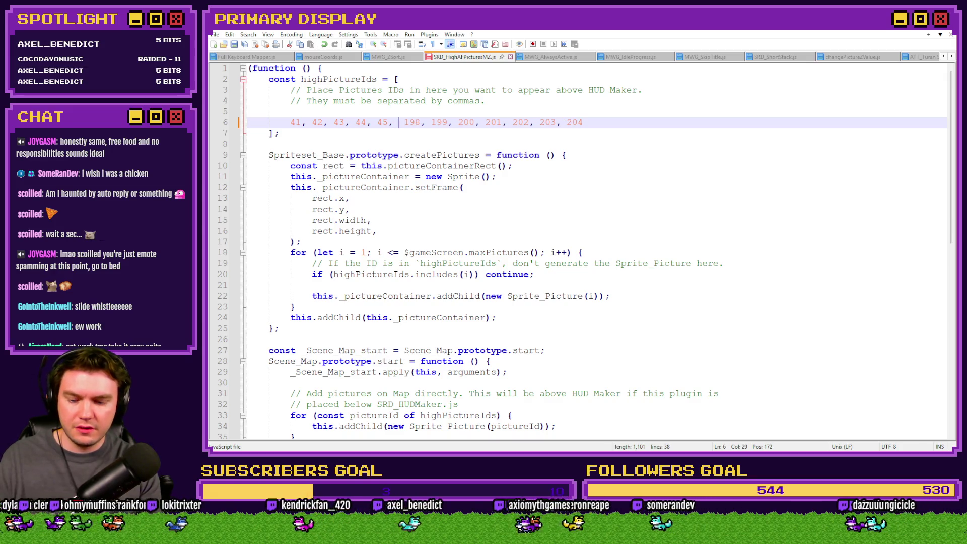
- Add 52 and 53 after 45 in the highPictureIds list on line 6, correcting the typo
text(52,)
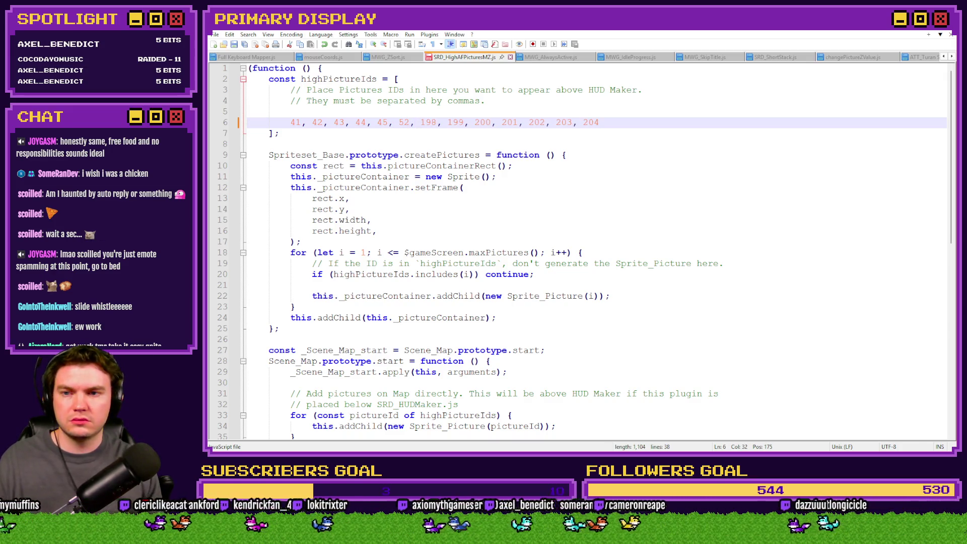
text( 5,3)
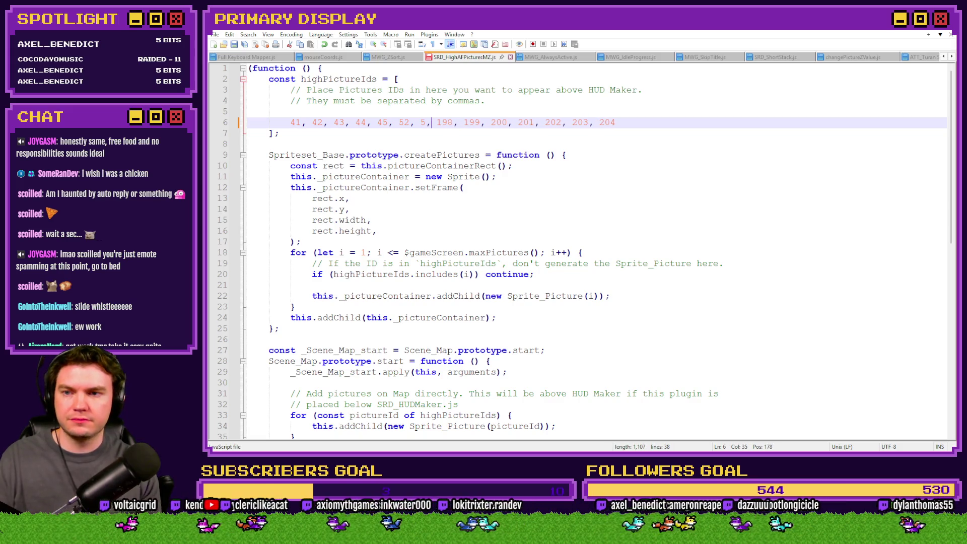
key(BackSpace)
key(Left)
text(3)
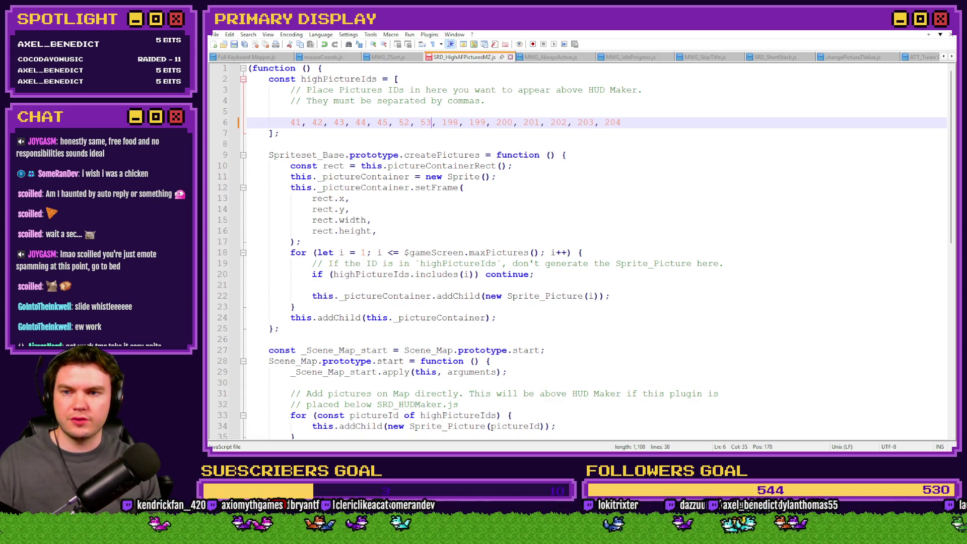
key(alt+Tab)
key(alt+Tab)
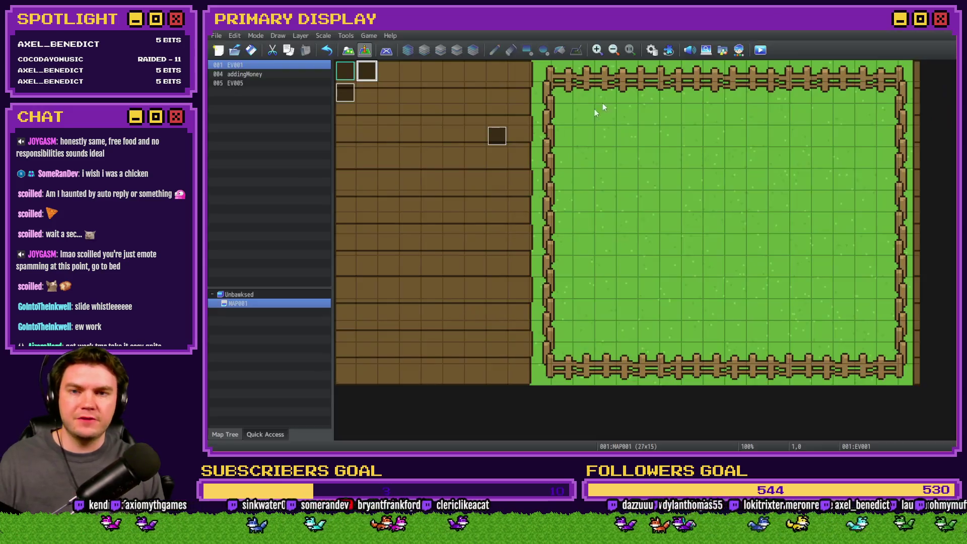
- Playtest, open OUTFITS, and step back through the chickens, including the fried chicken bucket, Cluck Norris and The Johnson
key(F12)
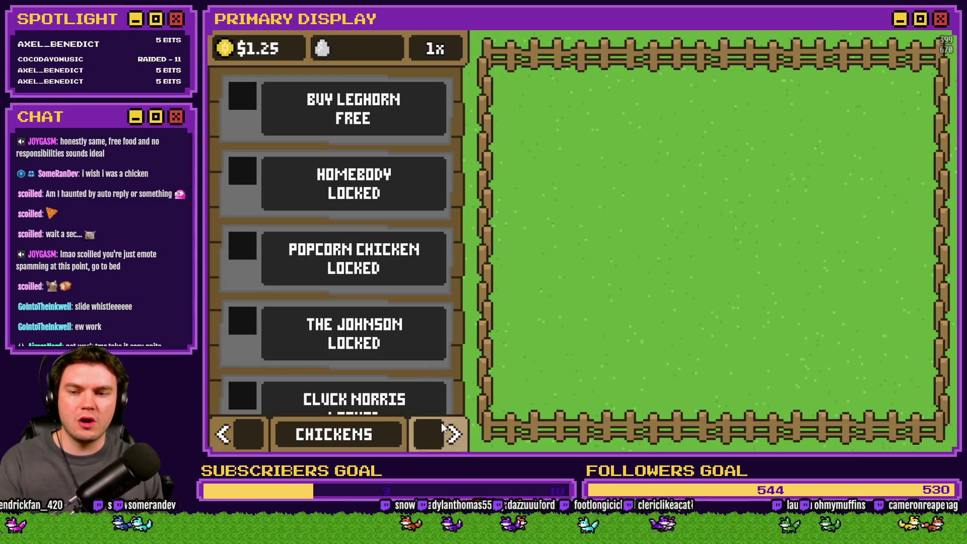
click(453, 434)
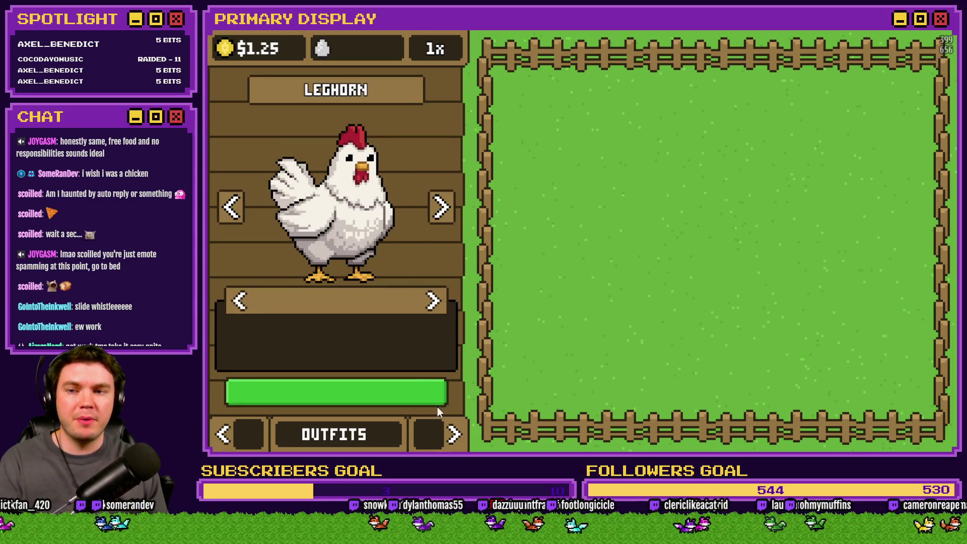
click(229, 207)
click(230, 209)
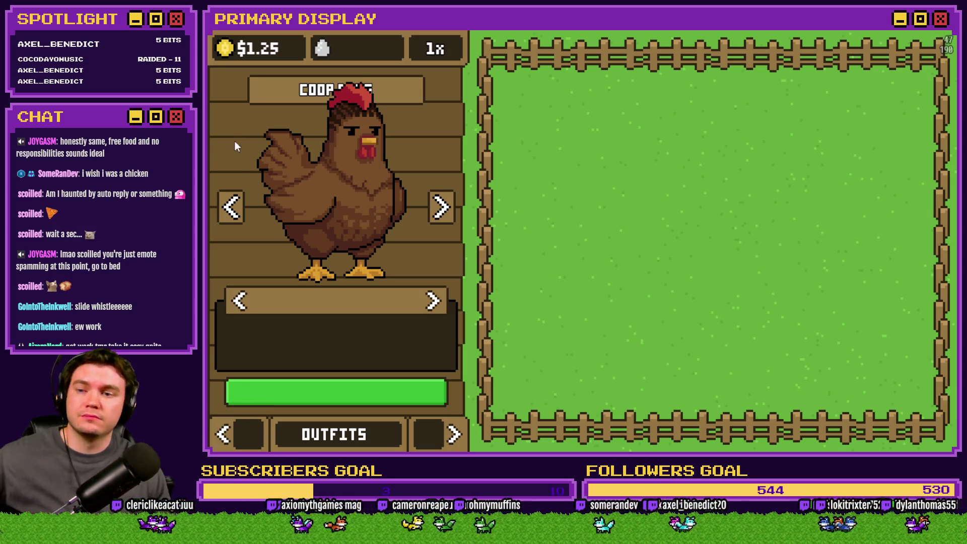
click(236, 208)
click(232, 208)
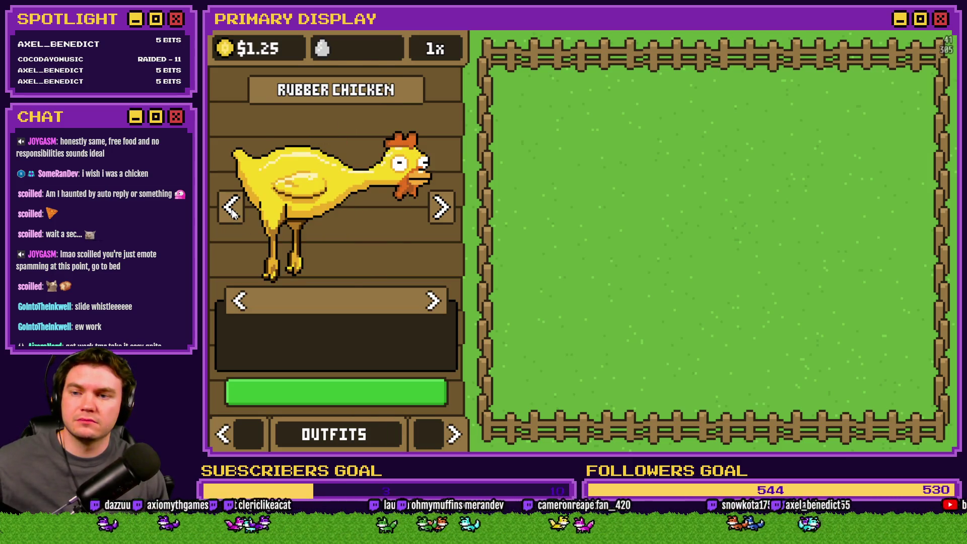
click(231, 209)
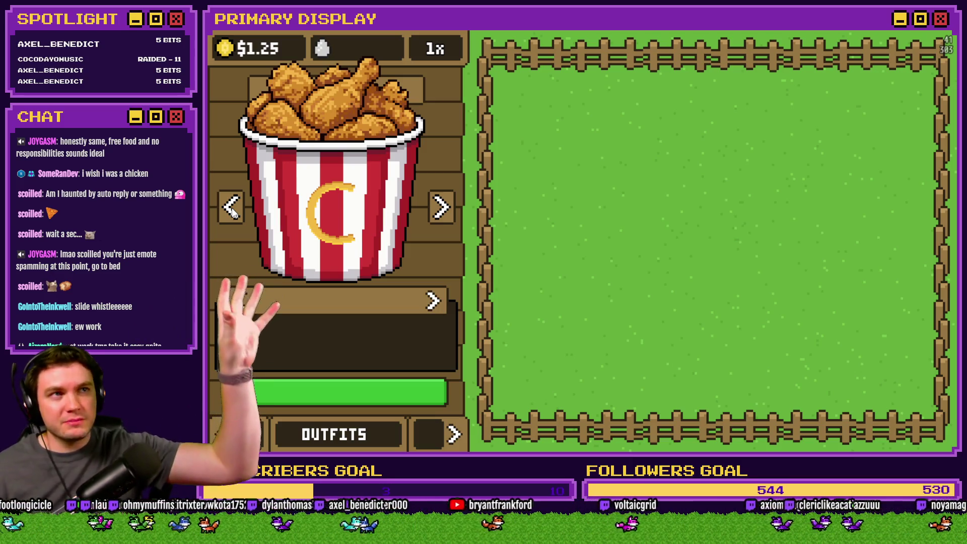
click(232, 207)
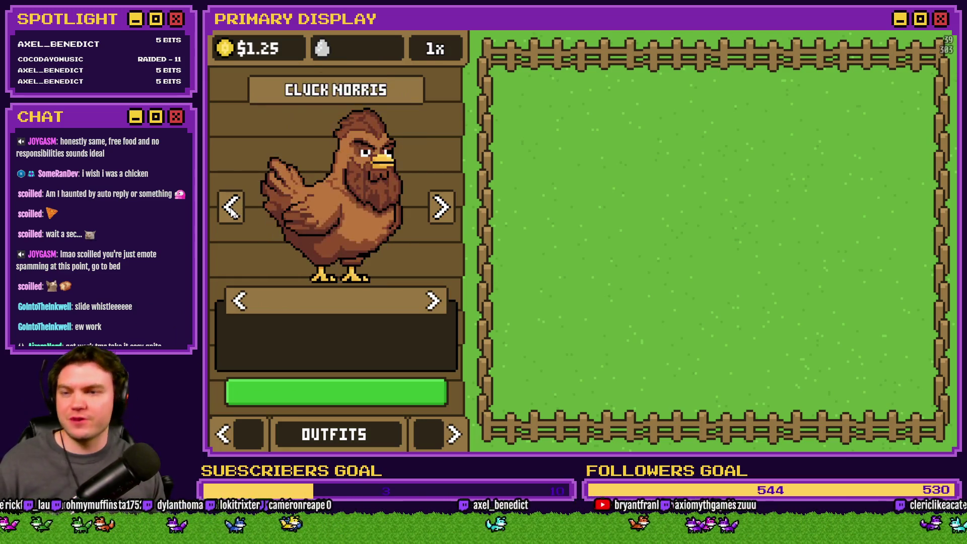
click(232, 210)
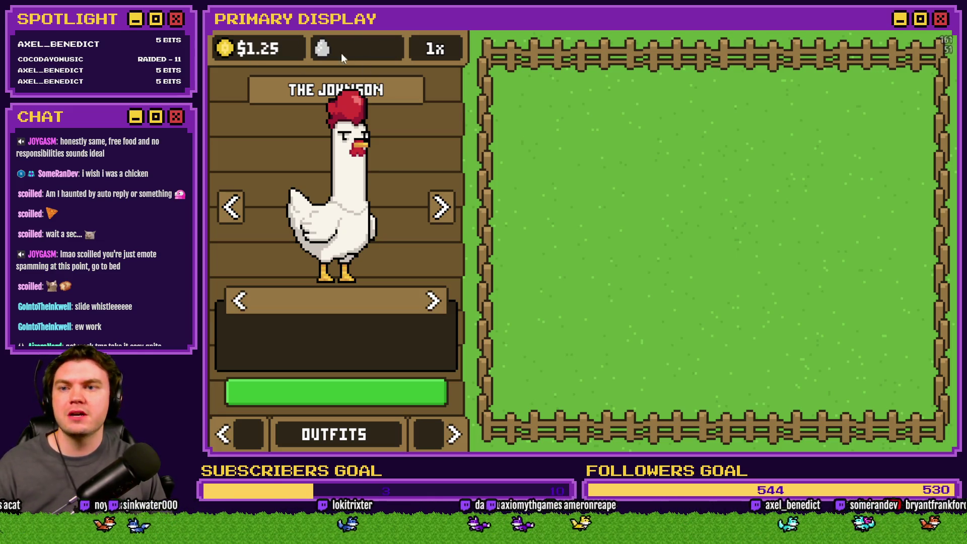
click(232, 215)
click(233, 216)
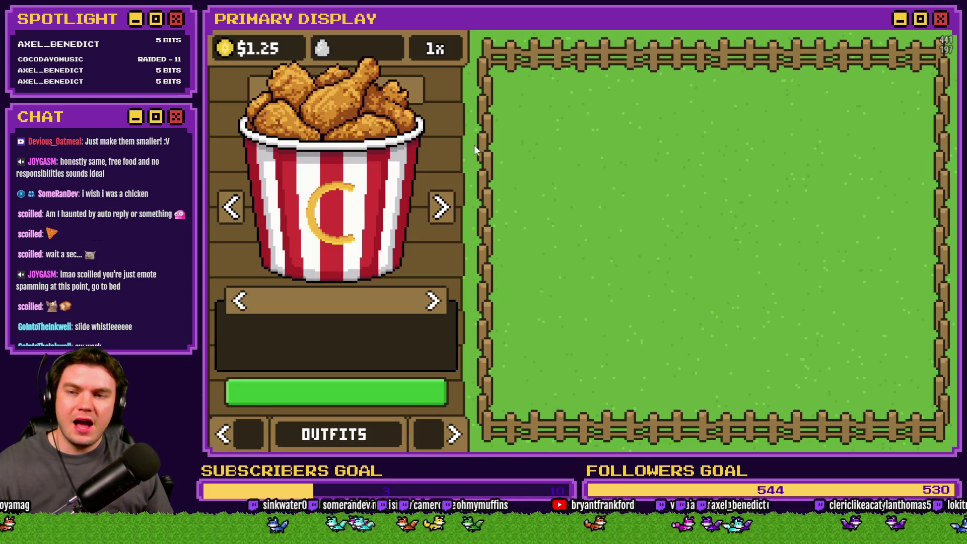
- Close the playtest and change the first common-event showPicture scale from 100 to 75 by 75
key(alt+F4)
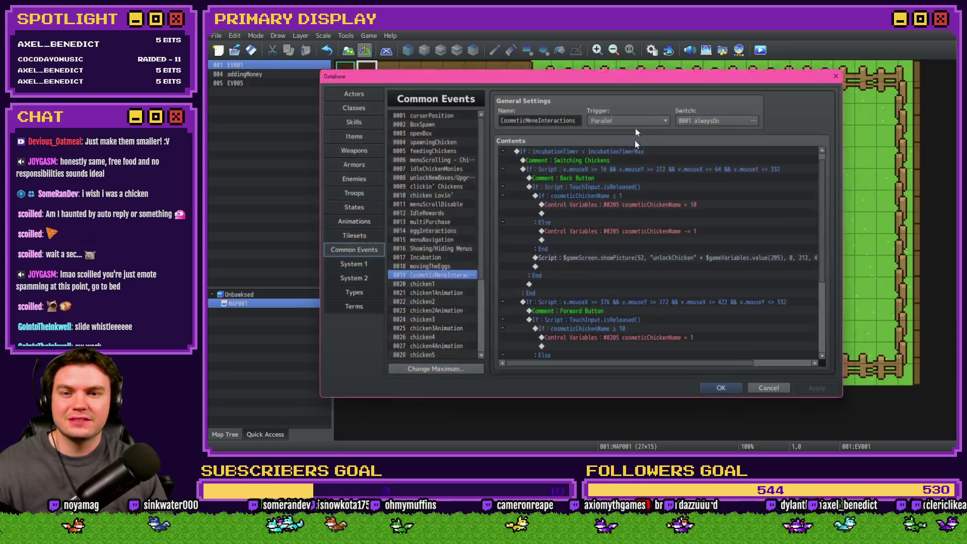
click(652, 50)
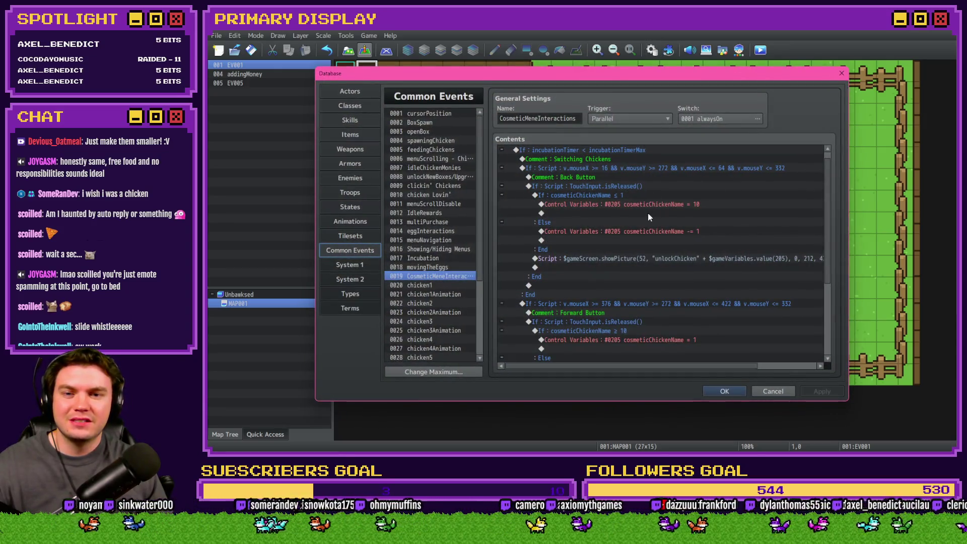
click(661, 260)
double_click(660, 259)
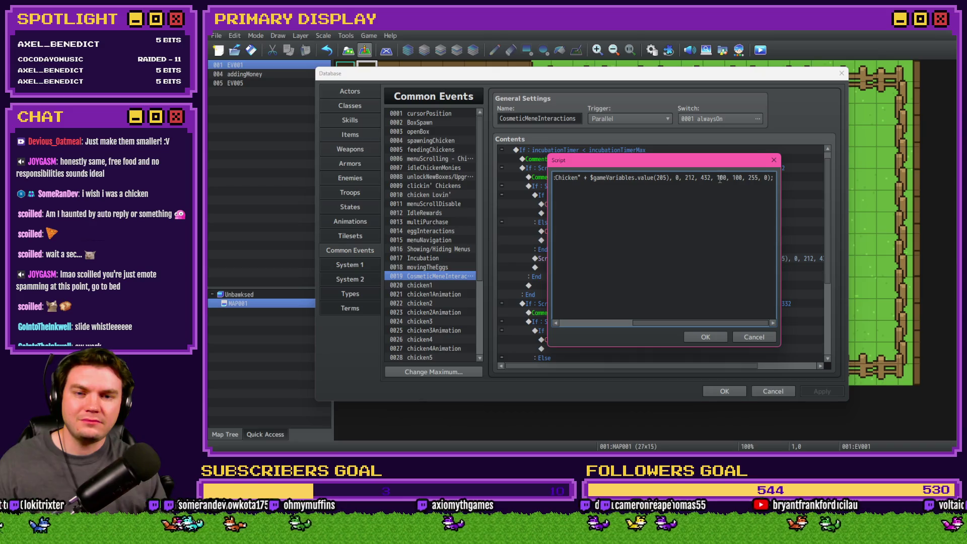
double_click(721, 177)
text(75)
double_click(733, 177)
text(75)
click(705, 336)
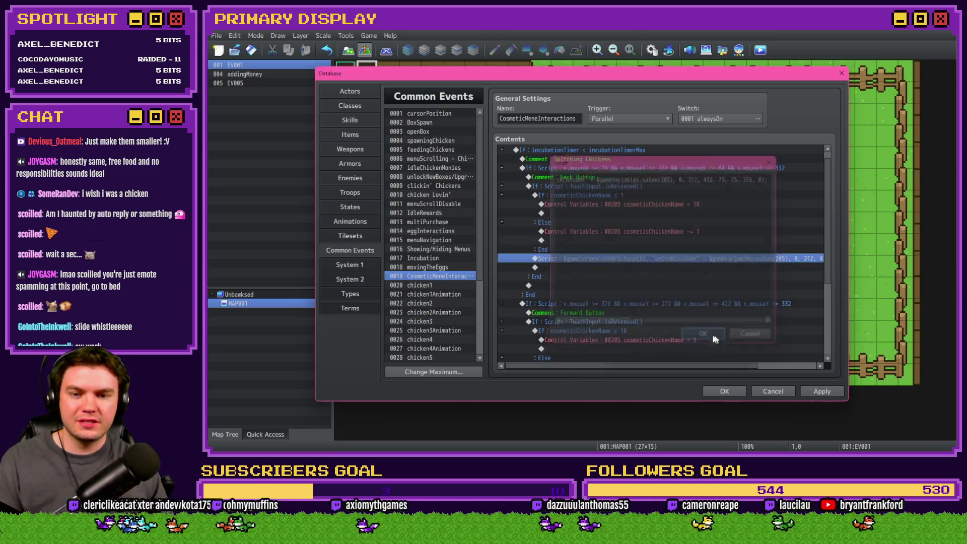
- Set the second showPicture script's scale to 75 by 75 and close the Database
scroll(695, 312, down, 4)
double_click(682, 285)
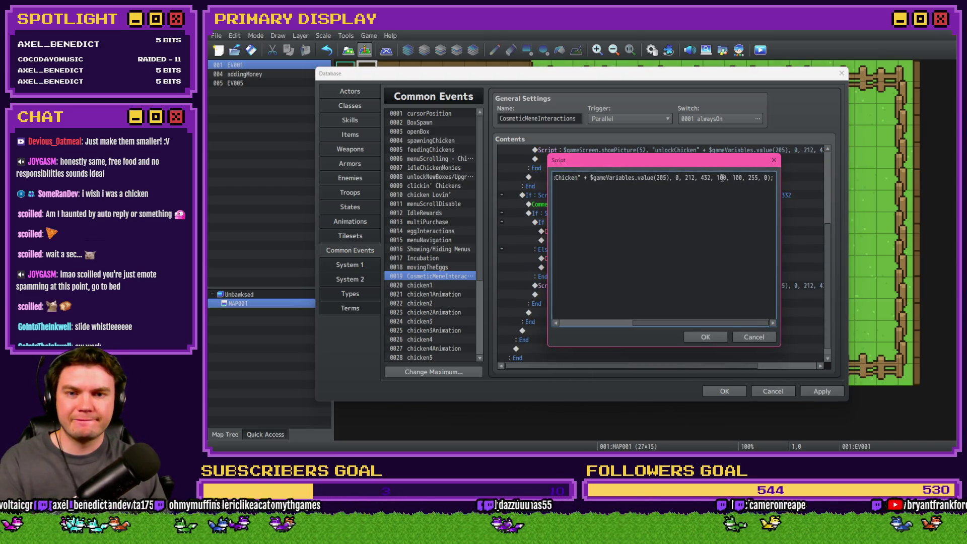
double_click(721, 177)
text(75)
double_click(736, 177)
text(75)
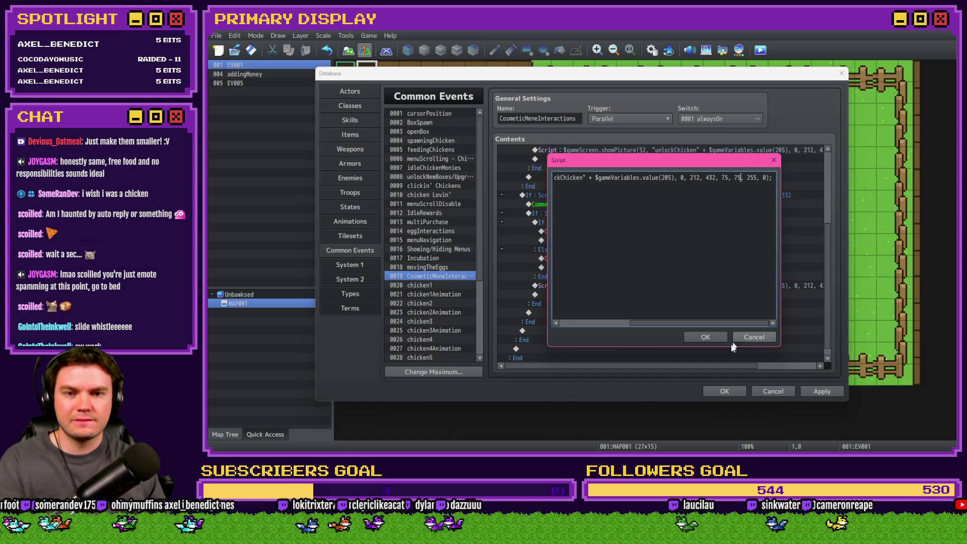
click(706, 337)
click(717, 390)
- Change EV001's showPicture script scale to 75 and close the event editor
key(Return)
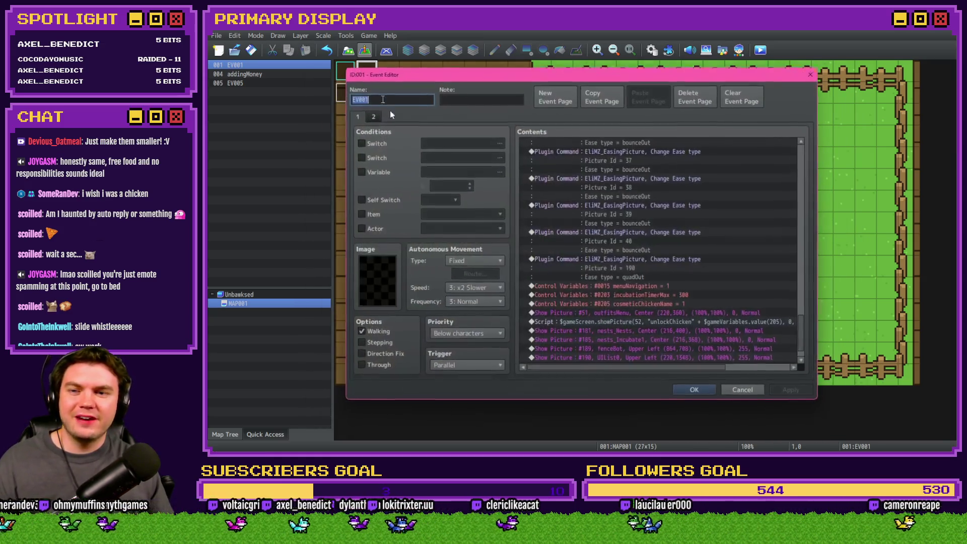
scroll(651, 283, down, 5)
double_click(678, 296)
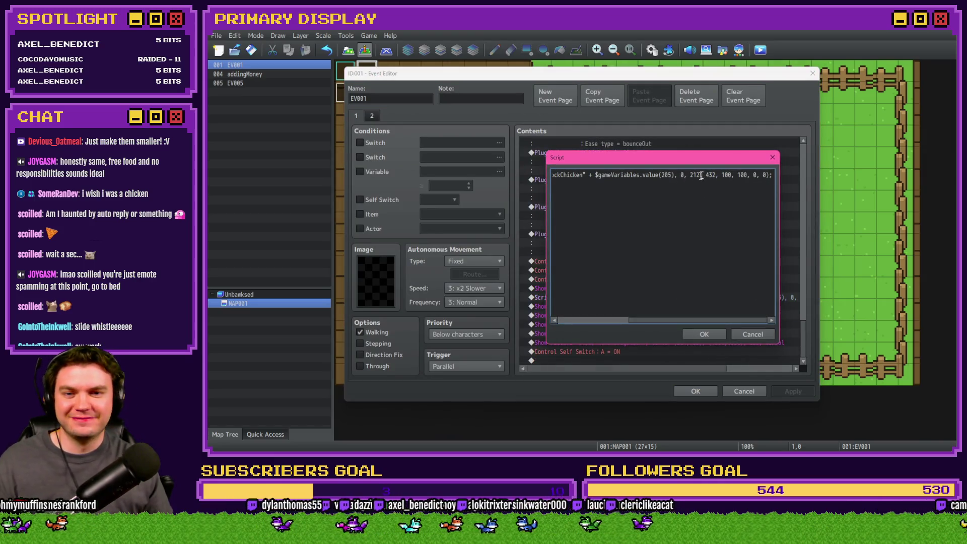
text(75)
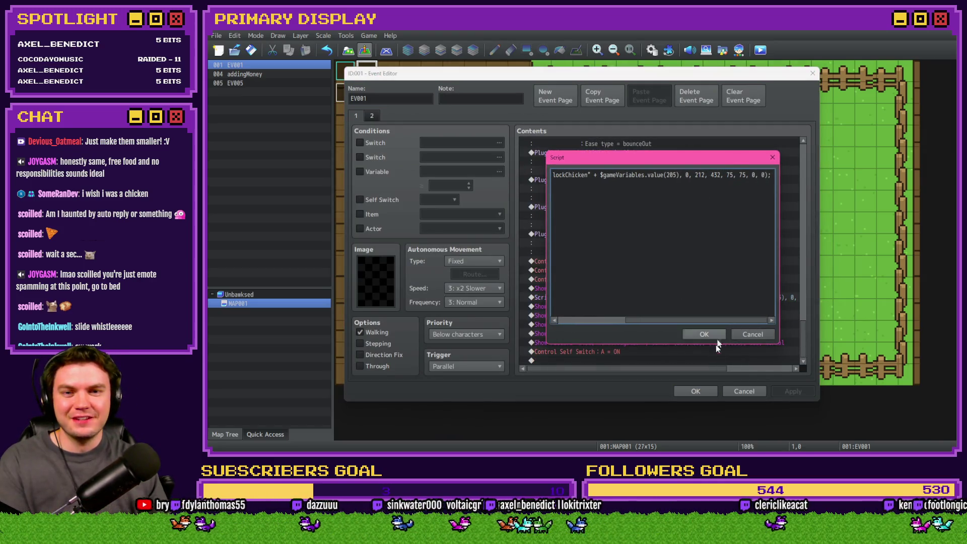
click(703, 334)
click(695, 391)
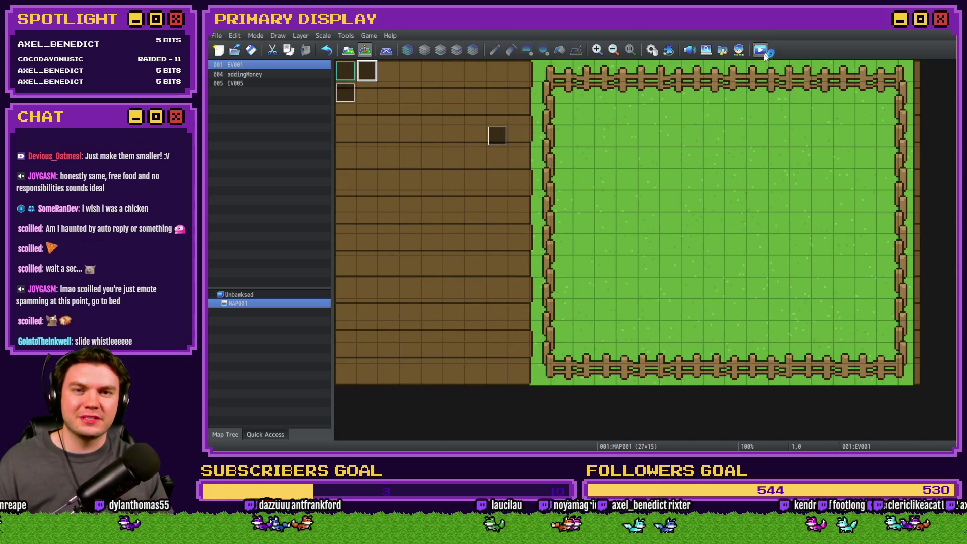
- Playtest the game on the Outfits page, cycling past Rubber Chicken, Poultrygeist, Coop Dogg and Goldie Oldie to Leghorn
click(762, 50)
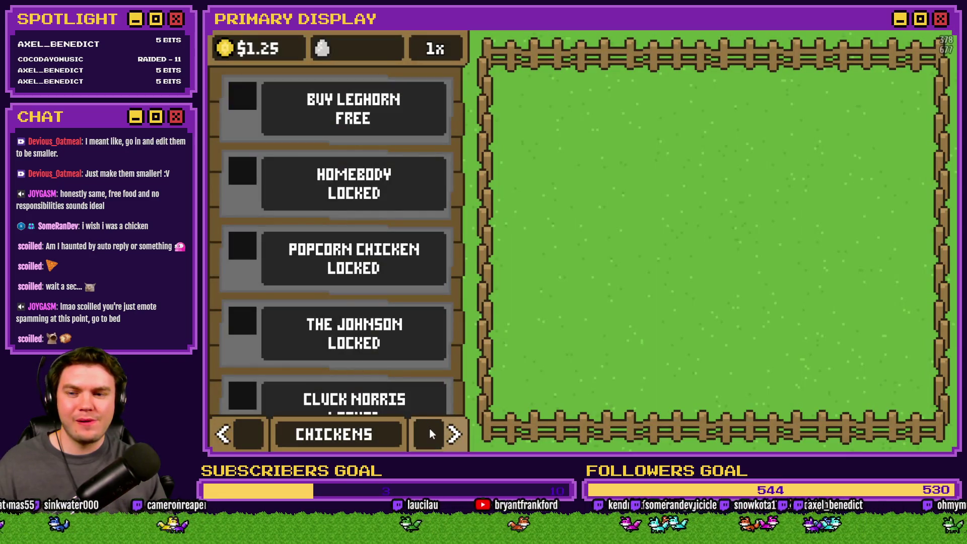
click(430, 434)
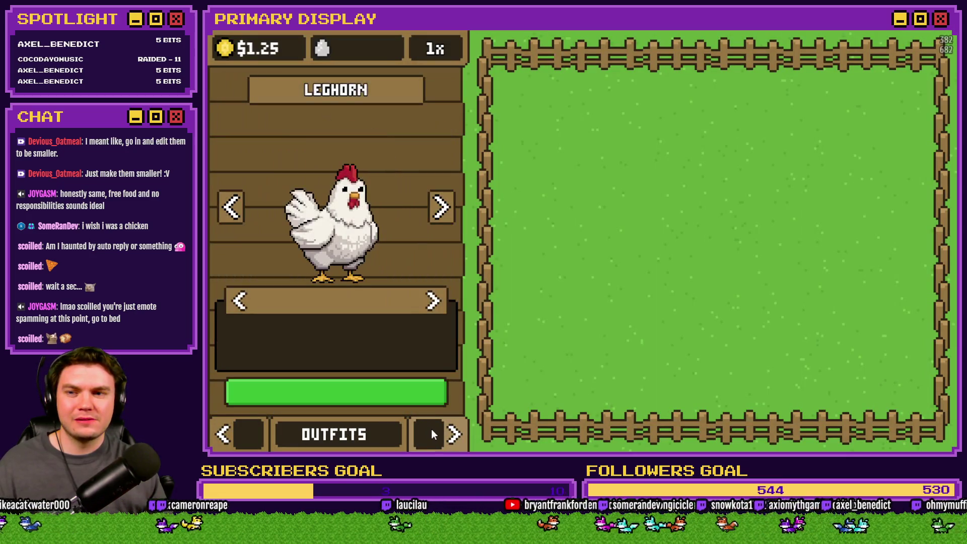
click(441, 207)
click(442, 208)
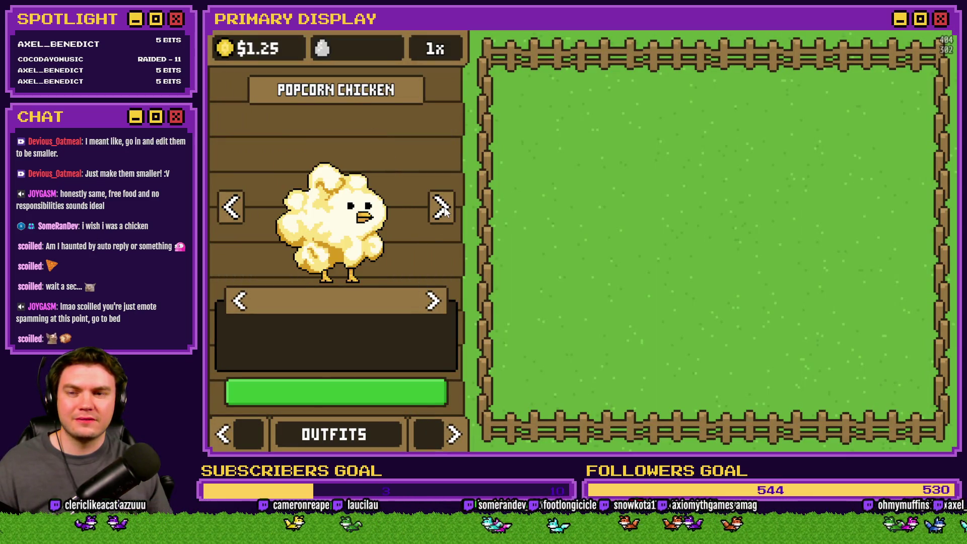
click(443, 208)
click(442, 207)
click(442, 208)
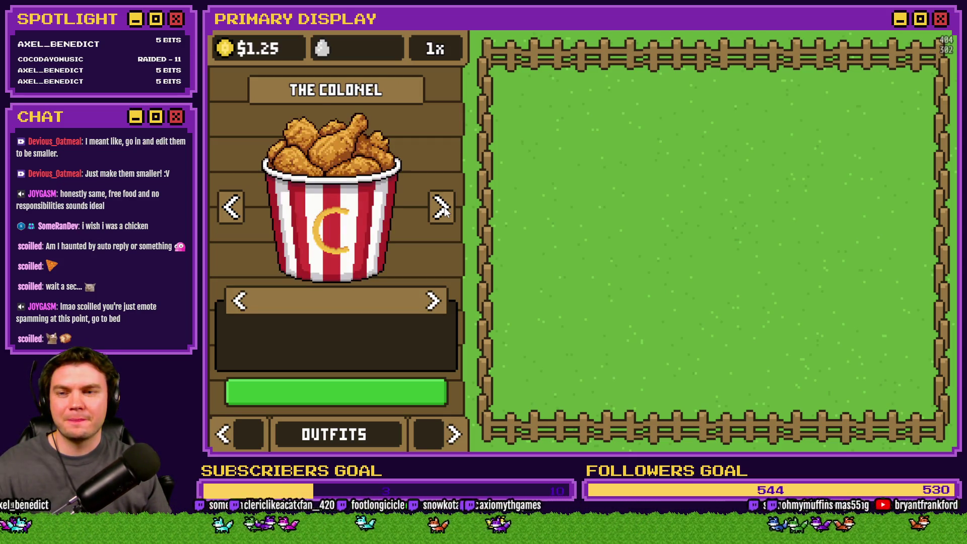
click(442, 208)
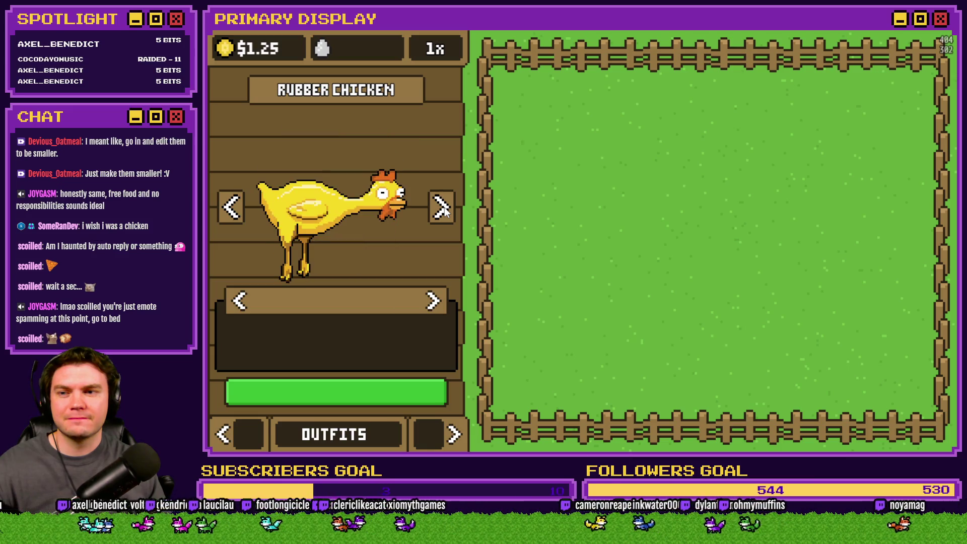
click(442, 208)
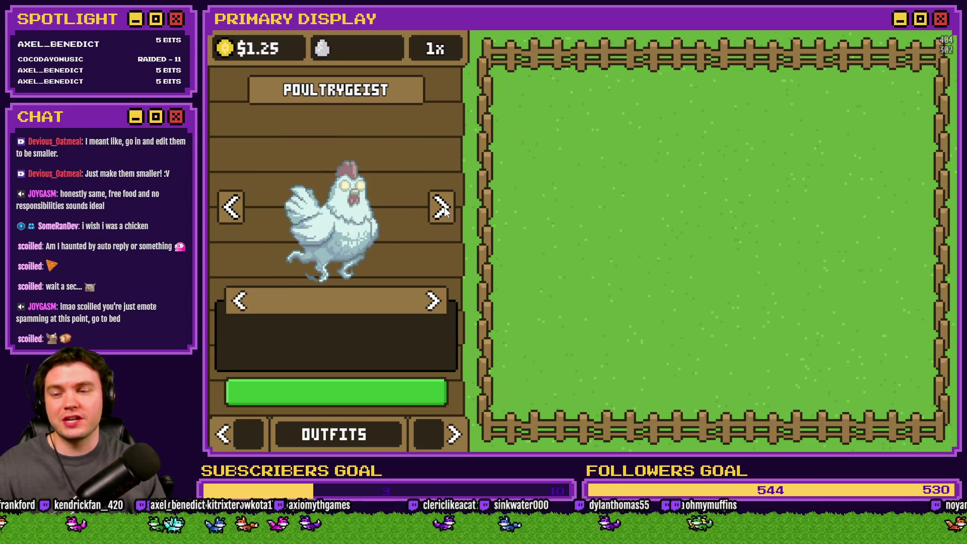
click(442, 208)
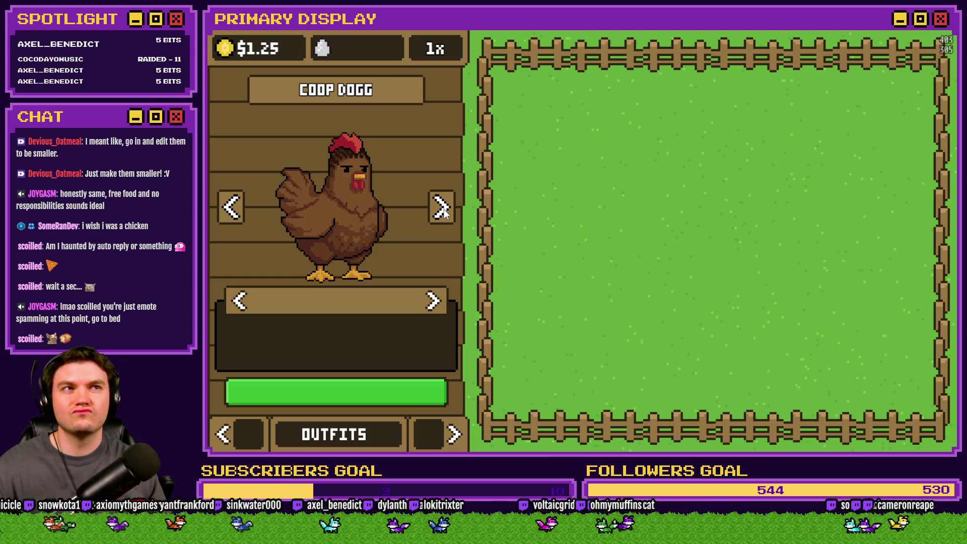
click(442, 208)
click(442, 208)
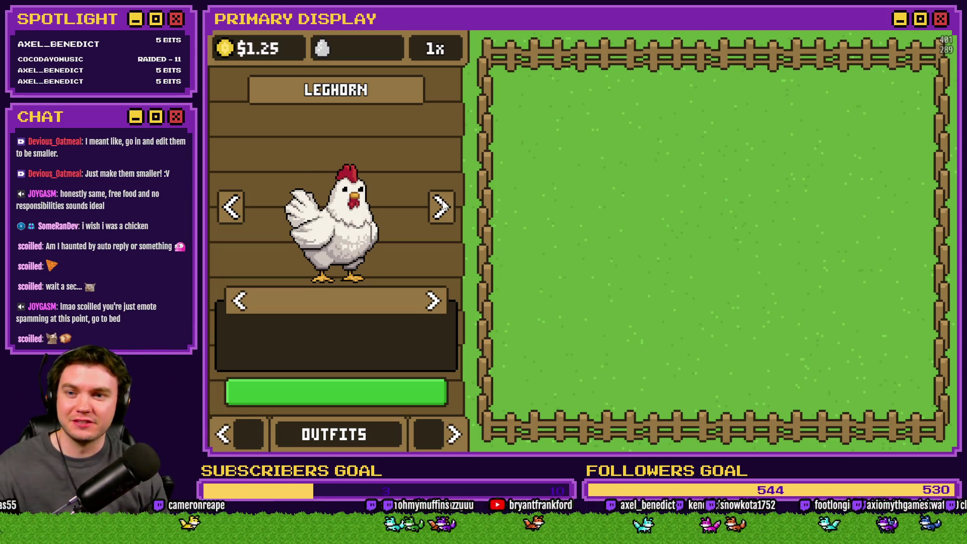
- Cycle again through every outfit preview from Homebody onward to check the smaller sizes
click(443, 210)
click(442, 211)
click(443, 211)
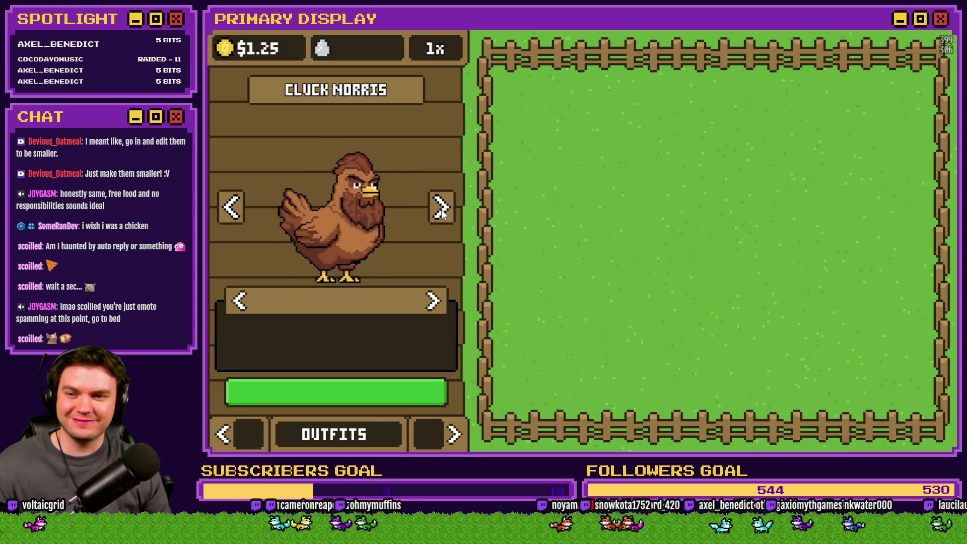
click(443, 211)
click(443, 212)
click(445, 214)
click(445, 215)
click(443, 211)
click(443, 211)
click(443, 212)
click(443, 212)
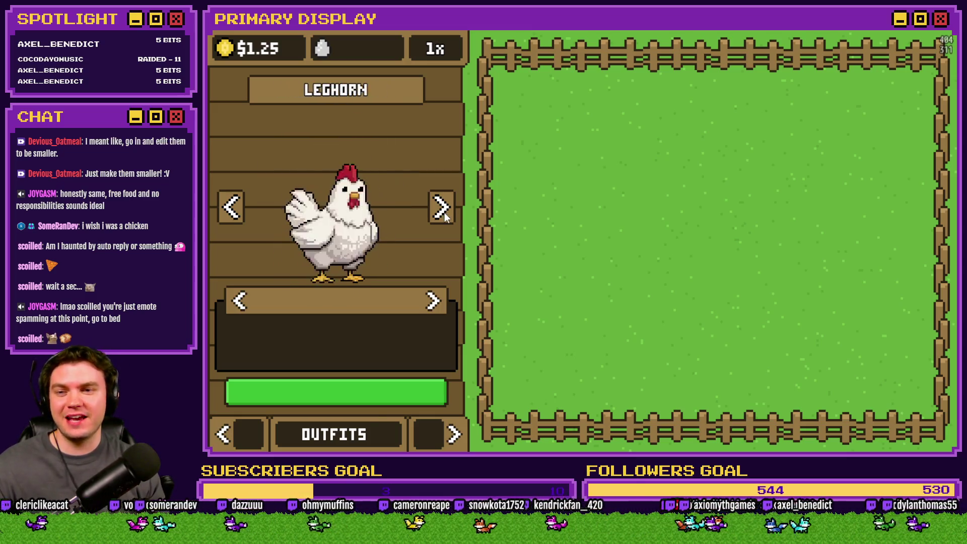
click(443, 211)
click(443, 211)
click(443, 212)
click(444, 211)
click(443, 211)
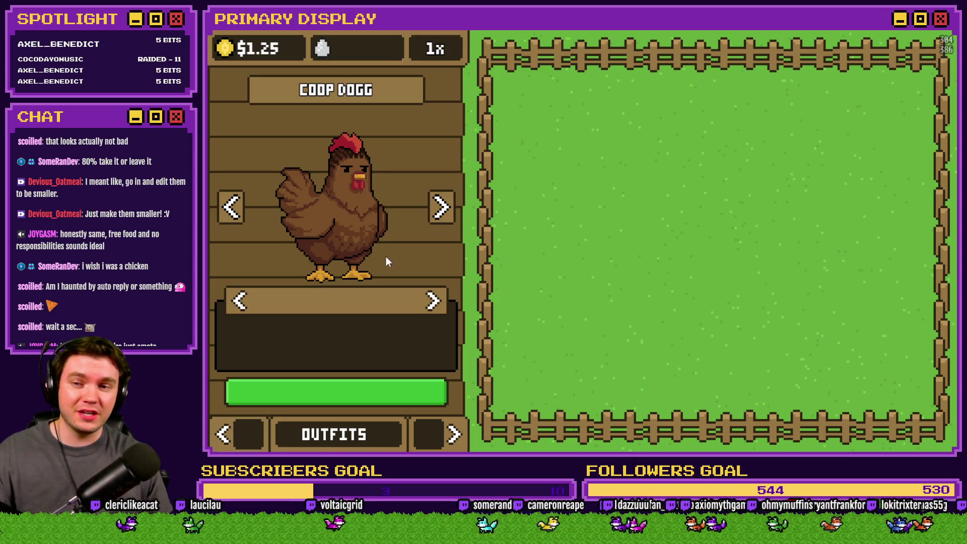
click(235, 212)
click(235, 213)
click(236, 212)
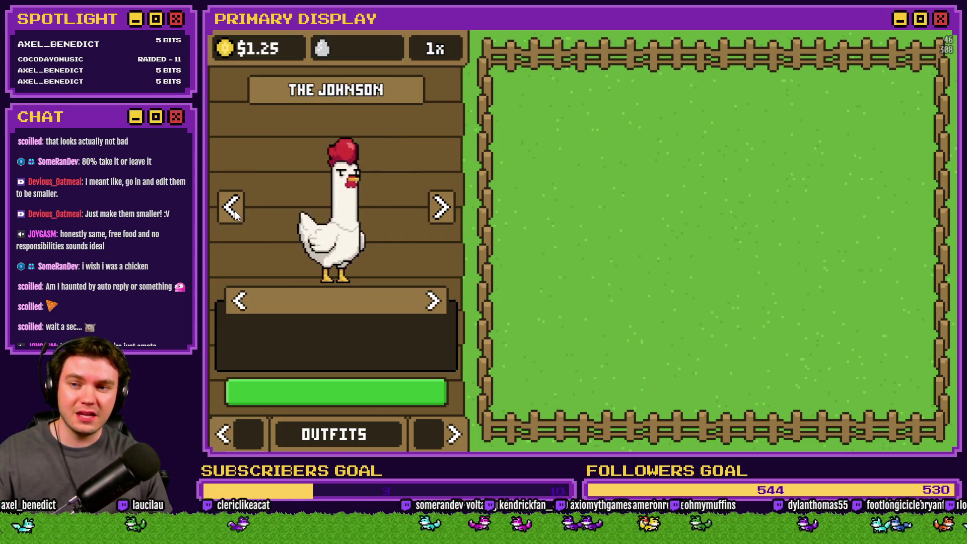
click(235, 212)
click(235, 213)
click(235, 213)
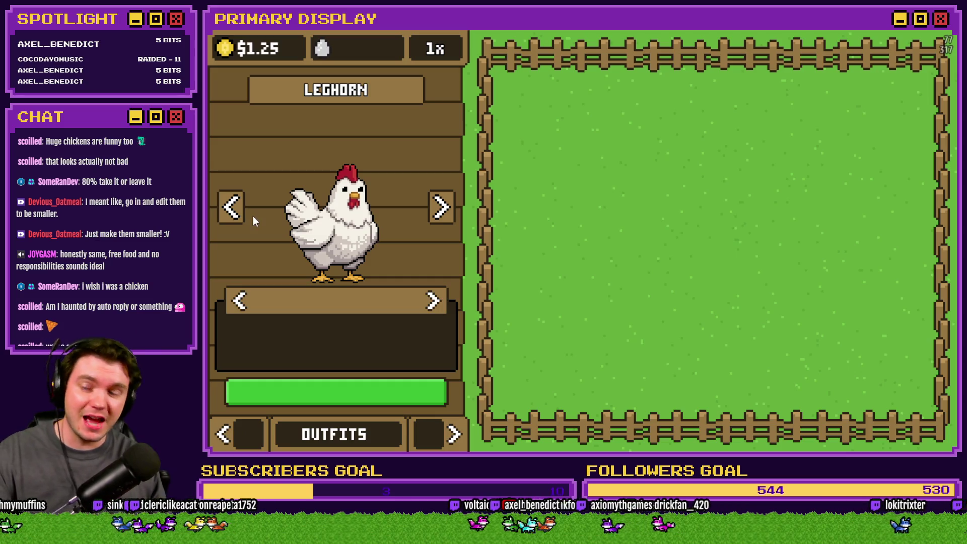
click(231, 208)
click(232, 209)
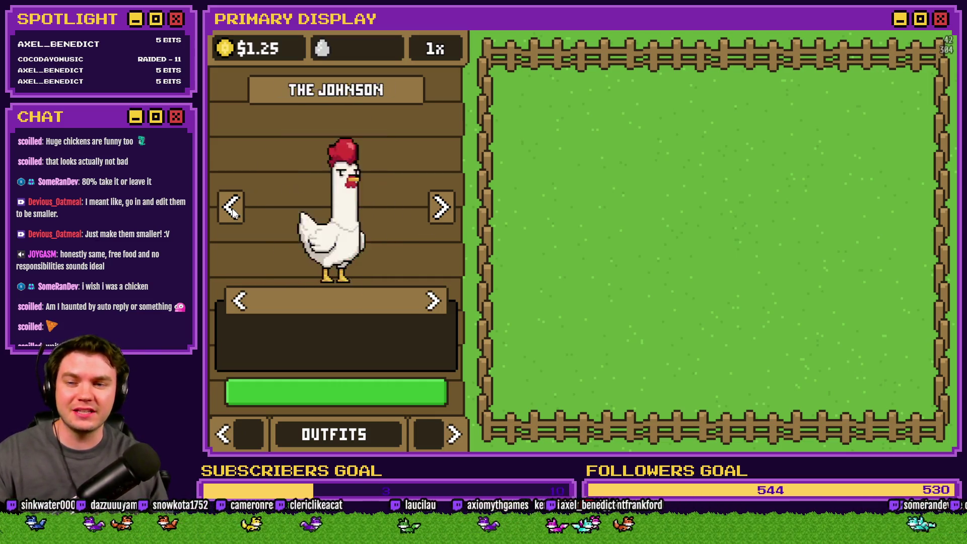
click(231, 209)
click(232, 210)
click(232, 211)
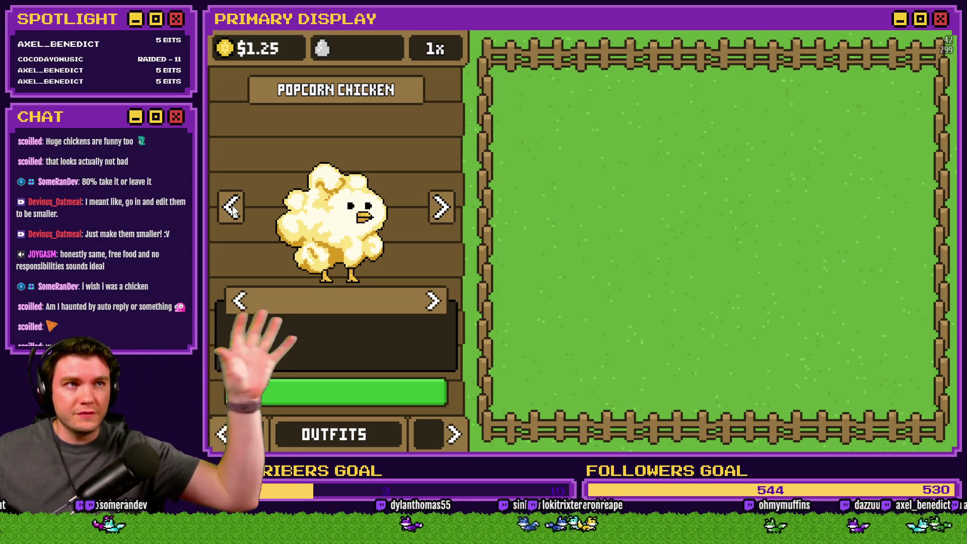
click(222, 434)
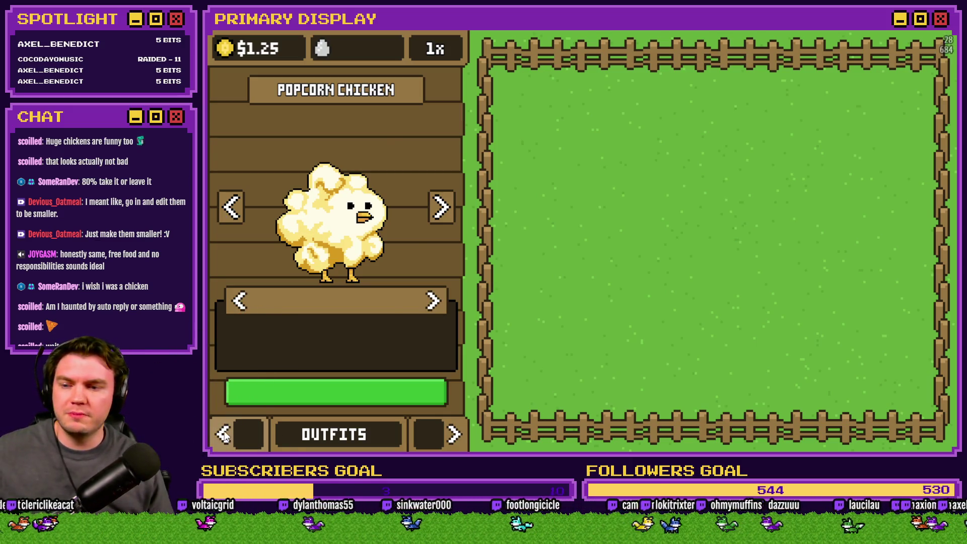
- Cycle the side panel through Nests, Outfits, Orders, Settings and Chickens, ending on Nests
click(427, 433)
click(452, 433)
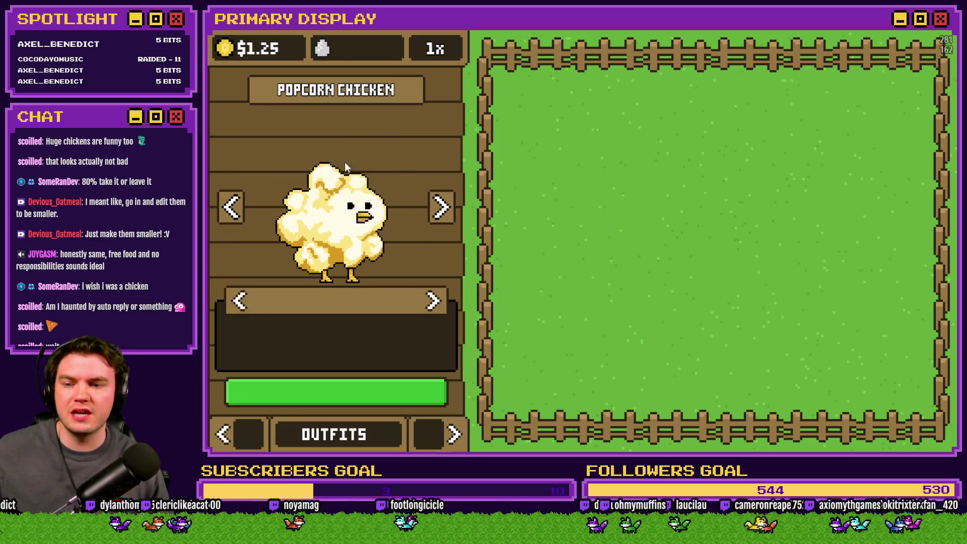
click(450, 432)
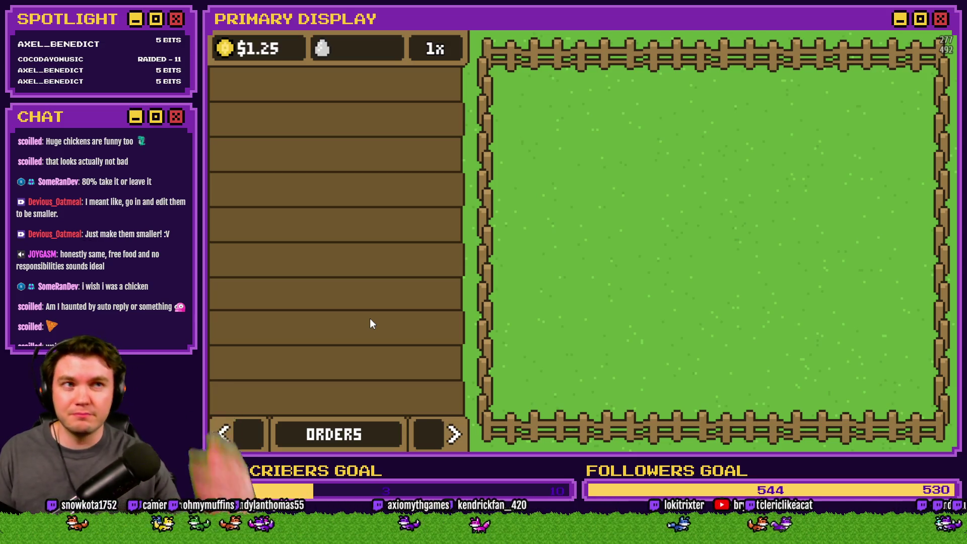
click(452, 436)
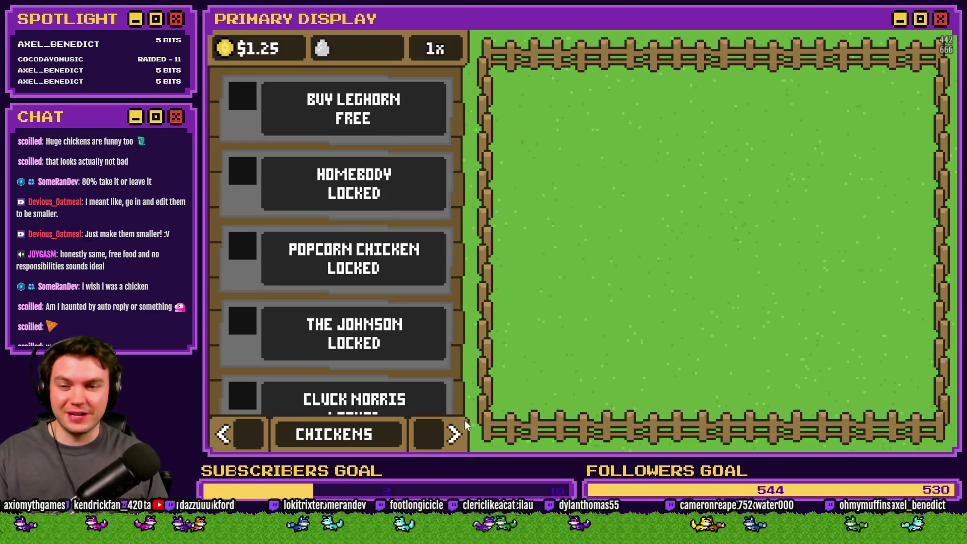
click(456, 434)
click(456, 434)
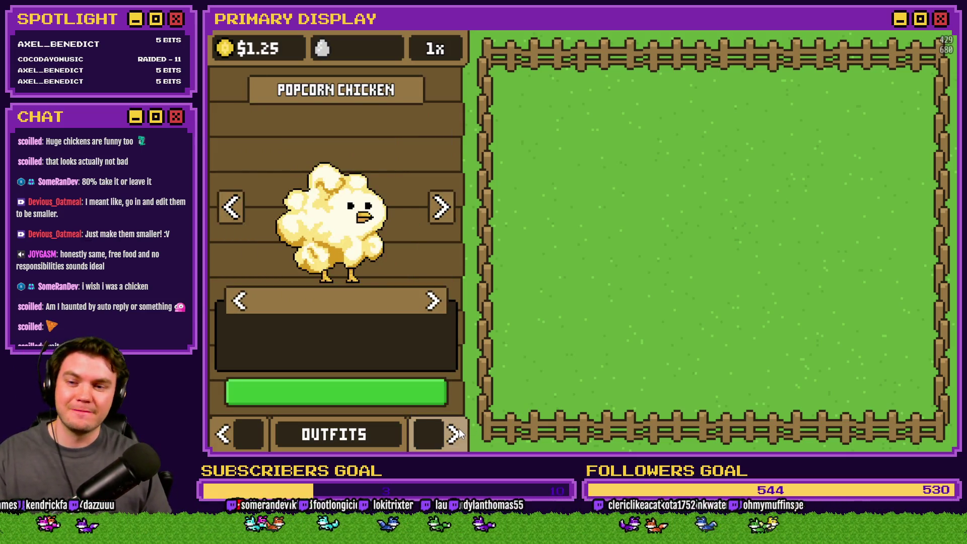
click(455, 434)
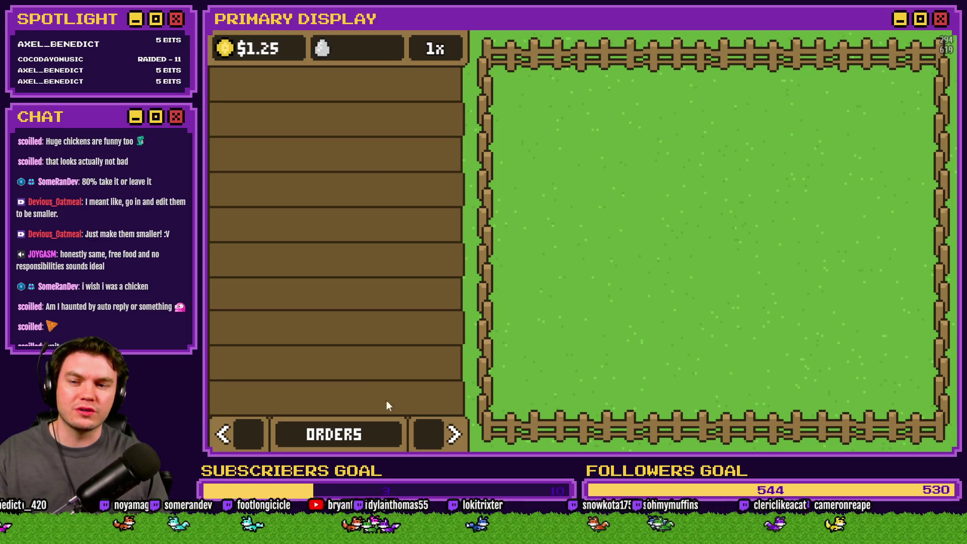
click(448, 436)
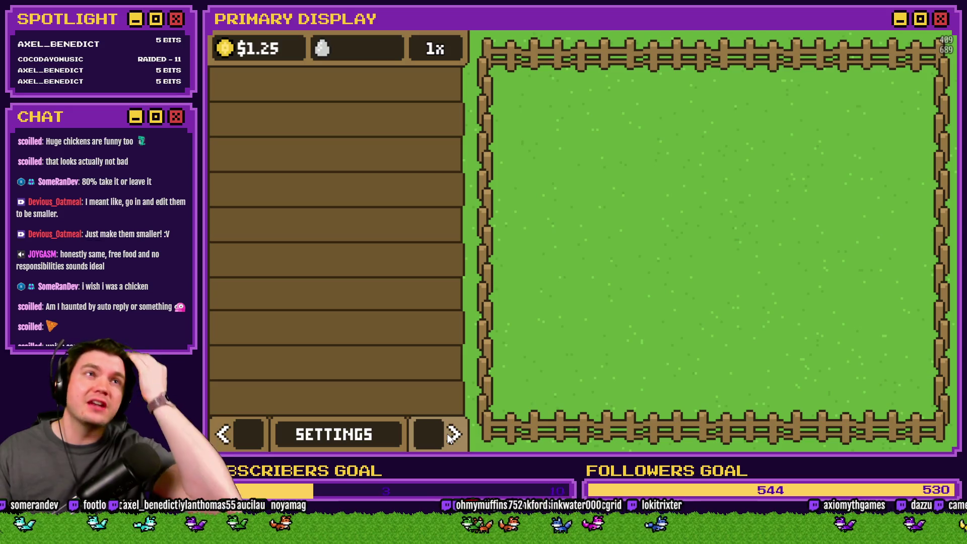
click(450, 436)
click(450, 437)
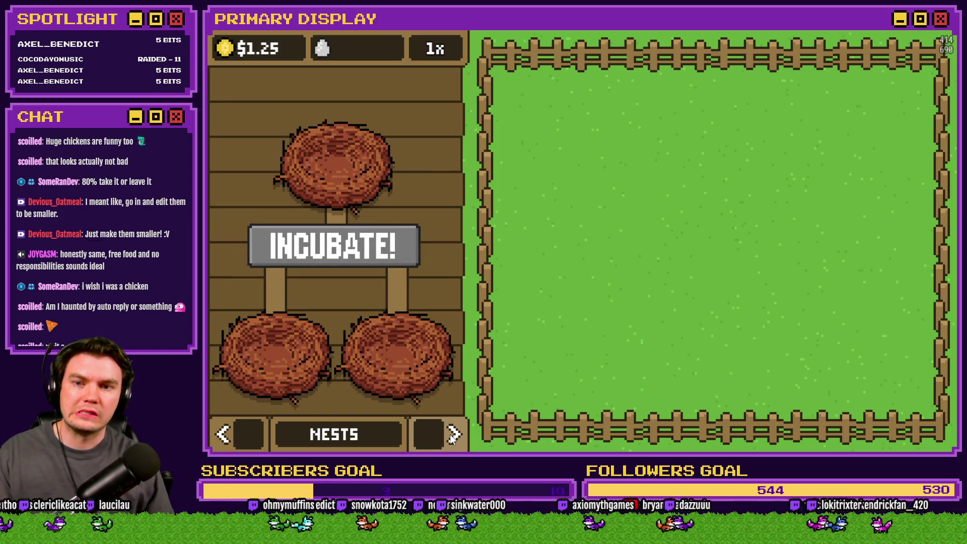
- Switch to Outfits, let the farm fill with chickens, then preview The Johnson
click(452, 436)
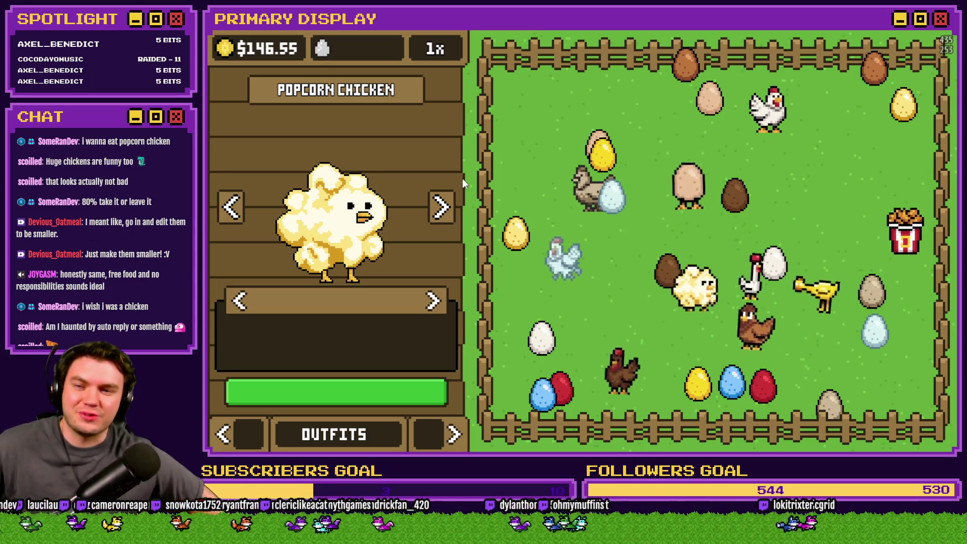
click(442, 215)
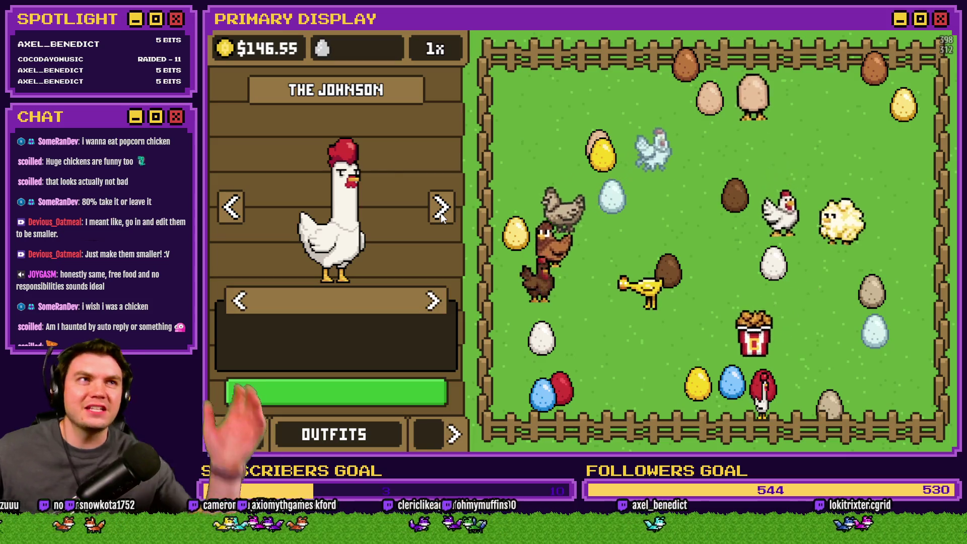